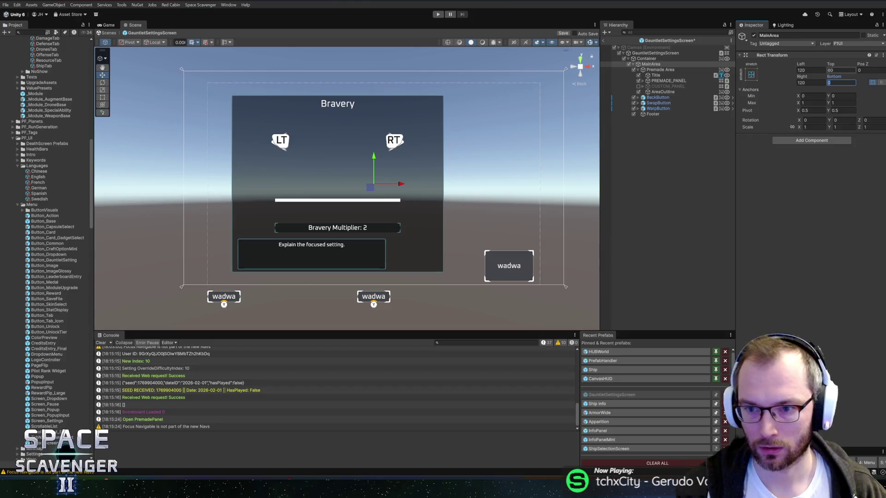
Raise MainArea's bottom edge to 60 and set Premade Area's Pos X to 0
{"action": "type", "text": "60"}
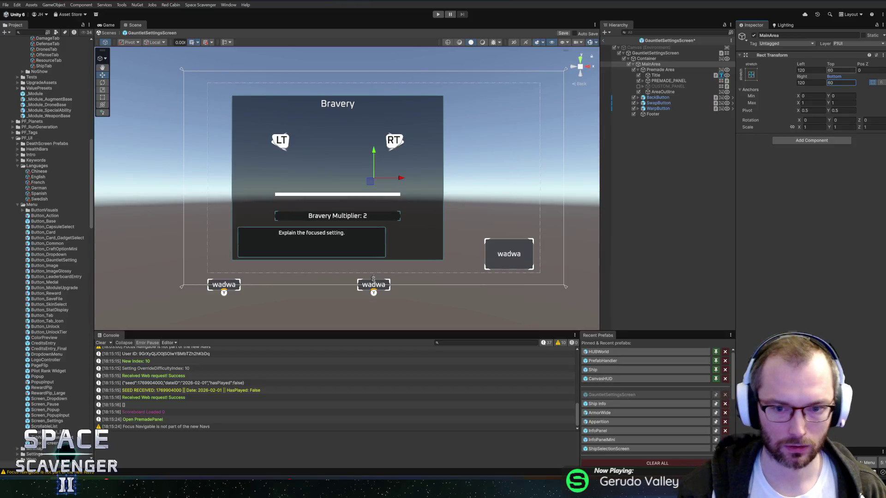
{"action": "left_click", "coordinate": [656, 70]}
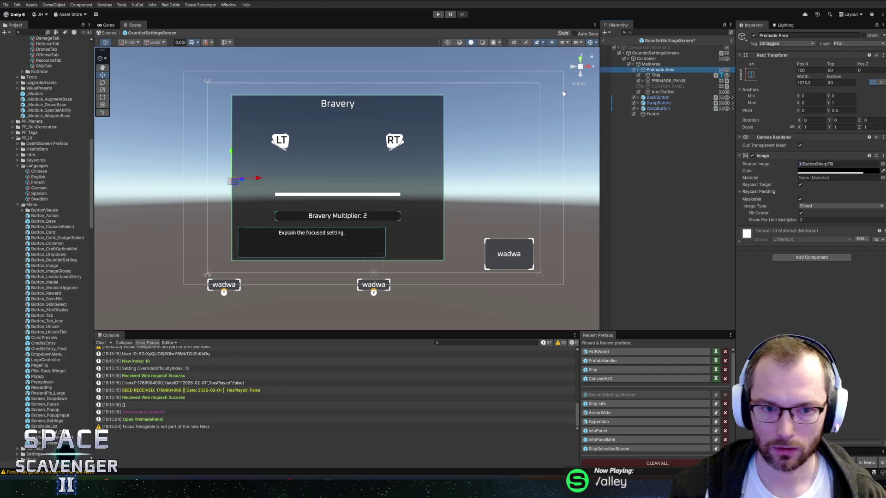
{"action": "left_click", "coordinate": [804, 70]}
{"action": "type", "text": "0"}
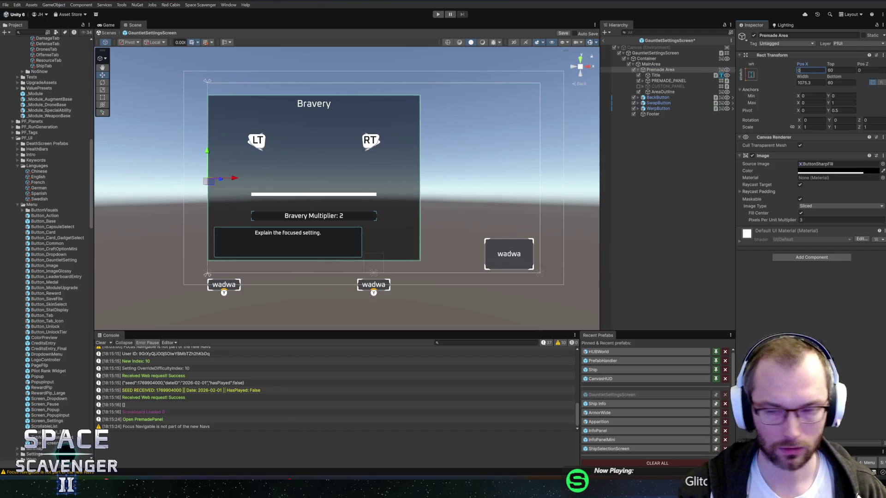
{"action": "key", "text": "Tab"}
{"action": "type", "text": "0"}
{"action": "key", "text": "Tab"}
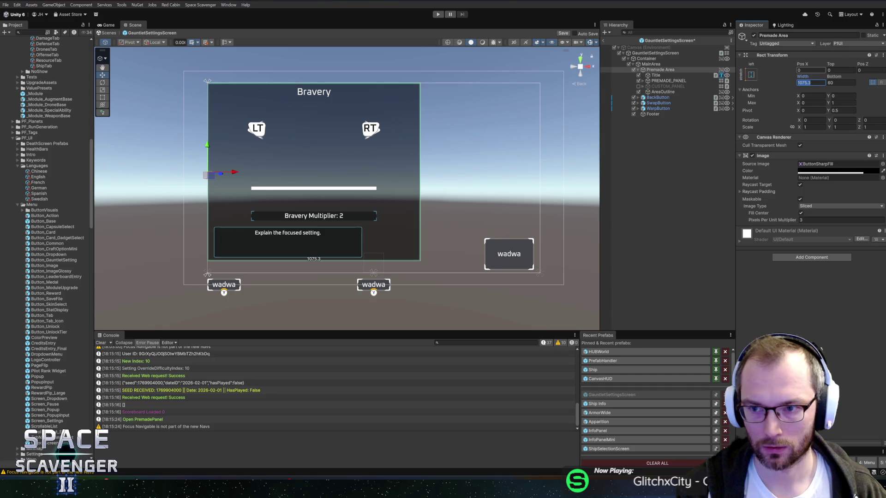
Make the Premade Area panel 900 wide and start moving Footer in the Hierarchy
{"action": "type", "text": "8"}
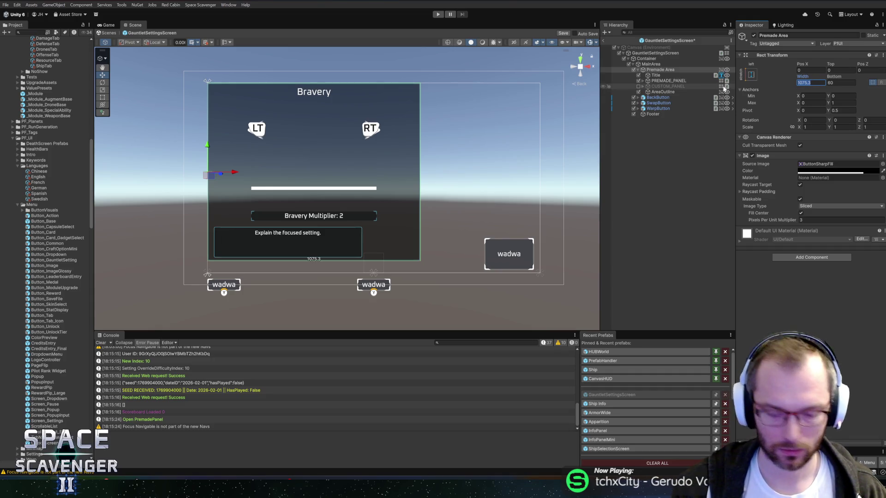
{"action": "type", "text": "00"}
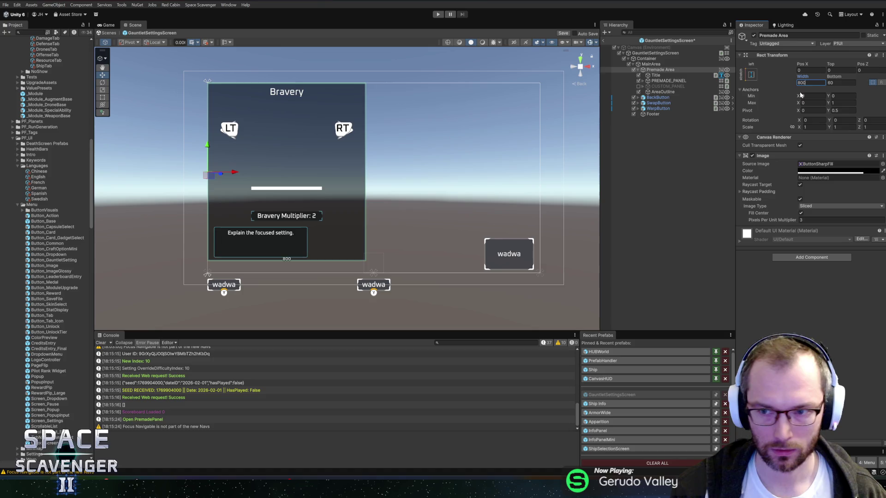
{"action": "key", "text": "BackSpace"}
{"action": "key", "text": "BackSpace"}
{"action": "key", "text": "BackSpace"}
{"action": "type", "text": "900"}
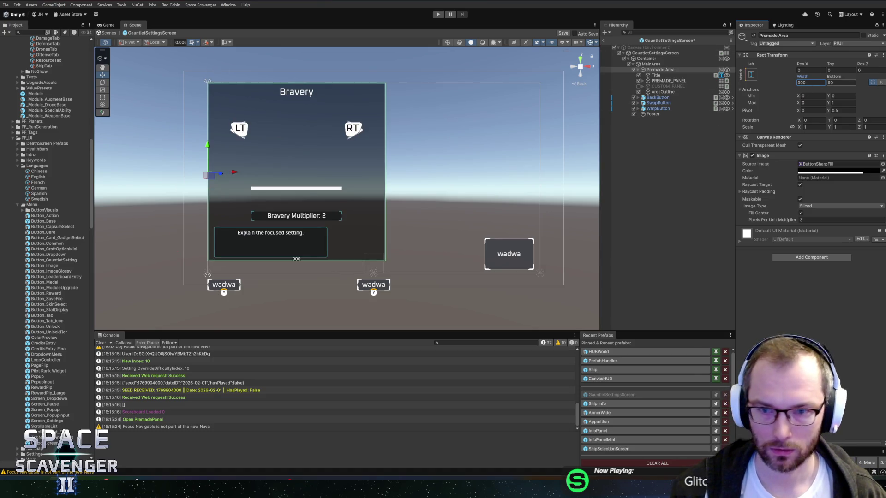
{"action": "scroll", "coordinate": [479, 189], "scroll_direction": "up", "scroll_amount": 2}
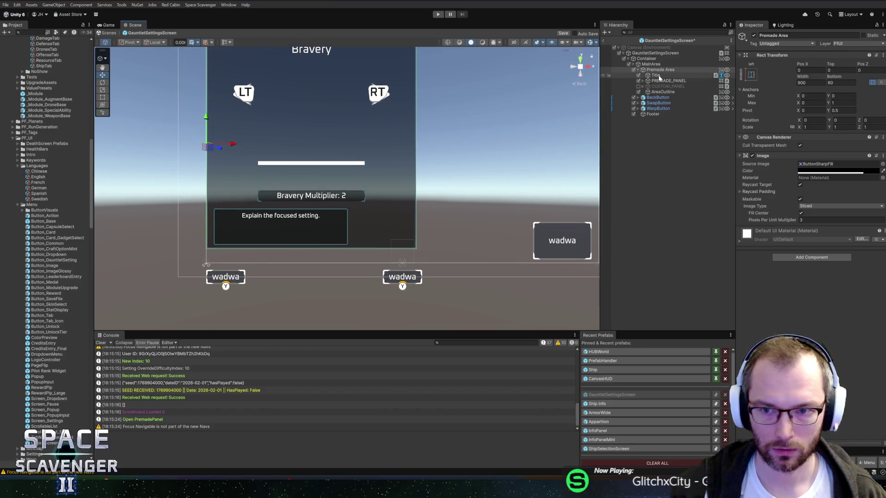
{"action": "mouse_move", "coordinate": [646, 115]}
{"action": "left_mouse_down"}
{"action": "mouse_move", "coordinate": [635, 93]}
{"action": "mouse_move", "coordinate": [635, 125]}
{"action": "left_mouse_up"}
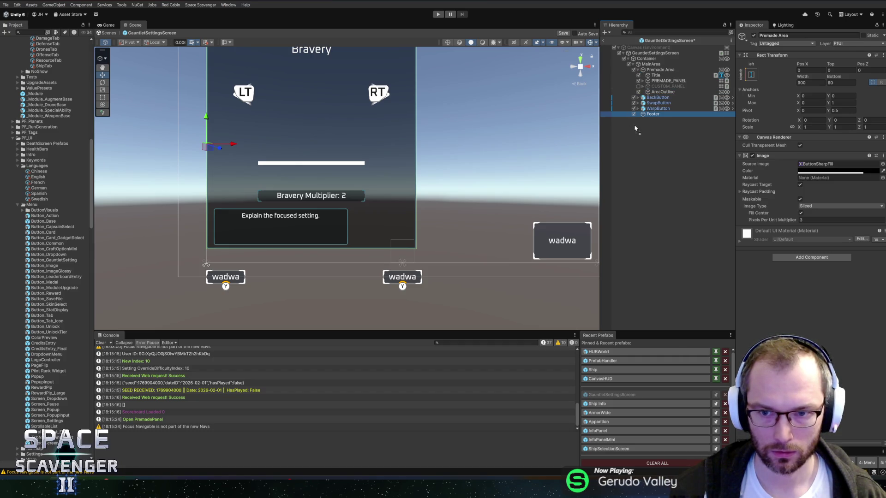
Move Footer into Premade Area and nest BackButton, SwapButton and WarpButton under it
{"action": "left_click", "coordinate": [650, 70]}
{"action": "left_click", "coordinate": [637, 70]}
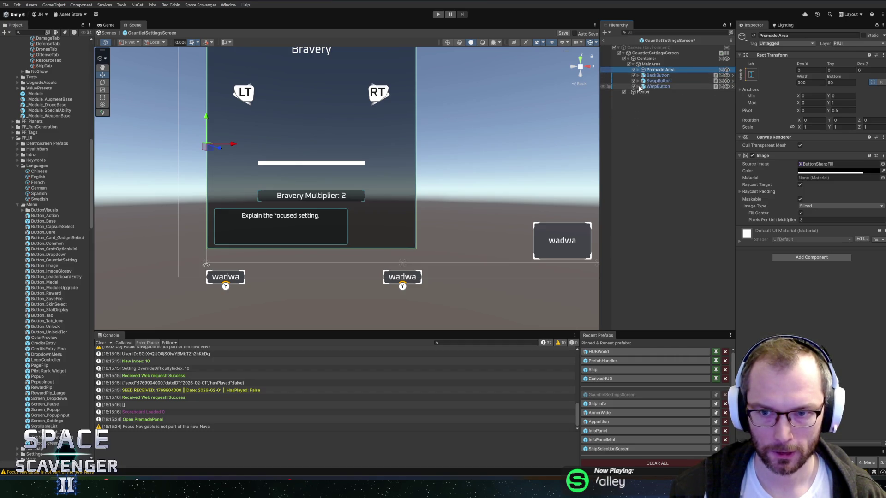
{"action": "mouse_move", "coordinate": [642, 92]}
{"action": "left_mouse_down"}
{"action": "mouse_move", "coordinate": [643, 100]}
{"action": "mouse_move", "coordinate": [655, 70]}
{"action": "left_mouse_up"}
{"action": "left_click", "coordinate": [657, 76]}
{"action": "left_click", "coordinate": [657, 86], "text": "shift"}
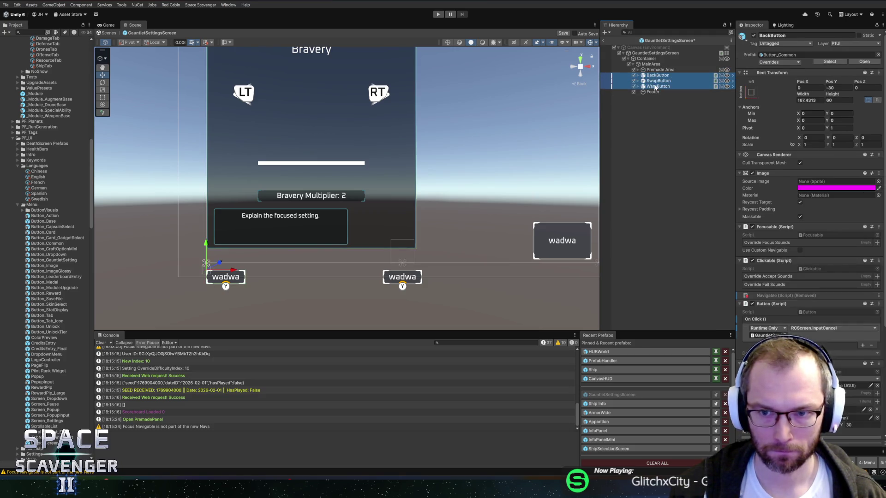
{"action": "left_click", "coordinate": [648, 76]}
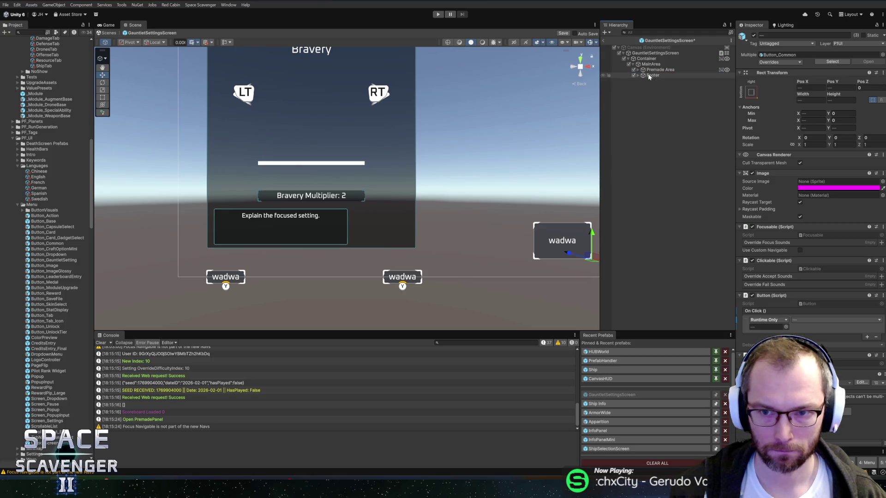
{"action": "left_click", "coordinate": [638, 75]}
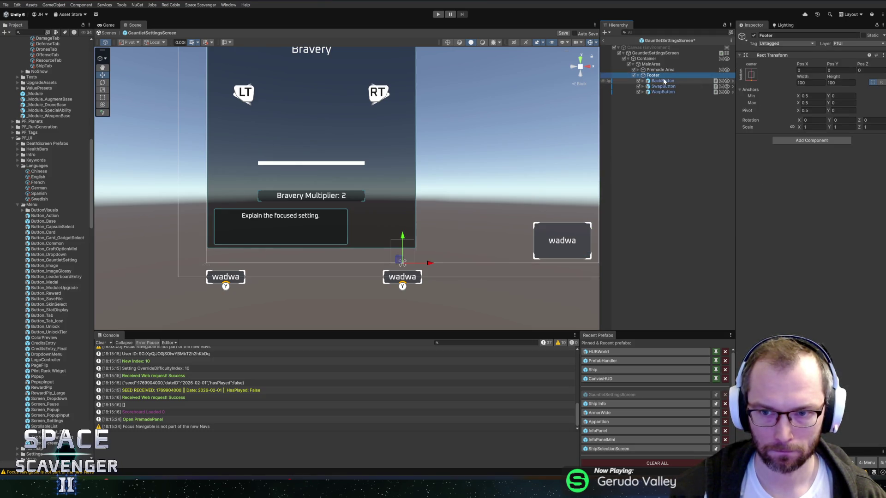
Adjust BackButton's position and give the Back, Swap and Warp buttons a pivot Y of 0
{"action": "left_click", "coordinate": [664, 82]}
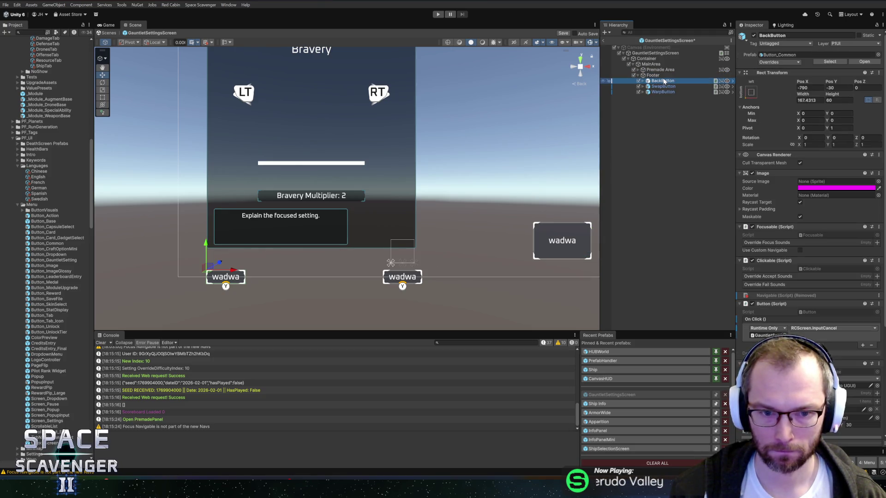
{"action": "left_click", "coordinate": [807, 88]}
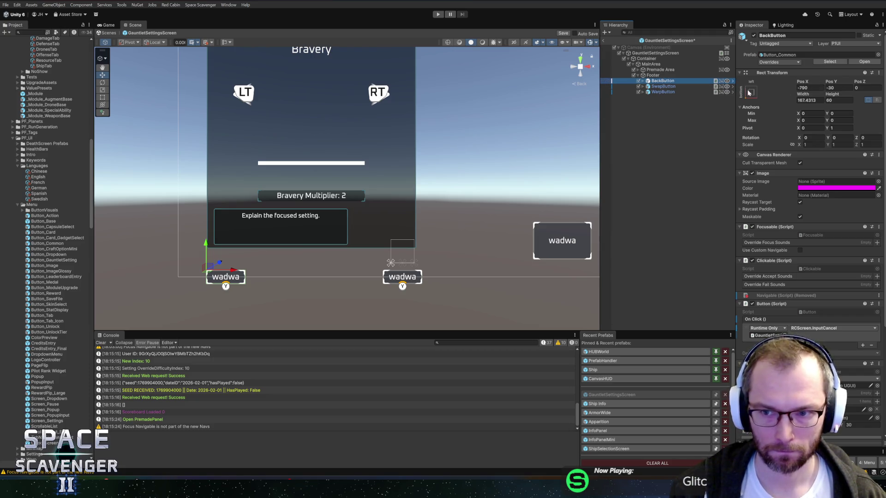
{"action": "left_click", "coordinate": [834, 128]}
{"action": "type", "text": "0"}
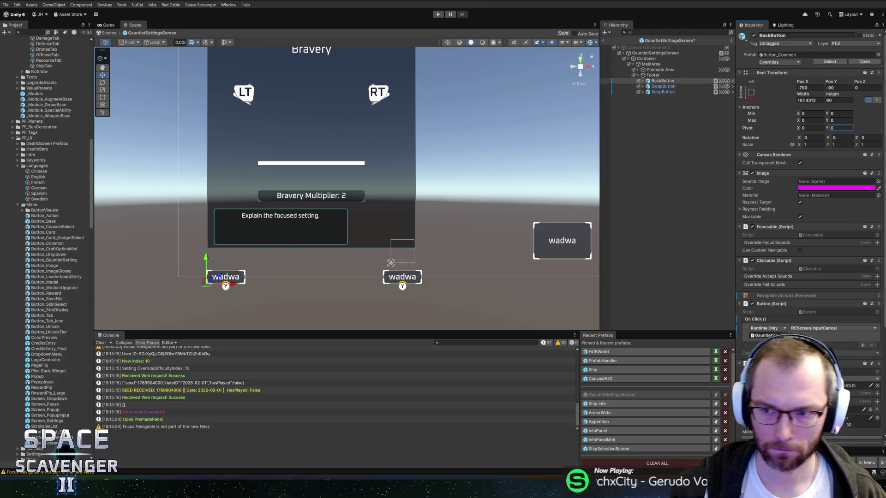
{"action": "left_click", "coordinate": [672, 86]}
{"action": "left_click", "coordinate": [669, 92], "text": "ctrl"}
{"action": "left_click", "coordinate": [843, 128]}
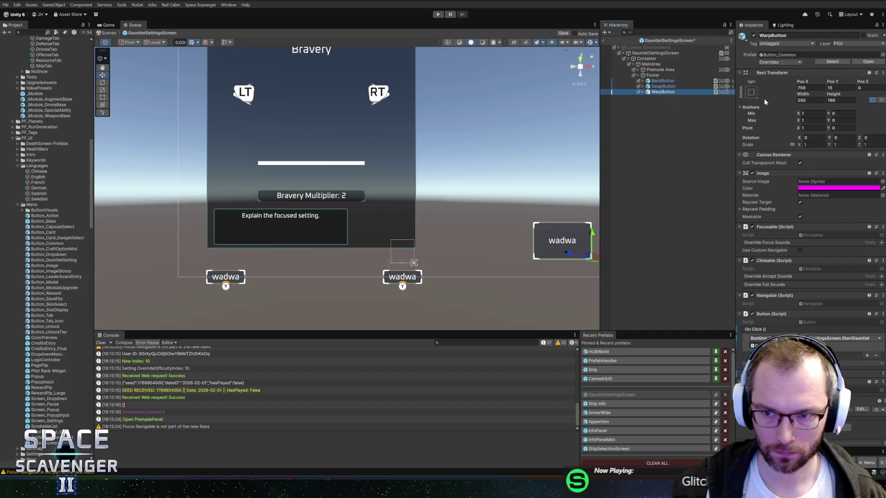
Set the vertical position of BackButton, SwapButton and WarpButton to 0
{"action": "left_click", "coordinate": [687, 86]}
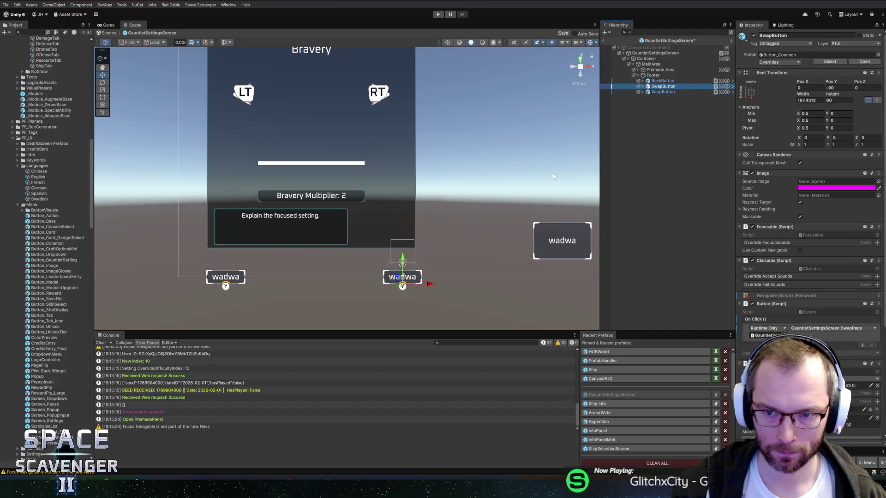
{"action": "left_click", "coordinate": [661, 81]}
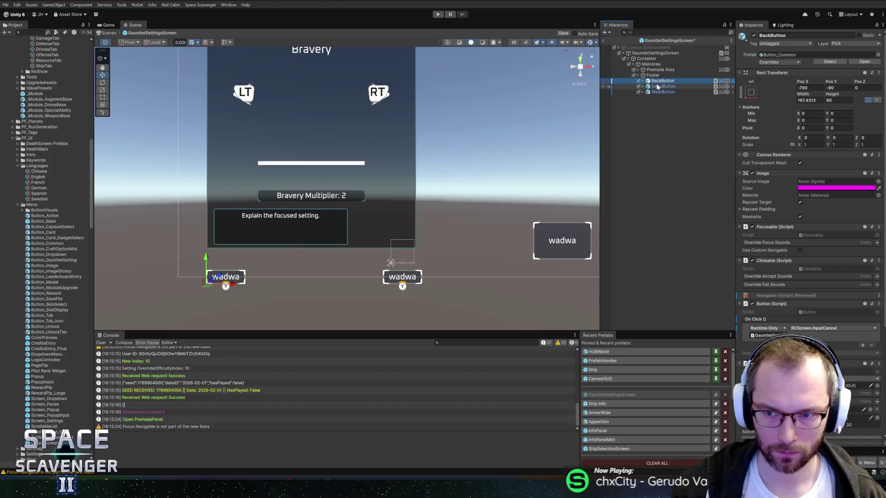
{"action": "left_click", "coordinate": [833, 88]}
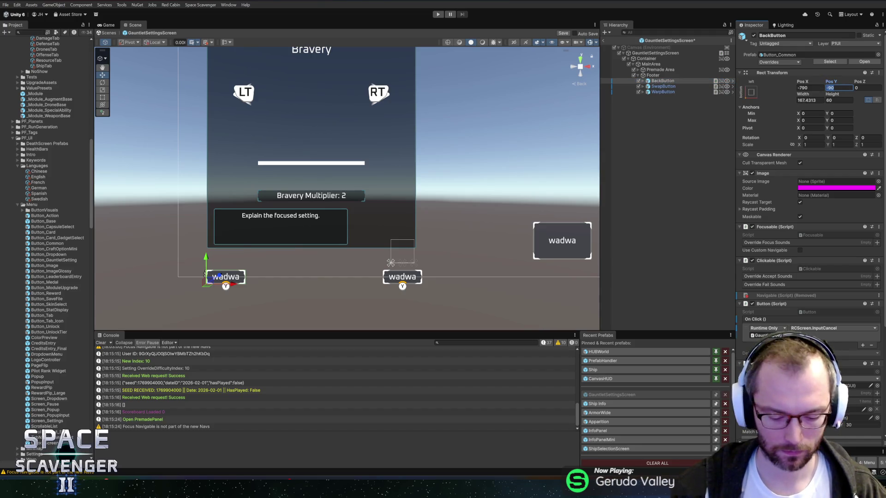
{"action": "type", "text": "0"}
{"action": "key", "text": "Return"}
{"action": "left_click", "coordinate": [663, 86]}
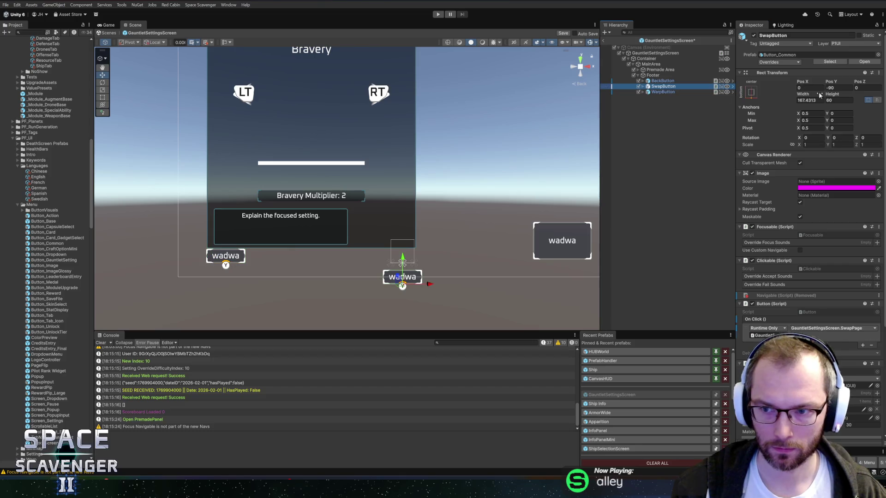
{"action": "left_click", "coordinate": [832, 88]}
{"action": "type", "text": "0"}
{"action": "left_click", "coordinate": [663, 92]}
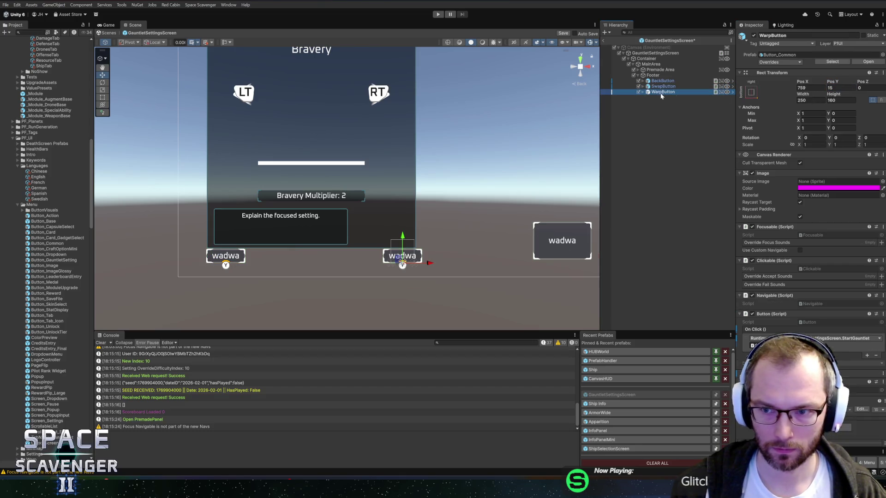
{"action": "left_click", "coordinate": [841, 87]}
{"action": "type", "text": "0"}
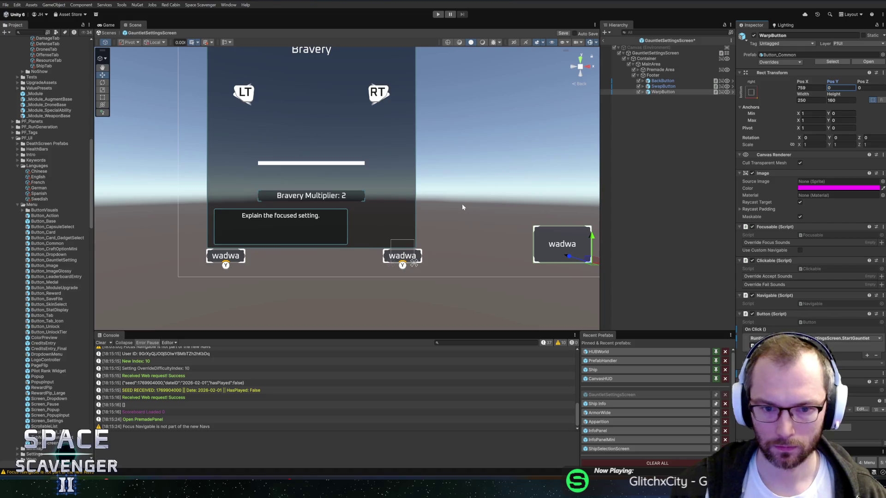
{"action": "key", "text": "Return"}
Resize WarpButton to 400 wide by 120 tall
{"action": "scroll", "coordinate": [462, 207], "scroll_direction": "down", "scroll_amount": 2}
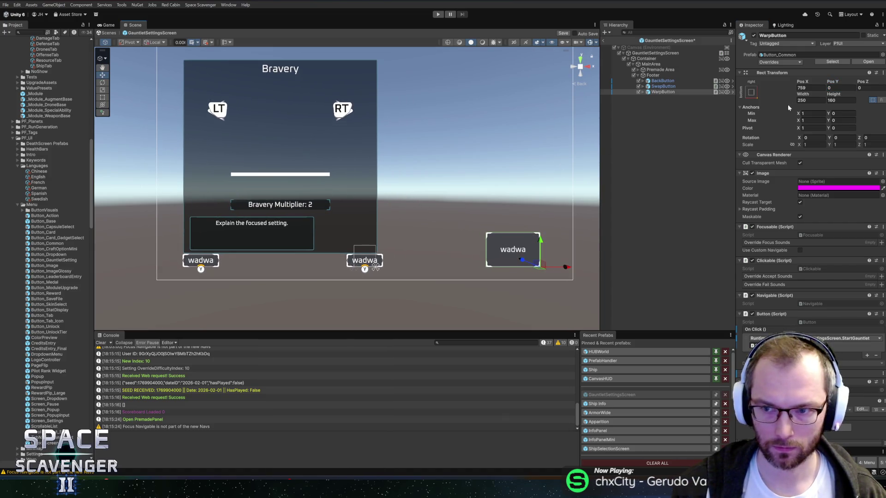
{"action": "left_click", "coordinate": [810, 100]}
{"action": "type", "text": "400"}
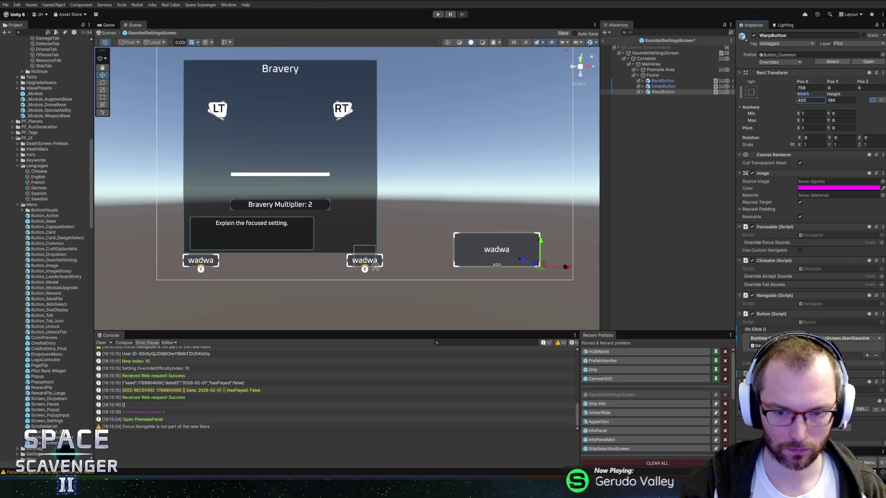
{"action": "left_click", "coordinate": [840, 100]}
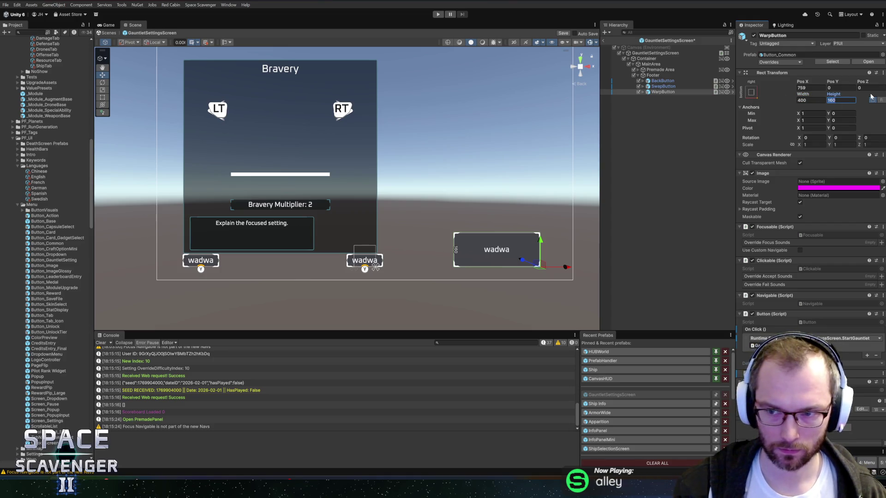
{"action": "type", "text": "120"}
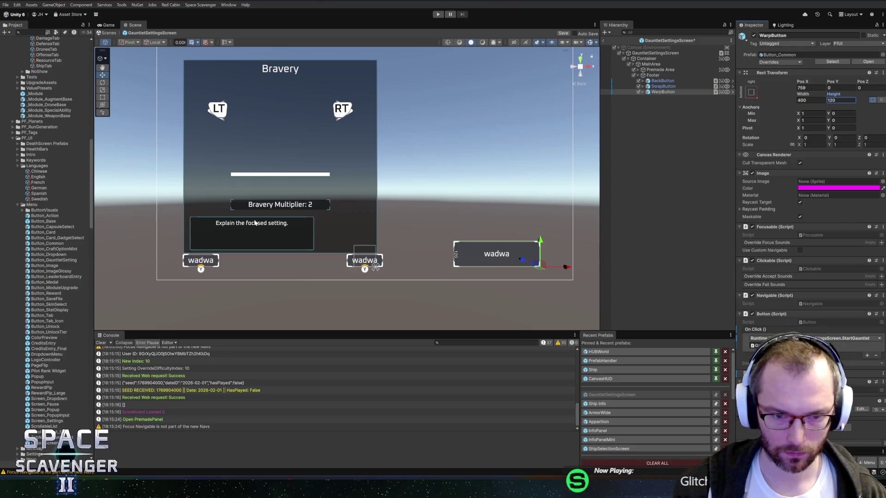
Collapse Footer's children and select Premade Area
{"action": "scroll", "coordinate": [297, 192], "scroll_direction": "up", "scroll_amount": 3}
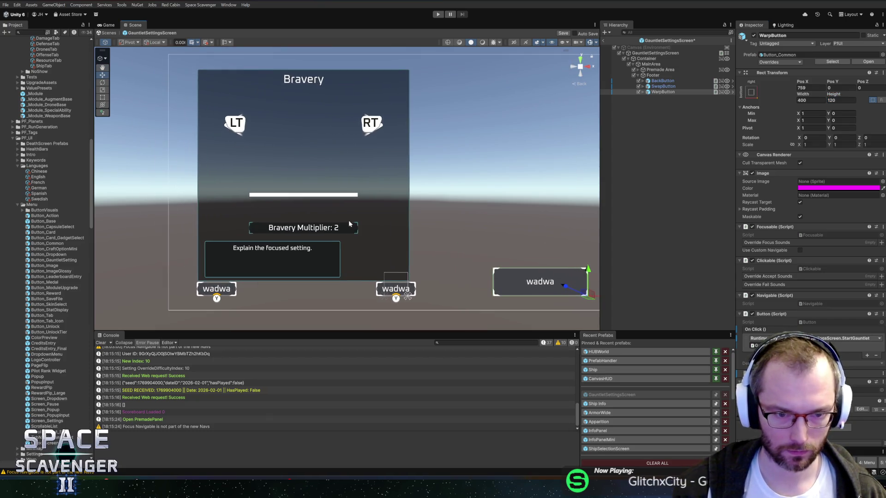
{"action": "left_click", "coordinate": [639, 75]}
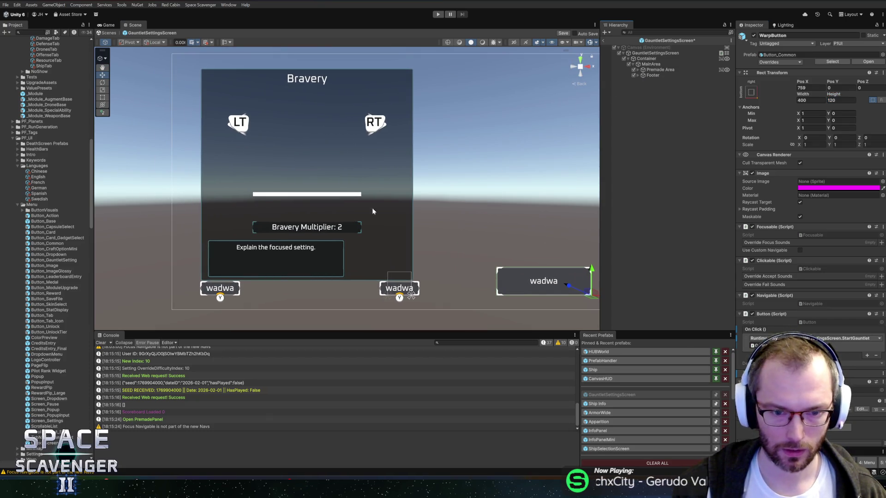
{"action": "left_click", "coordinate": [659, 70]}
Give Premade Area's Title Left and Right insets of 5 and Pos Y -15
{"action": "left_click", "coordinate": [637, 70]}
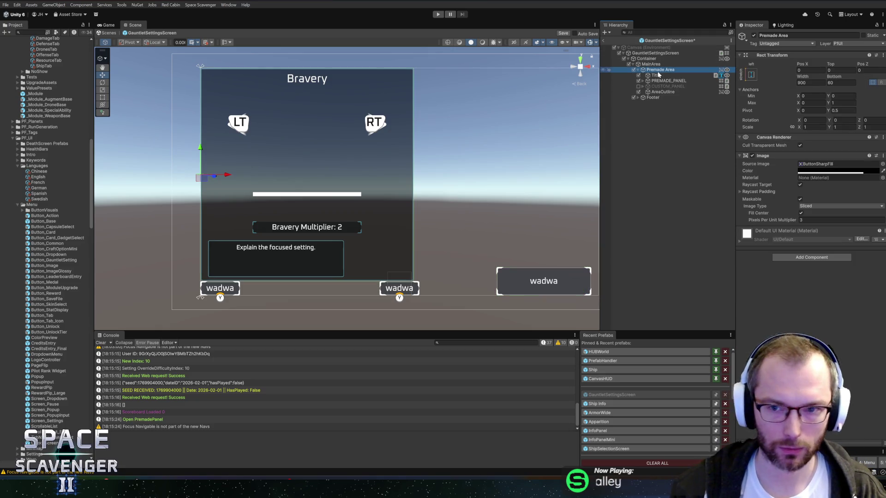
{"action": "left_click", "coordinate": [655, 75]}
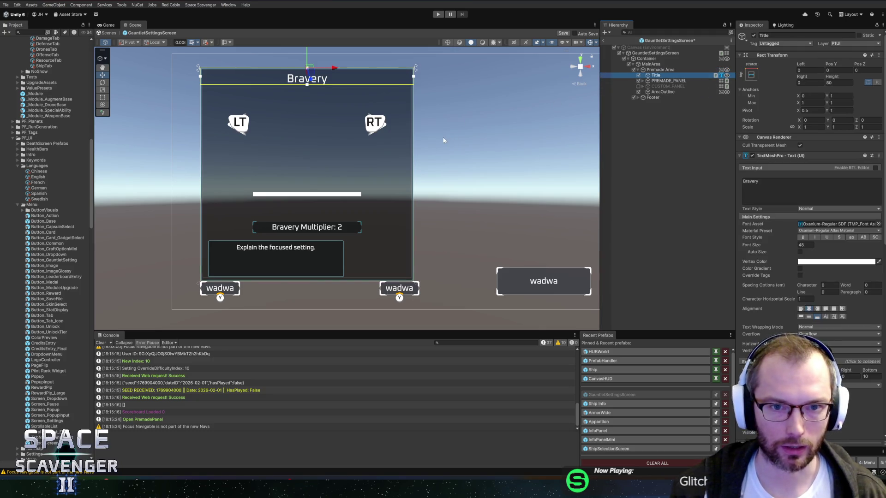
{"action": "left_click", "coordinate": [810, 70]}
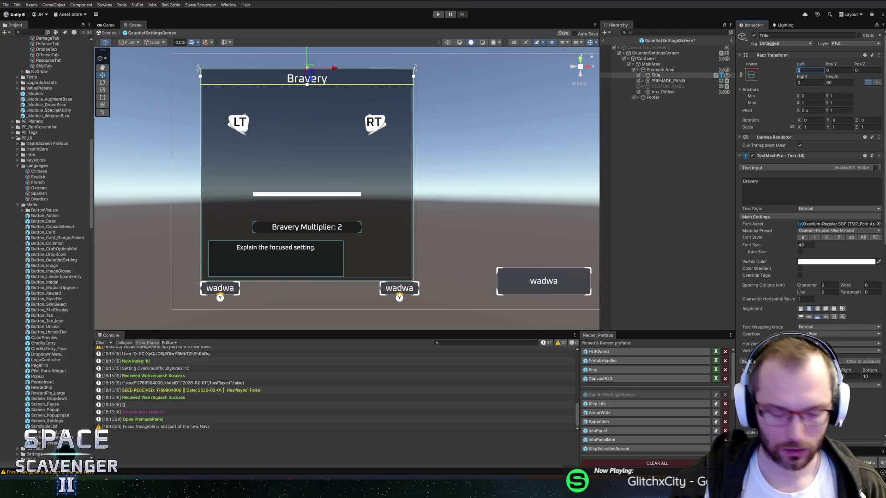
{"action": "type", "text": "5"}
{"action": "left_click", "coordinate": [811, 82]}
{"action": "type", "text": "5"}
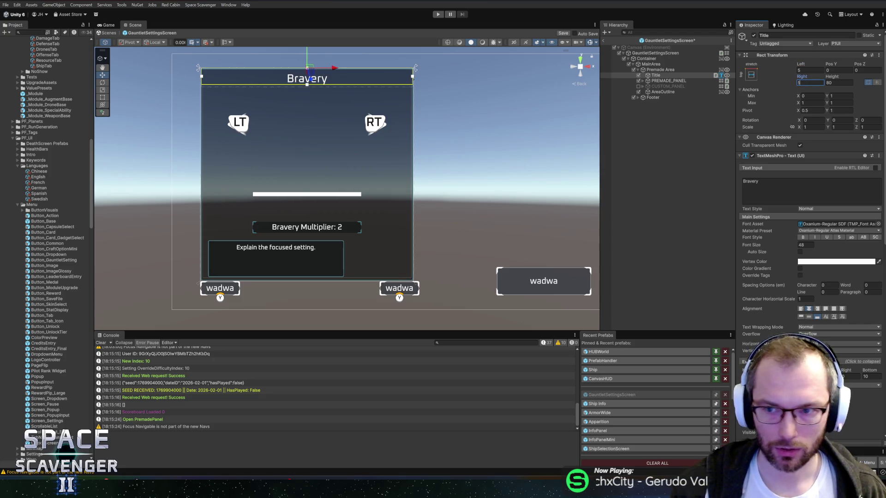
{"action": "left_click", "coordinate": [838, 70]}
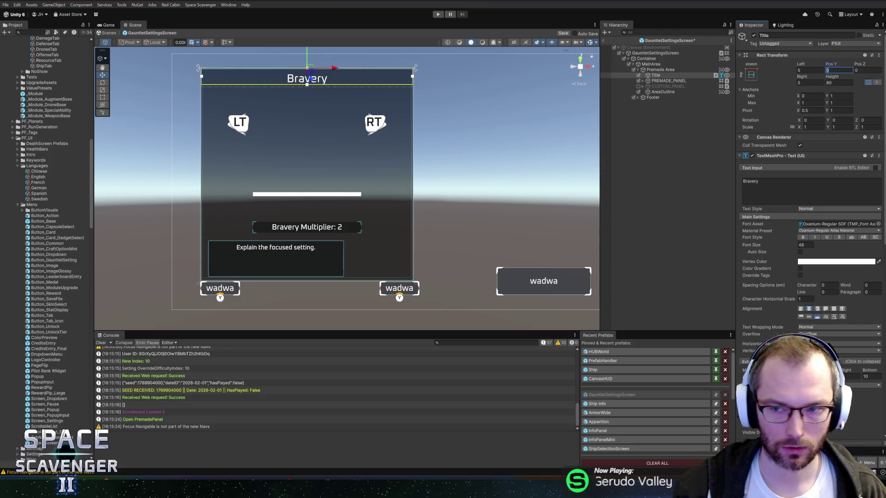
{"action": "type", "text": "-1"}
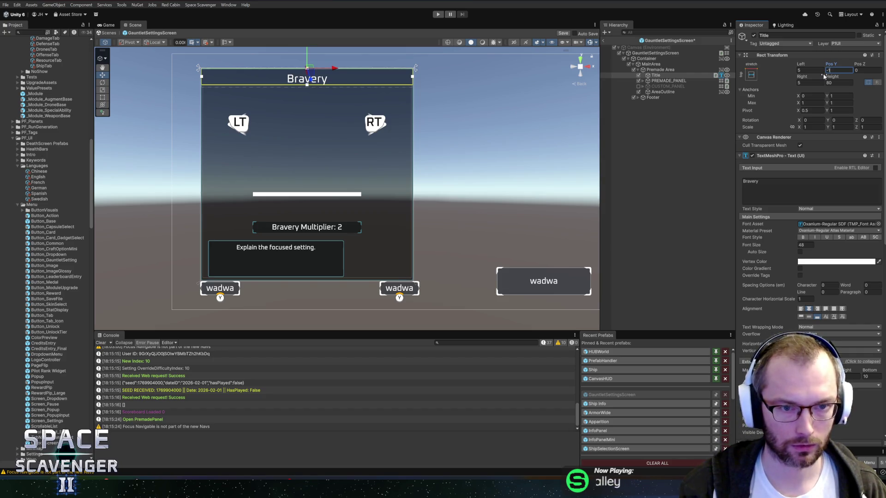
{"action": "type", "text": "5"}
Snap the Scene view to a straight-on view and select PREMADE_PANEL
{"action": "scroll", "coordinate": [328, 143], "scroll_direction": "up", "scroll_amount": 5}
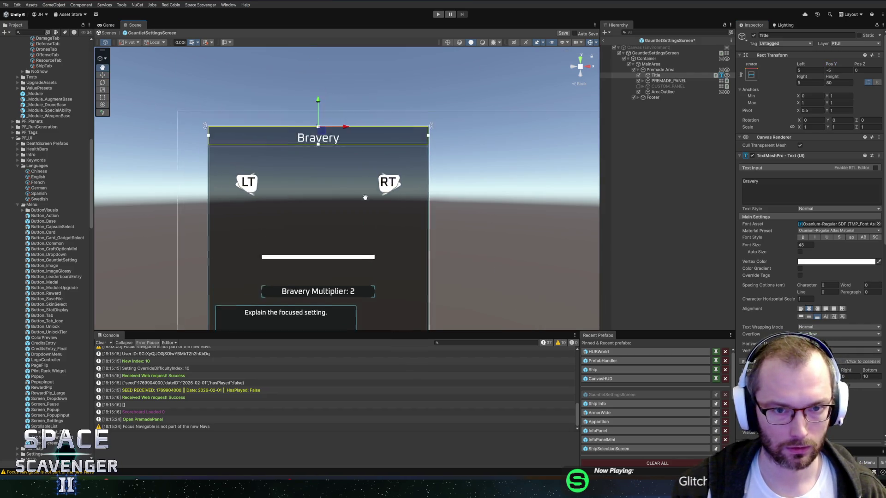
{"action": "left_click", "coordinate": [572, 69]}
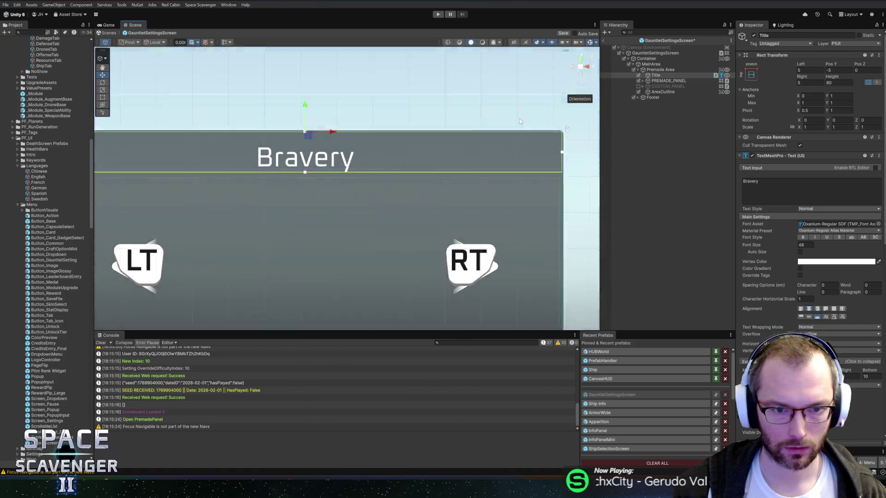
{"action": "scroll", "coordinate": [444, 172], "scroll_direction": "down", "scroll_amount": 5}
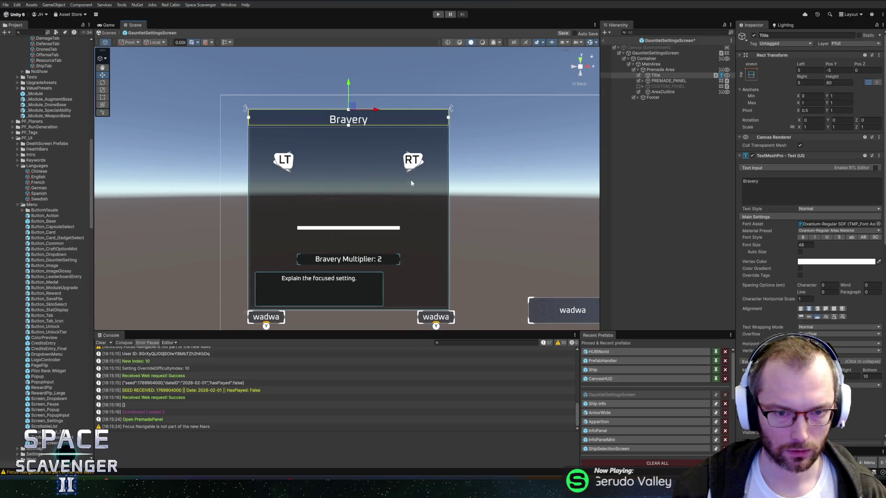
{"action": "left_click", "coordinate": [677, 82]}
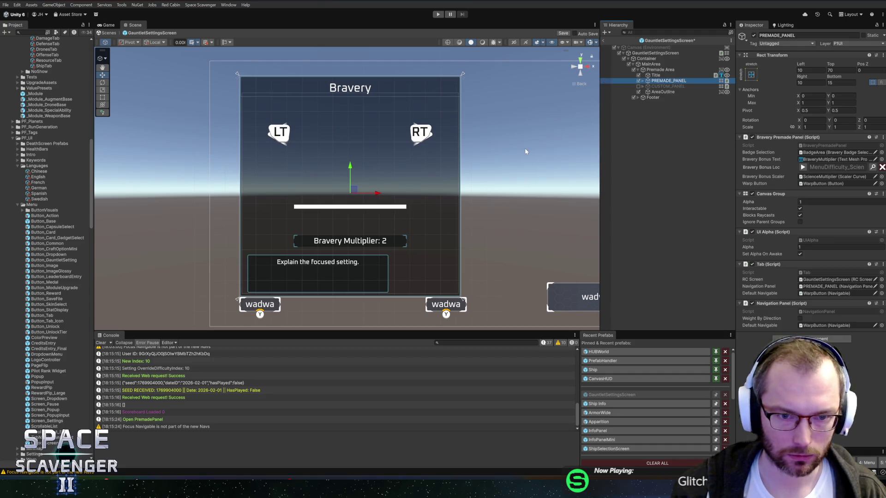
Expand PREMADE_PANEL in the Hierarchy down to the BraveryBar
{"action": "key", "text": "Right"}
{"action": "key", "text": "Down"}
{"action": "key", "text": "Right"}
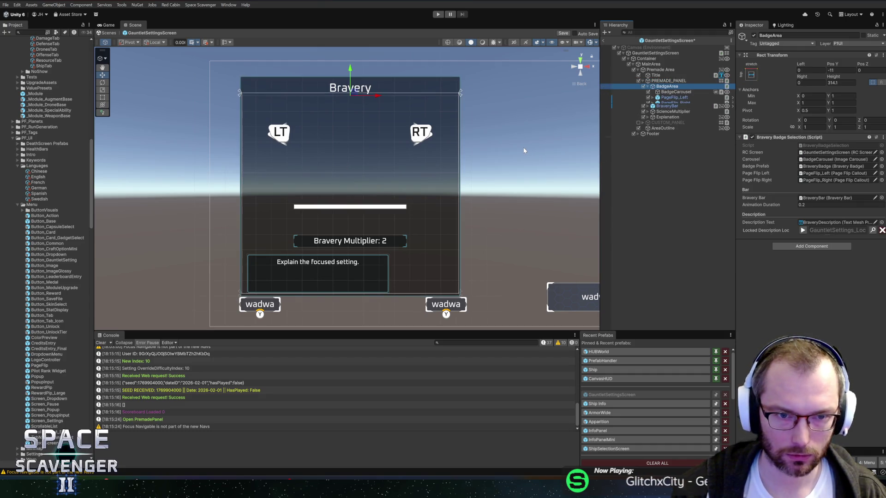
{"action": "key", "text": "Down"}
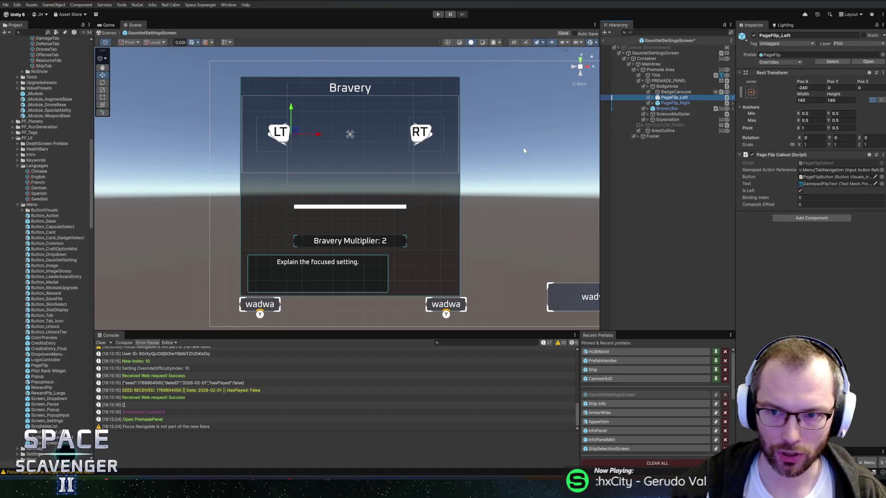
{"action": "key", "text": "Down"}
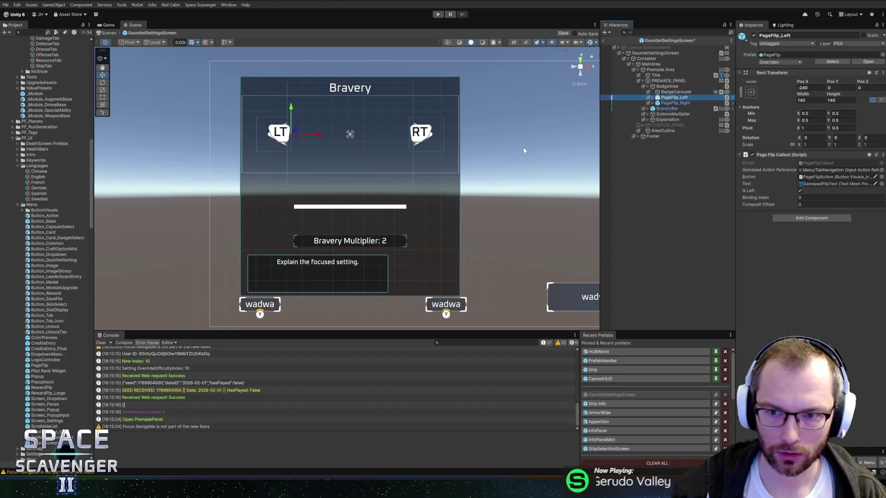
{"action": "key", "text": "Down"}
{"action": "key", "text": "Down"}
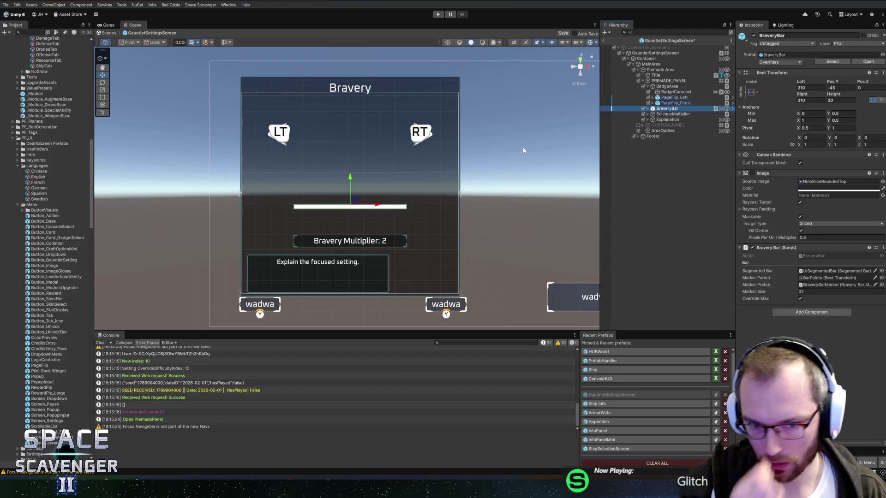
Set the BraveryBar's Left and Right insets to 100 and Pos Y to -45
{"action": "left_click", "coordinate": [812, 87]}
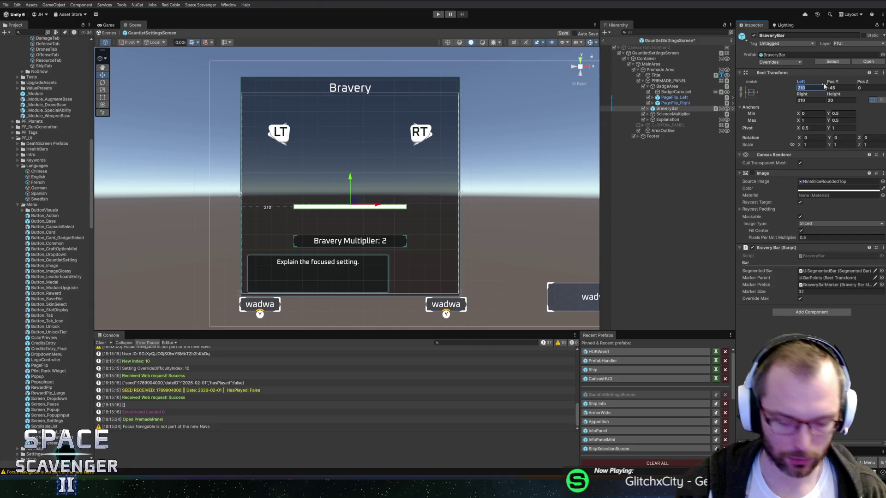
{"action": "type", "text": "100"}
{"action": "key", "text": "Tab"}
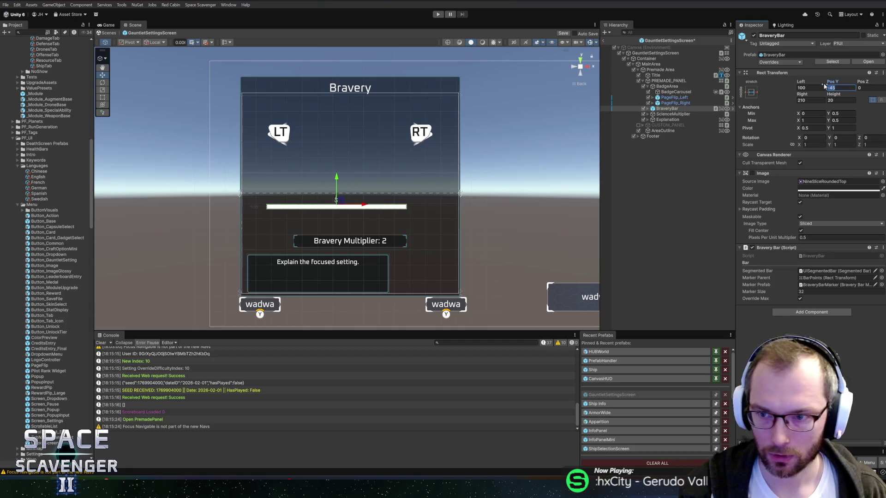
{"action": "type", "text": "1"}
{"action": "type", "text": "-45"}
{"action": "key", "text": "Tab"}
{"action": "key", "text": "Tab"}
{"action": "type", "text": "100"}
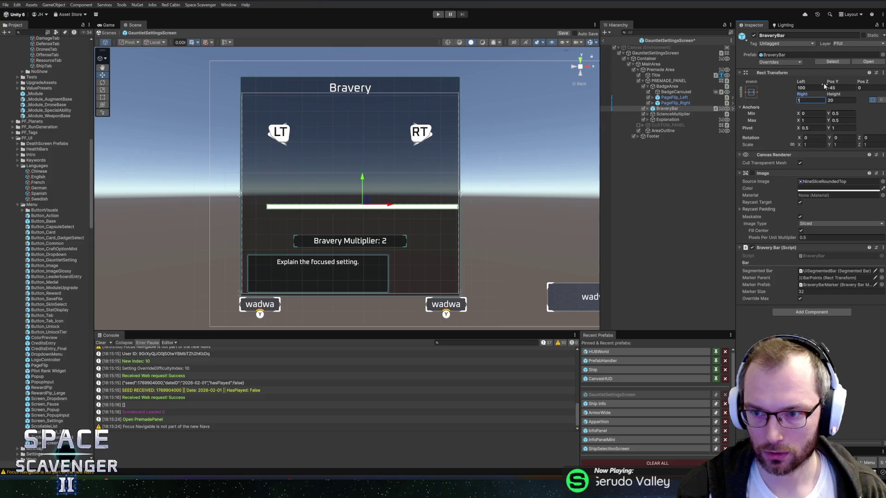
Set the Explanation box's Right inset to 20
{"action": "left_click", "coordinate": [666, 115]}
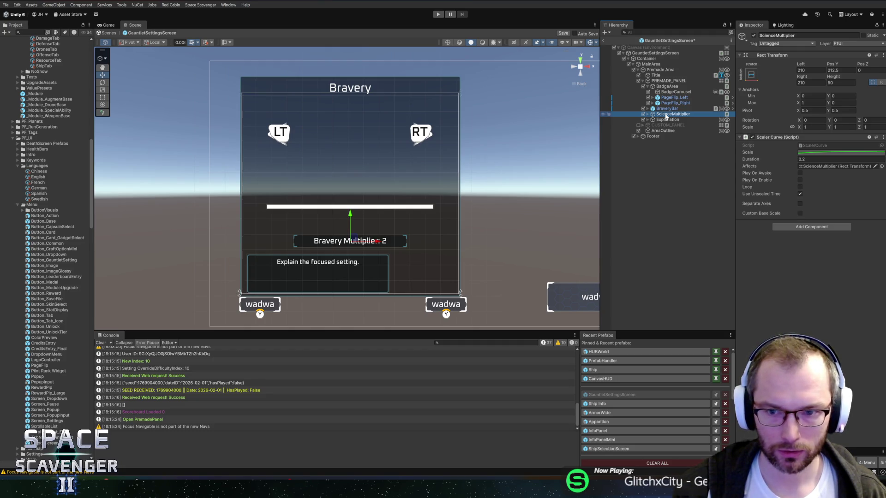
{"action": "left_click", "coordinate": [668, 109]}
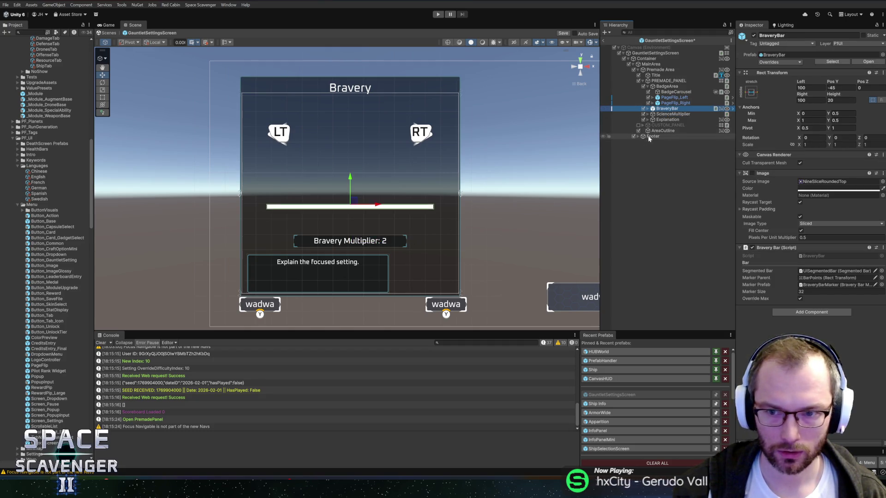
{"action": "left_click", "coordinate": [667, 119]}
{"action": "left_click", "coordinate": [665, 125]}
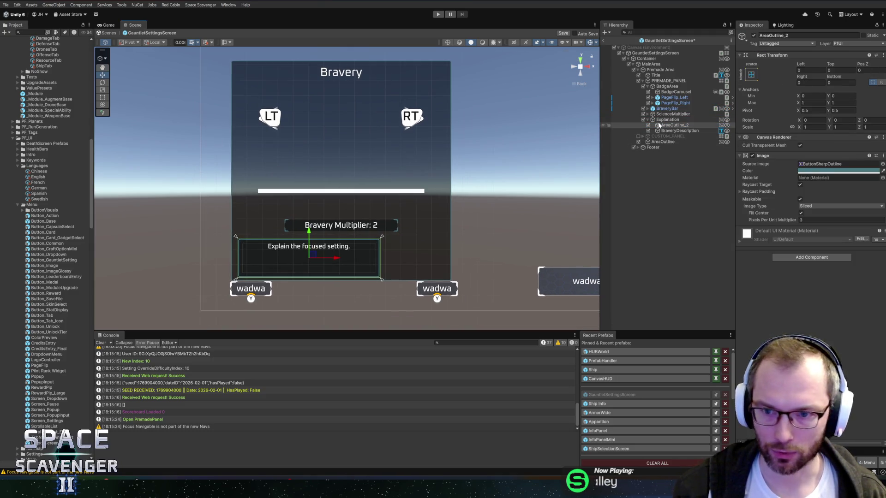
{"action": "left_click", "coordinate": [668, 115]}
{"action": "left_click", "coordinate": [668, 120]}
{"action": "left_click", "coordinate": [815, 83]}
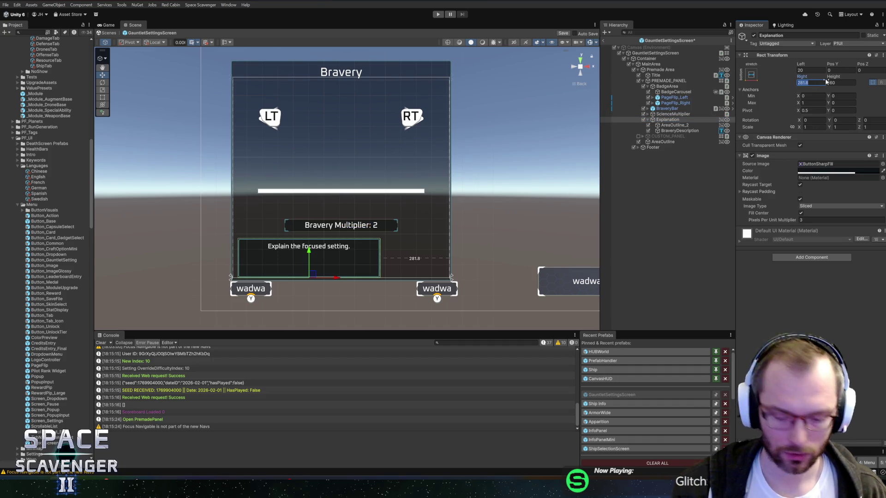
{"action": "type", "text": "20"}
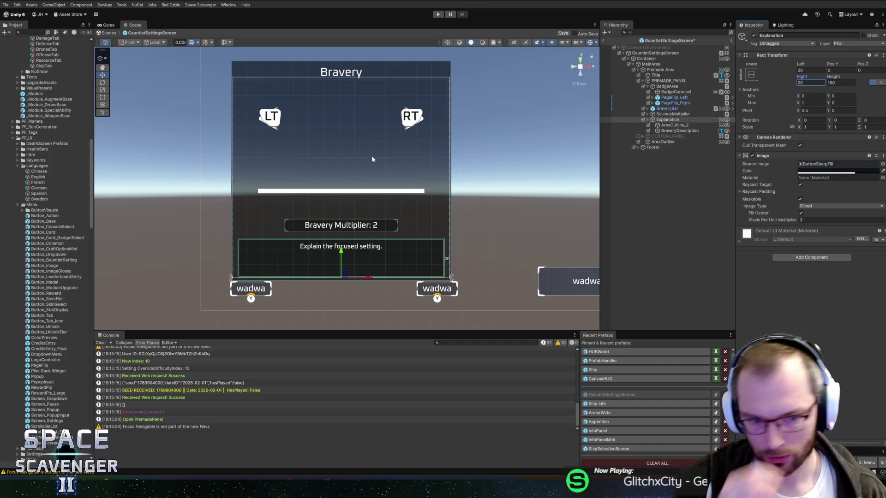
Pan the scene to show the whole panel and collapse PREMADE_PANEL
{"action": "mouse_move", "coordinate": [434, 172]}
{"action": "left_mouse_down"}
{"action": "mouse_move", "coordinate": [290, 188]}
{"action": "mouse_move", "coordinate": [399, 173]}
{"action": "mouse_move", "coordinate": [356, 180]}
{"action": "left_mouse_up"}
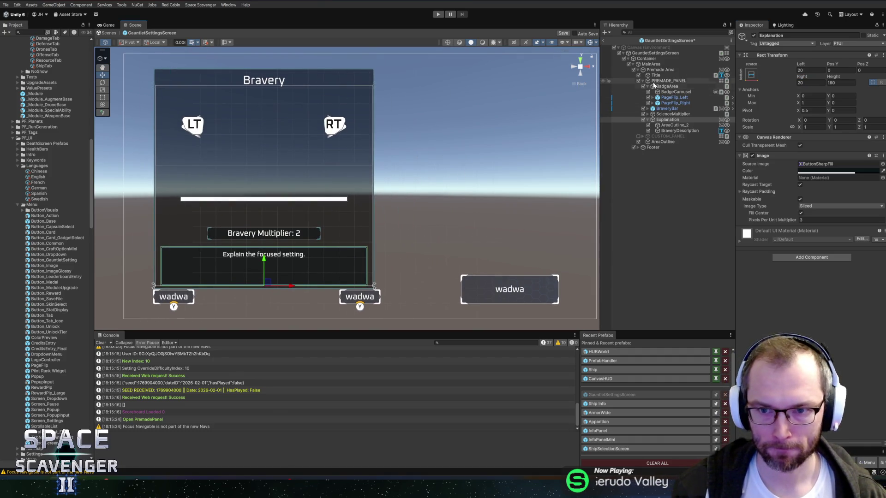
{"action": "left_click", "coordinate": [661, 81]}
{"action": "key", "text": "Left"}
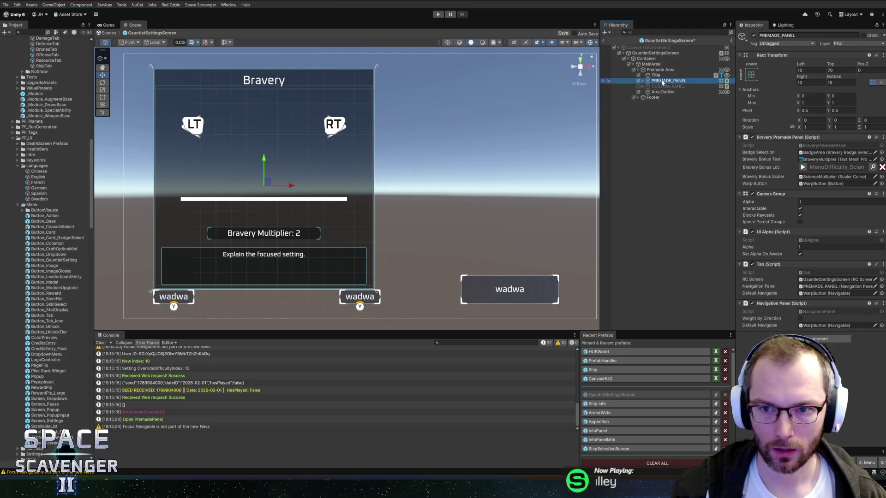
Duplicate Premade Area into Premade Area_1 and try its anchor presets
{"action": "key", "text": "Down"}
{"action": "key", "text": "Down"}
{"action": "key", "text": "Up"}
{"action": "key", "text": "Up"}
{"action": "key", "text": "Up"}
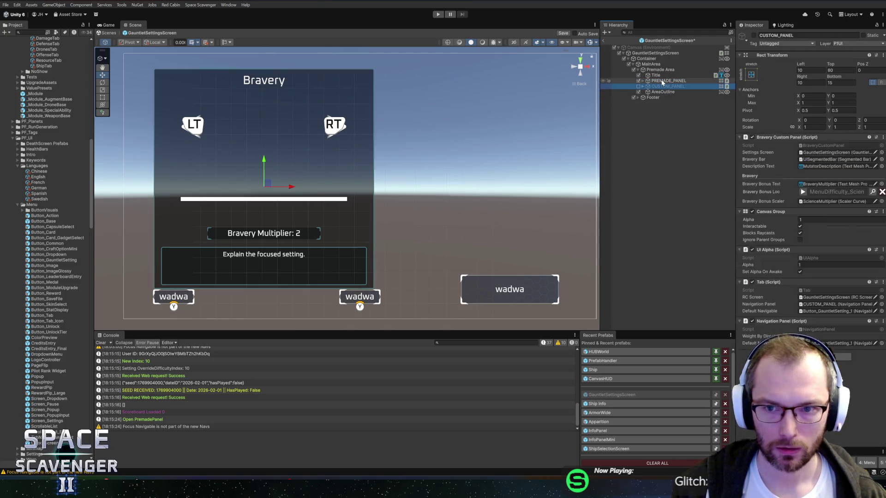
{"action": "key", "text": "ctrl+d"}
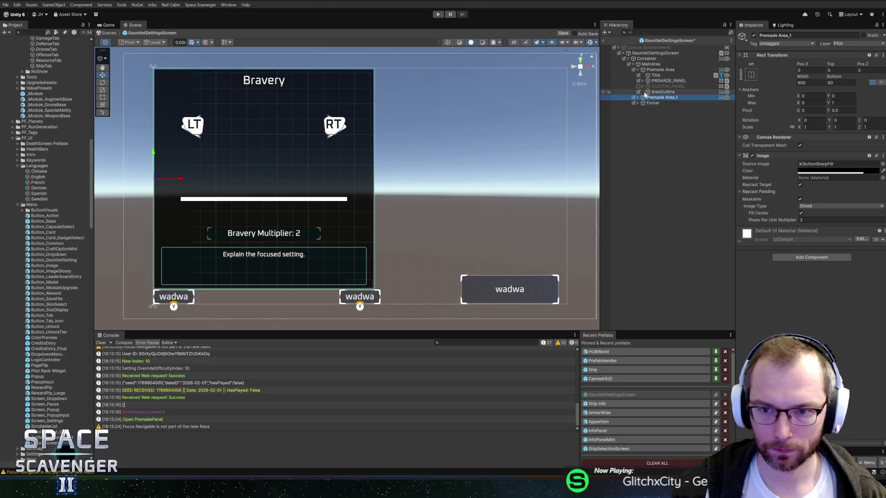
{"action": "left_click", "coordinate": [638, 98]}
{"action": "left_click", "coordinate": [751, 74]}
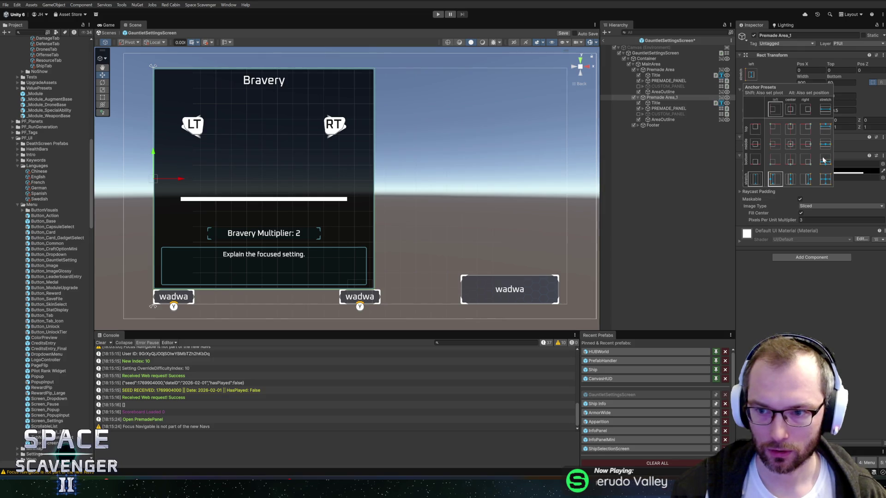
{"action": "left_click", "coordinate": [790, 143]}
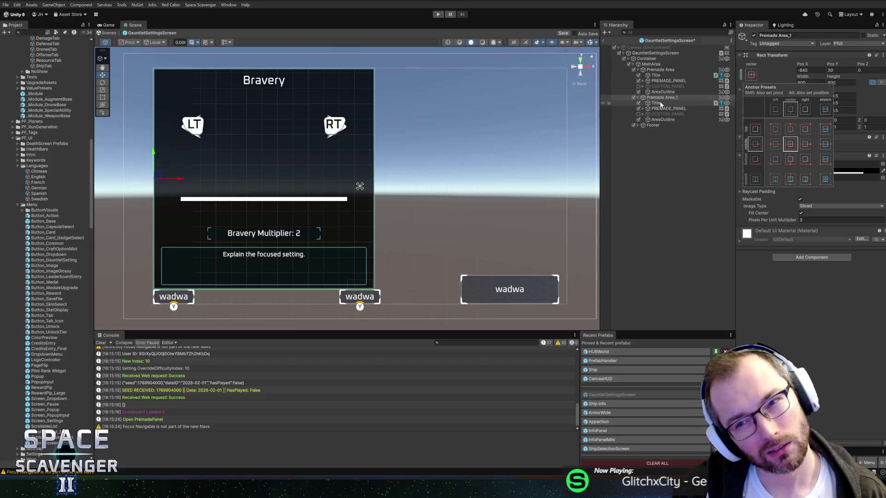
{"action": "left_click", "coordinate": [805, 179], "text": "alt+shift"}
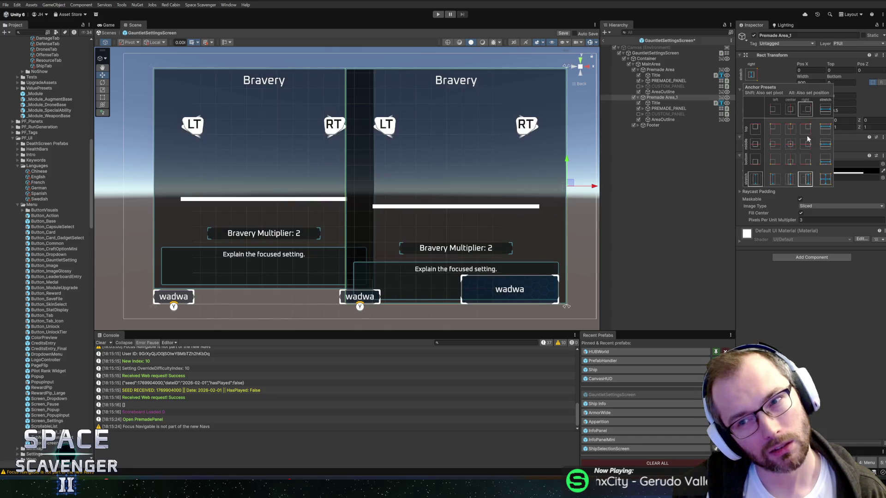
Narrow Premade Area_1 to about 777 wide and anchor it top-right
{"action": "left_click", "coordinate": [809, 82]}
{"action": "left_click_drag", "start_coordinate": [805, 80], "coordinate": [753, 75]}
{"action": "left_click", "coordinate": [751, 75]}
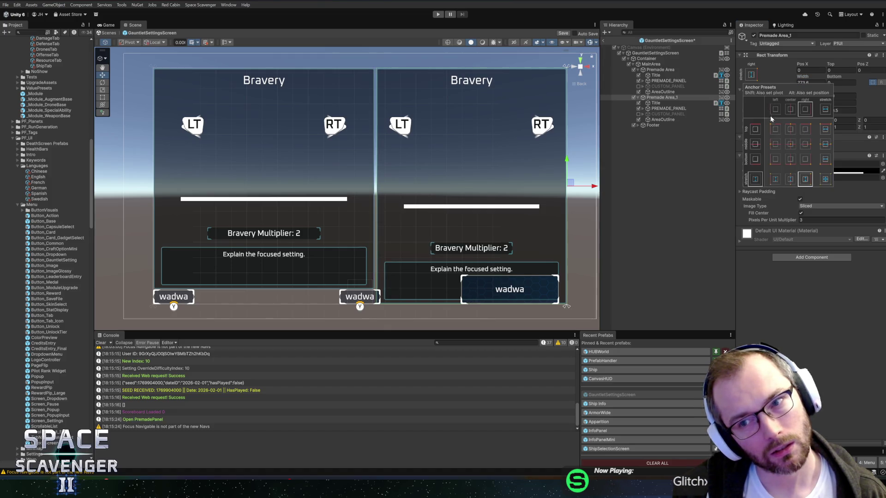
{"action": "left_click", "coordinate": [805, 129]}
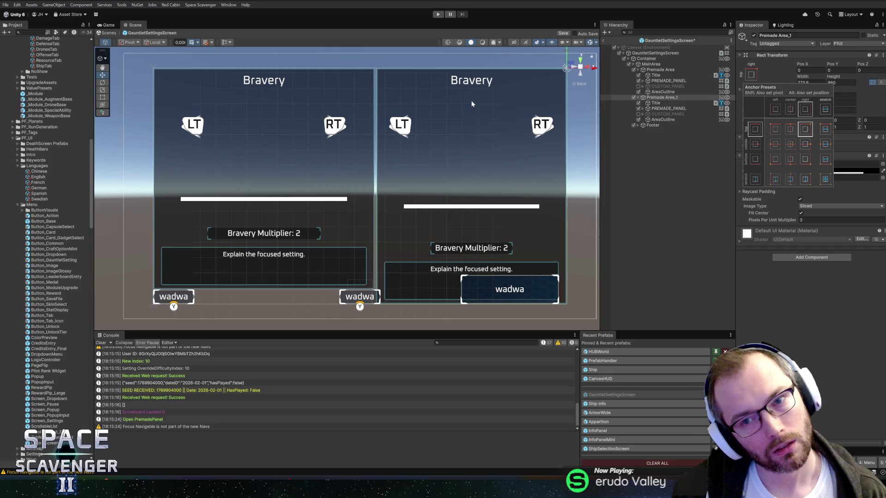
{"action": "left_click", "coordinate": [647, 59]}
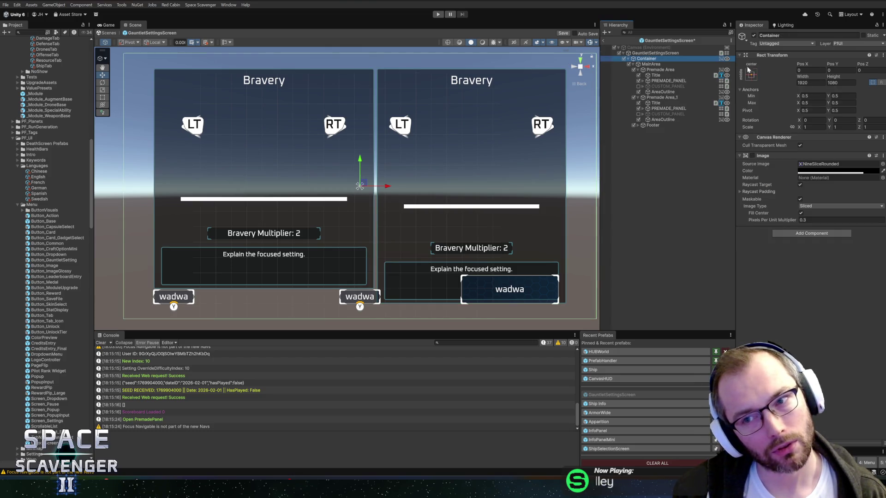
Rename Premade Area_1 to MutatorArea and select its Title, scrolling to Localized Text
{"action": "left_click", "coordinate": [651, 70]}
{"action": "left_click", "coordinate": [660, 97]}
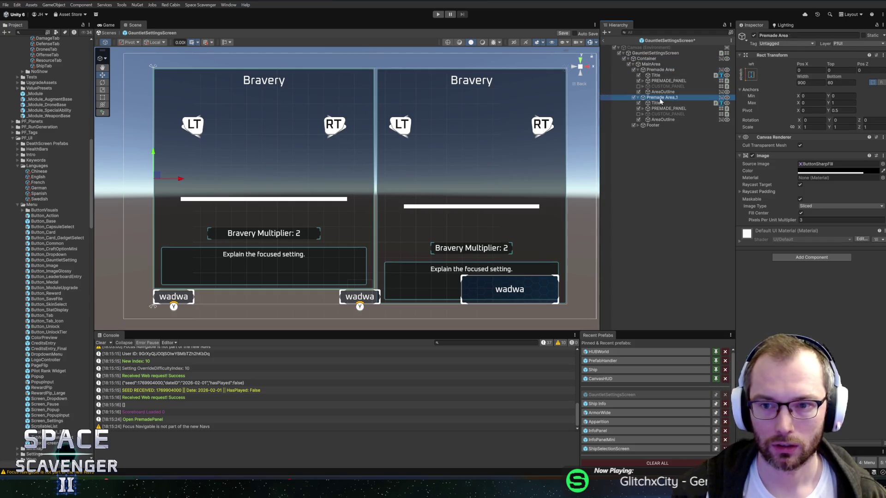
{"action": "type", "text": "Mu"}
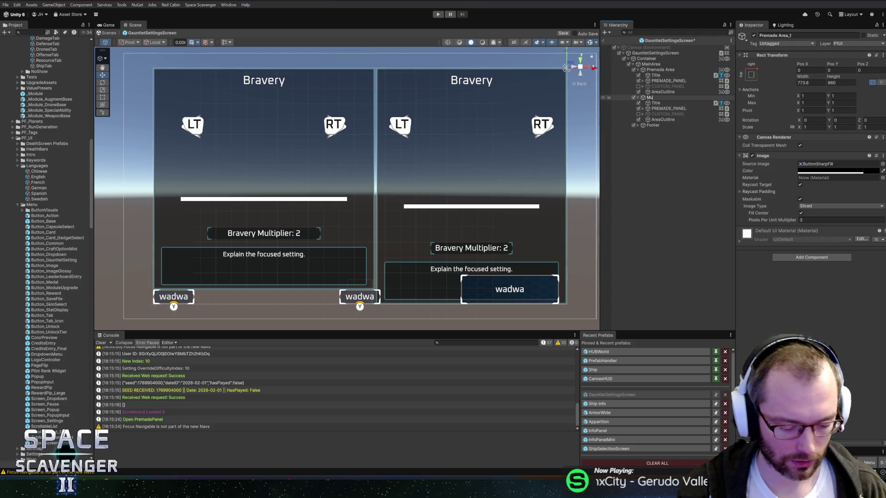
{"action": "type", "text": "tatorArea"}
{"action": "key", "text": "Return"}
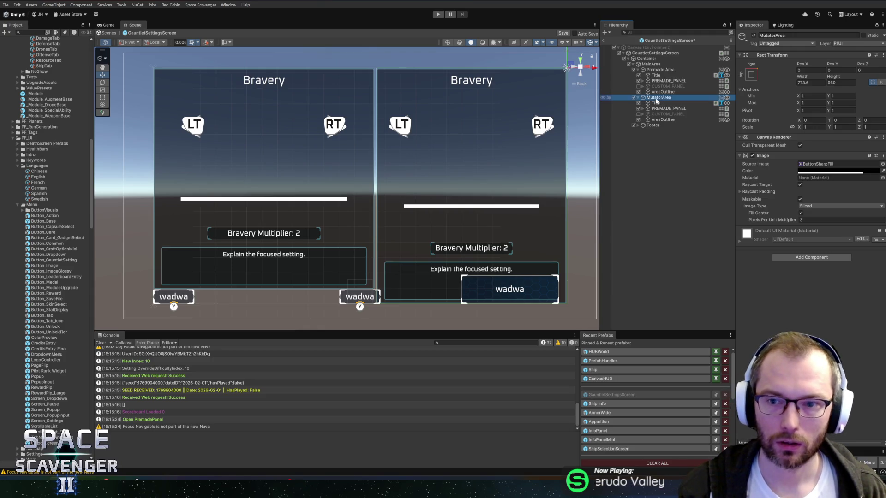
{"action": "left_click_drag", "start_coordinate": [539, 161], "coordinate": [515, 162]}
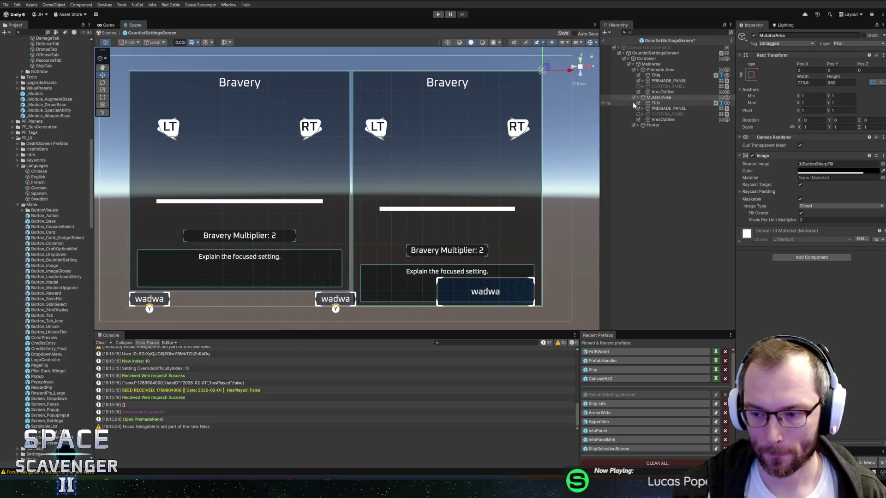
{"action": "left_click", "coordinate": [655, 103]}
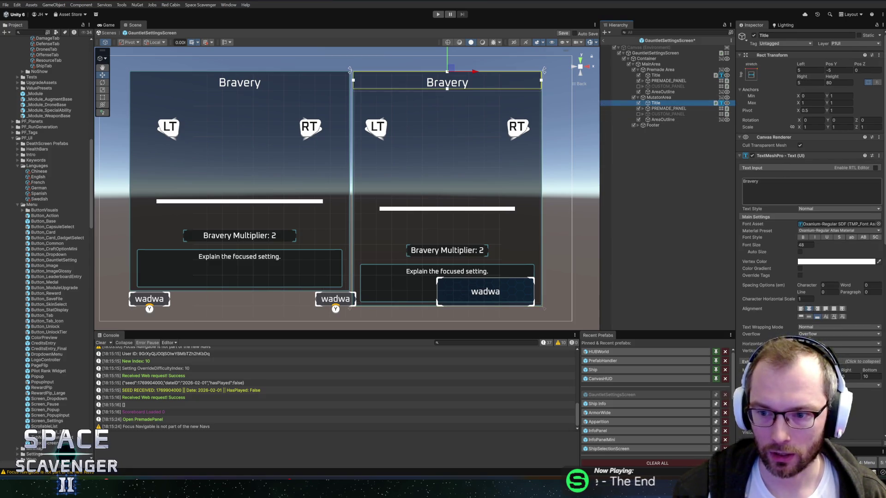
{"action": "scroll", "coordinate": [789, 232], "scroll_direction": "down", "scroll_amount": 4}
{"action": "scroll", "coordinate": [790, 232], "scroll_direction": "down", "scroll_amount": 5}
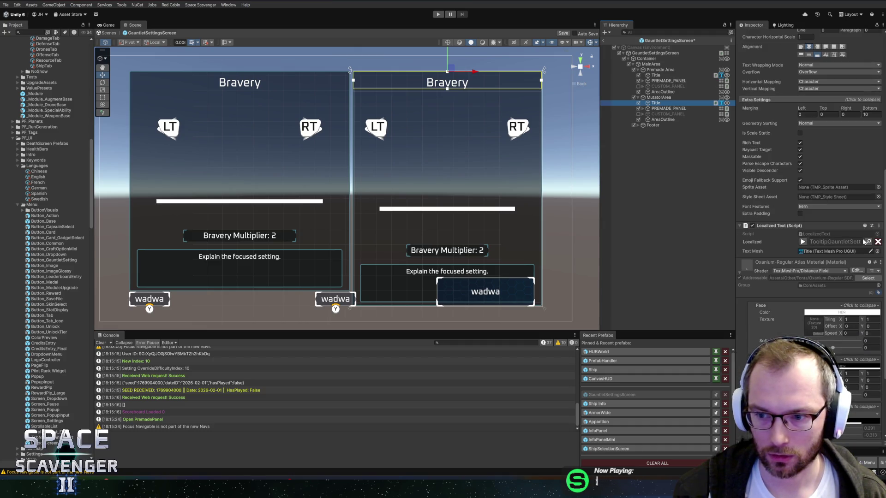
Add localization key GameStart_Mutators with value 'Mutators' and assign it to MutatorArea's title
{"action": "key", "text": "ctrl+l"}
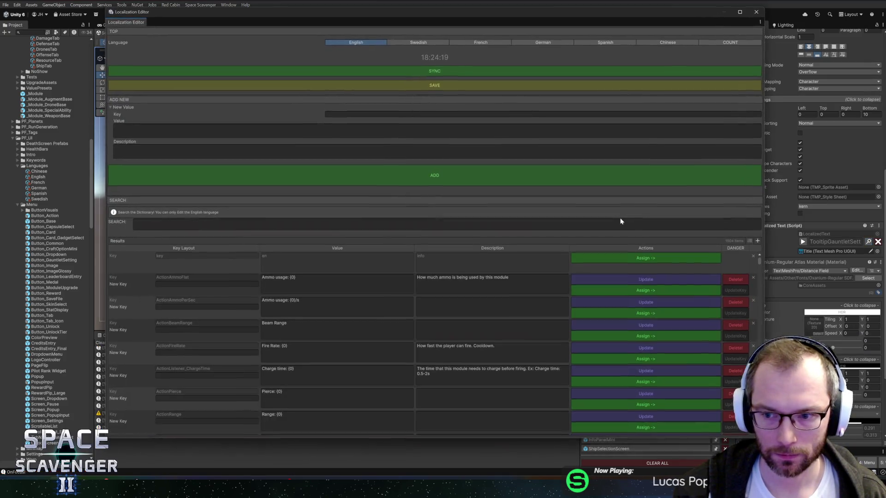
{"action": "left_click", "coordinate": [354, 114]}
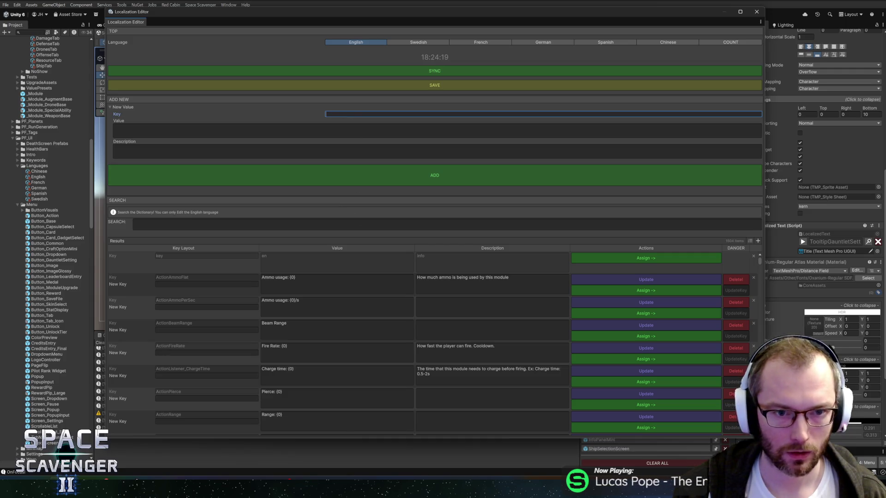
{"action": "type", "text": "Game"}
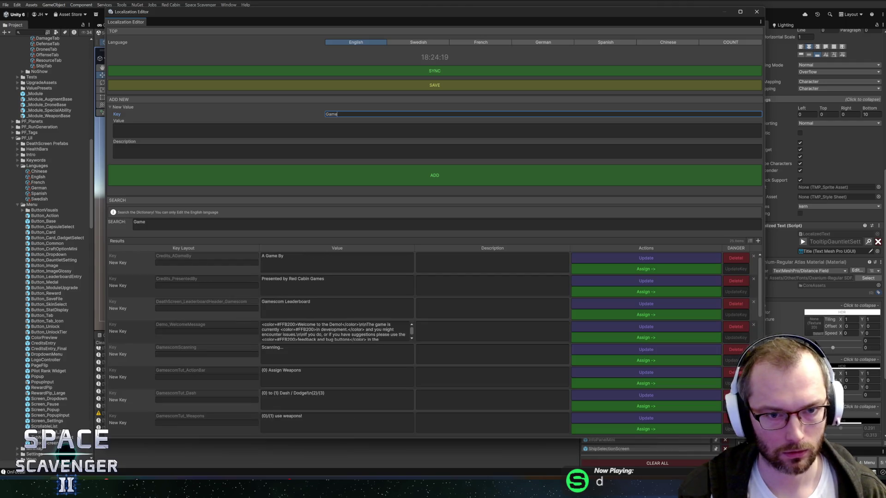
{"action": "type", "text": "Start_"}
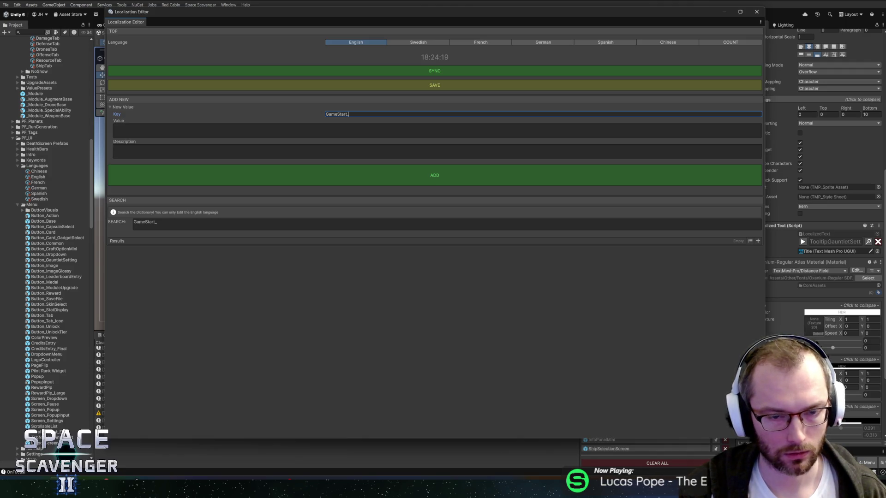
{"action": "type", "text": "s"}
{"action": "key", "text": "Tab"}
{"action": "type", "text": "Mutators"}
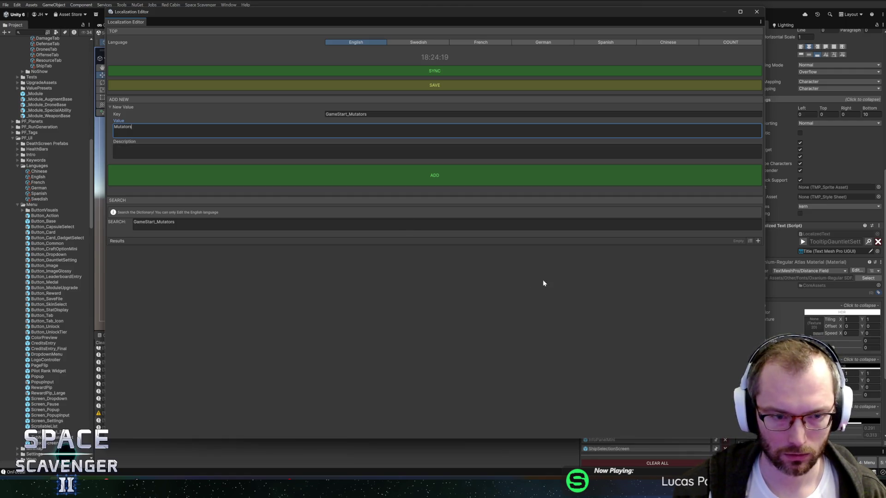
{"action": "left_click", "coordinate": [400, 178]}
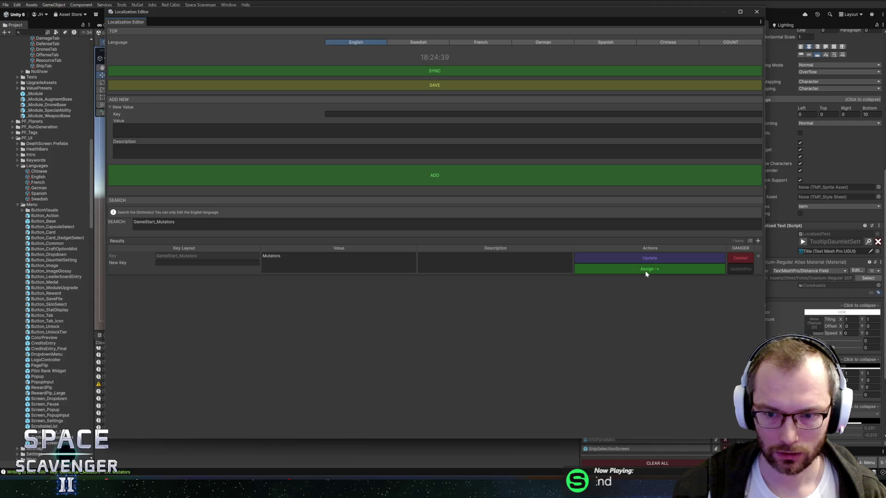
{"action": "left_click", "coordinate": [757, 12]}
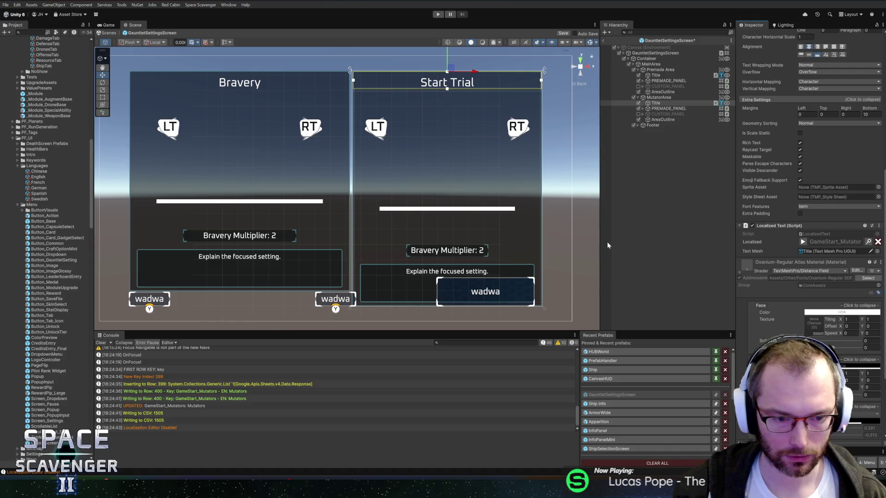
Preview the 'Mutators' title and delete PREMADE_PANEL and CUSTOM_PANEL from MutatorArea
{"action": "left_click_drag", "start_coordinate": [600, 223], "coordinate": [582, 221]}
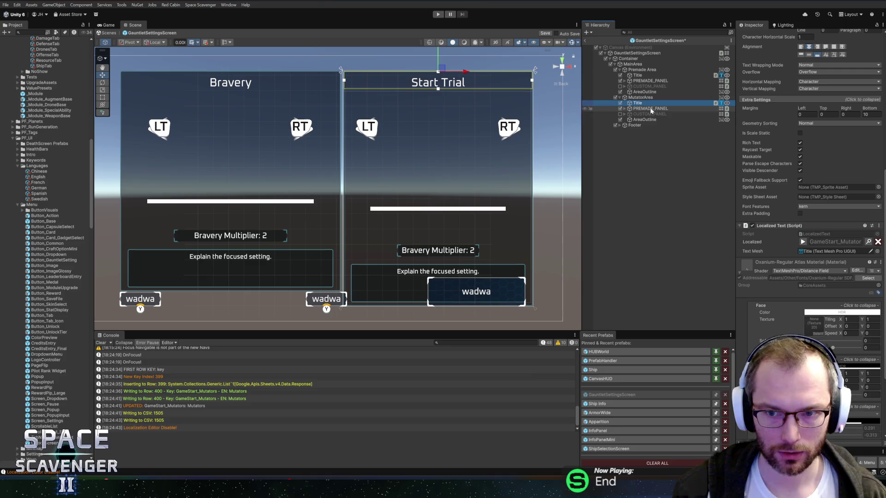
{"action": "left_click", "coordinate": [803, 242]}
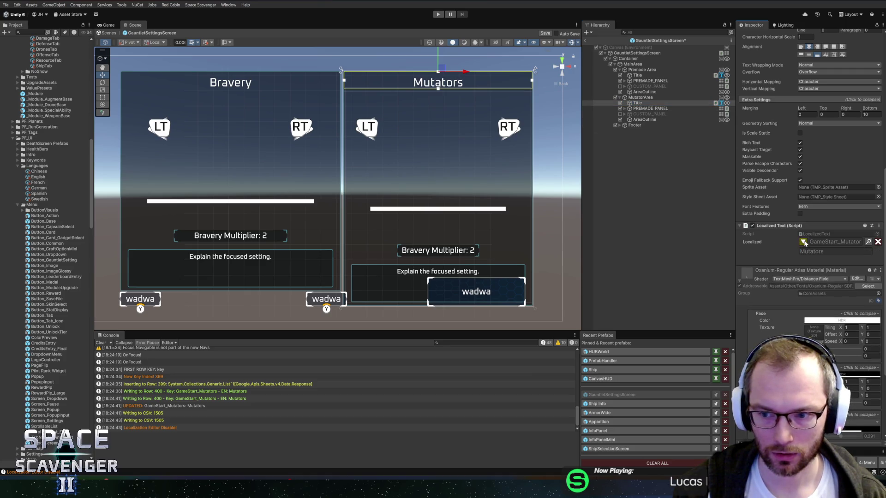
{"action": "left_click", "coordinate": [651, 109]}
{"action": "left_click_drag", "start_coordinate": [487, 134], "coordinate": [460, 147]}
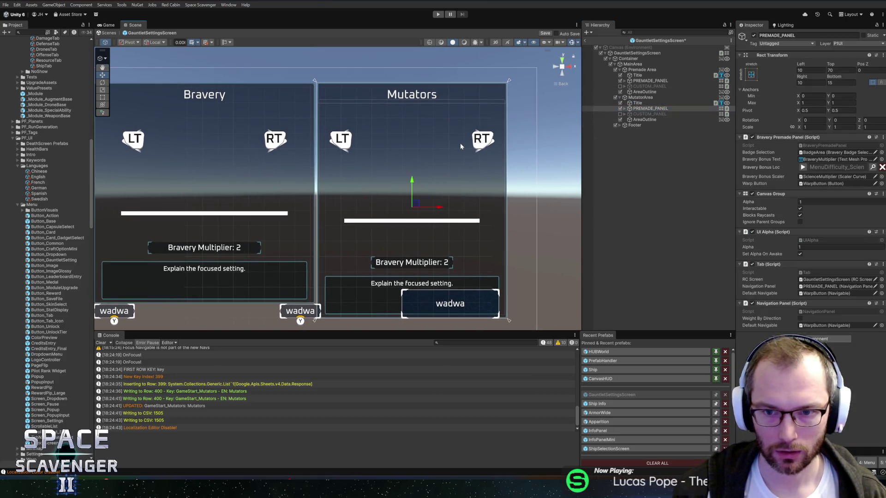
{"action": "left_click", "coordinate": [648, 109]}
{"action": "key", "text": "Delete"}
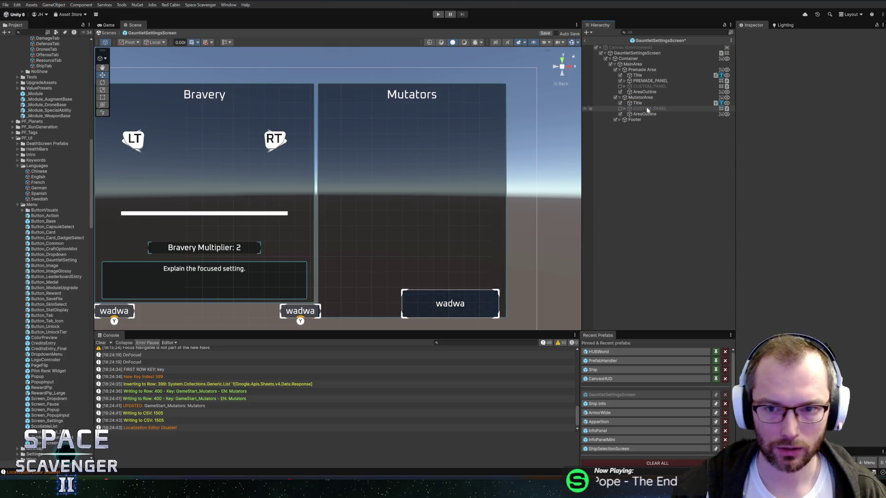
{"action": "left_click", "coordinate": [647, 108]}
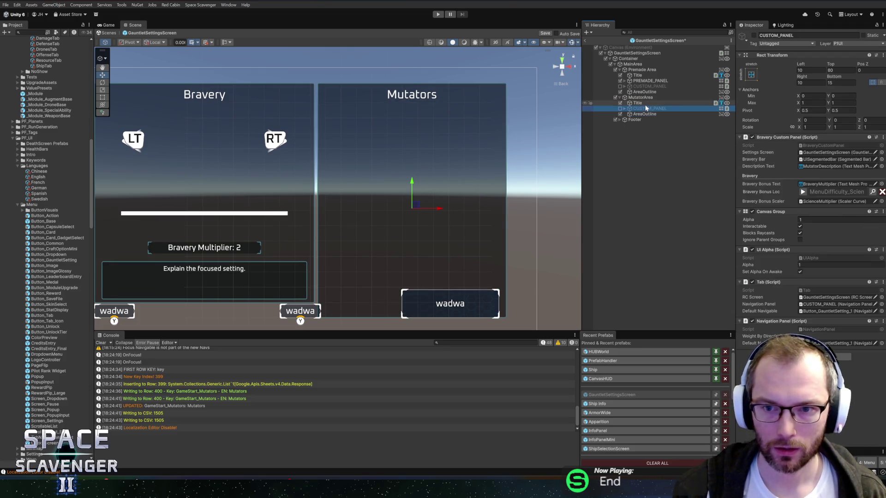
{"action": "key", "text": "Delete"}
Shorten MutatorArea's height to 404.1
{"action": "left_click", "coordinate": [646, 103]}
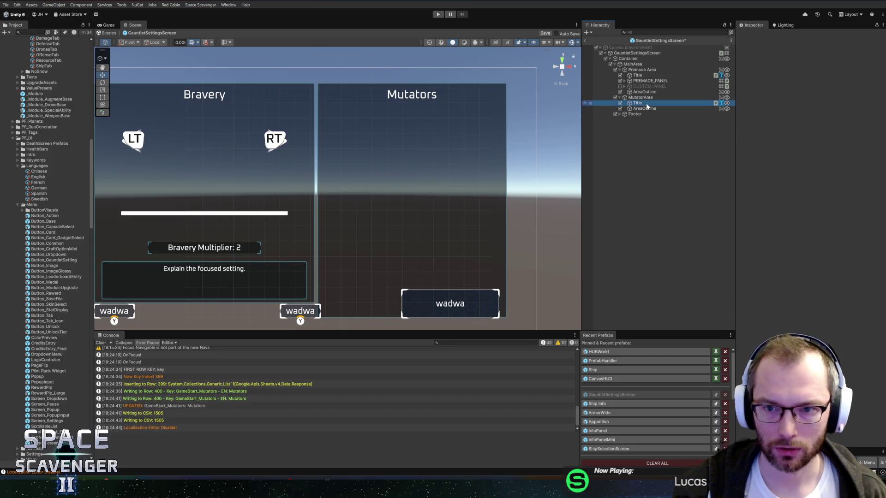
{"action": "left_click", "coordinate": [641, 98]}
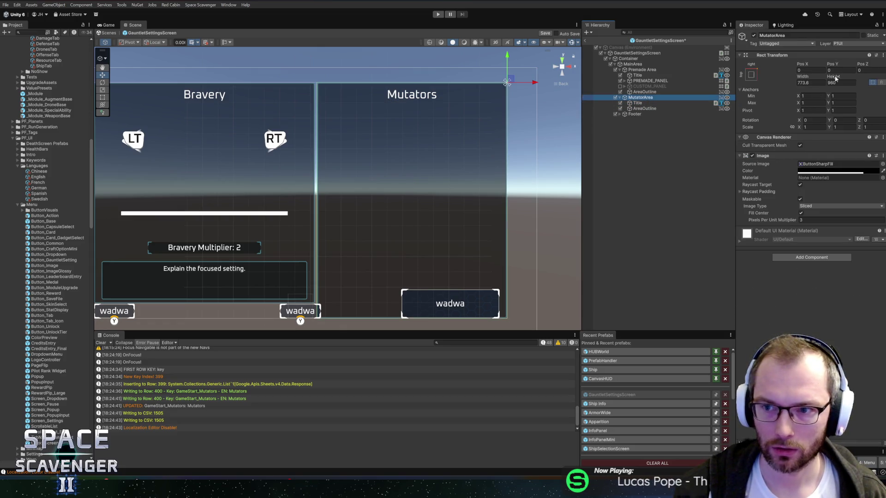
{"action": "mouse_move", "coordinate": [835, 79]}
{"action": "left_mouse_down"}
{"action": "mouse_move", "coordinate": [594, 80]}
{"action": "mouse_move", "coordinate": [619, 79]}
{"action": "left_mouse_up"}
{"action": "left_click_drag", "start_coordinate": [405, 164], "coordinate": [406, 175]}
{"action": "key", "text": "Left"}
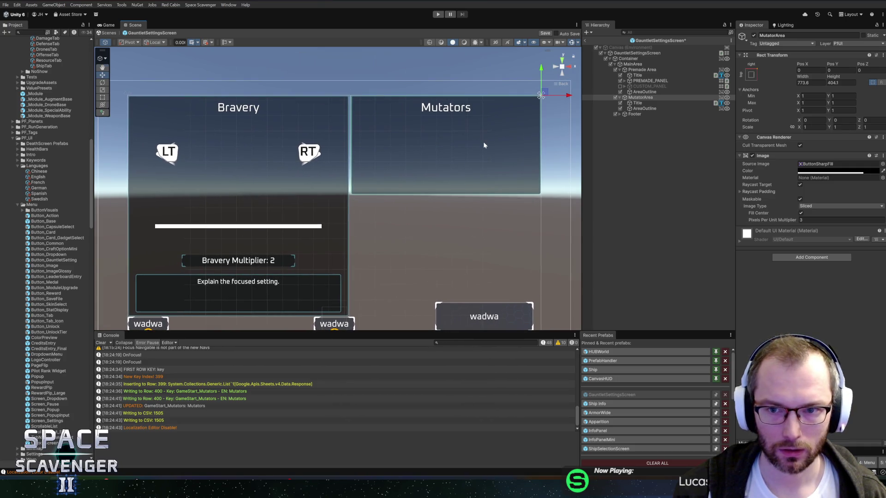
Zoom in on the Bravery panel title and save the scene
{"action": "left_click", "coordinate": [637, 75]}
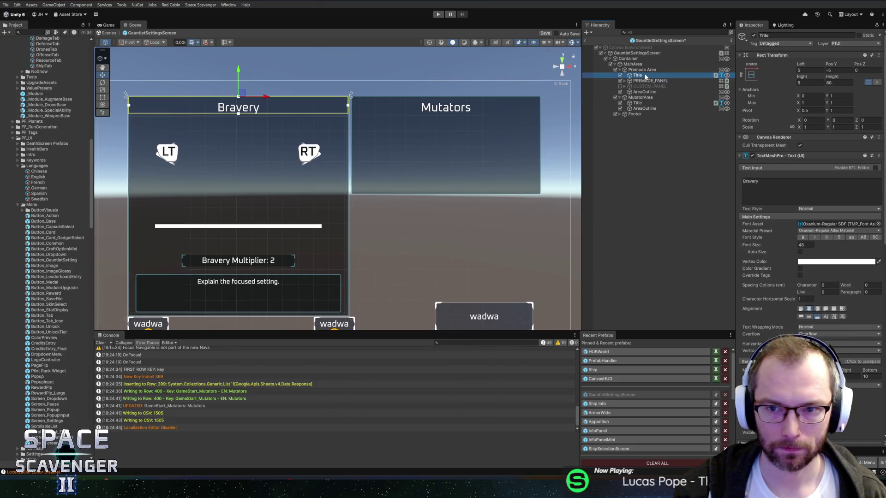
{"action": "mouse_move", "coordinate": [322, 198]}
{"action": "left_mouse_down"}
{"action": "mouse_move", "coordinate": [368, 199]}
{"action": "mouse_move", "coordinate": [376, 244]}
{"action": "mouse_move", "coordinate": [344, 233]}
{"action": "left_mouse_up"}
{"action": "scroll", "coordinate": [363, 154], "scroll_direction": "up", "scroll_amount": 3}
{"action": "scroll", "coordinate": [363, 154], "scroll_direction": "down", "scroll_amount": 4}
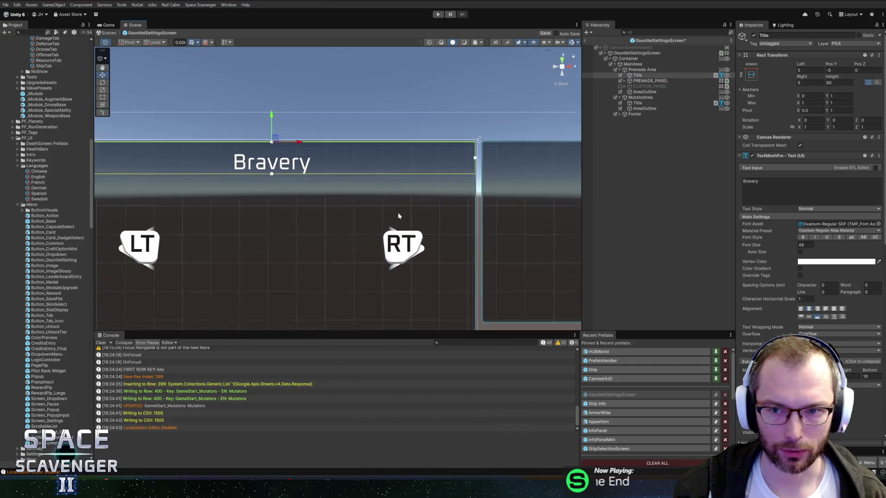
{"action": "key", "text": "ctrl+s"}
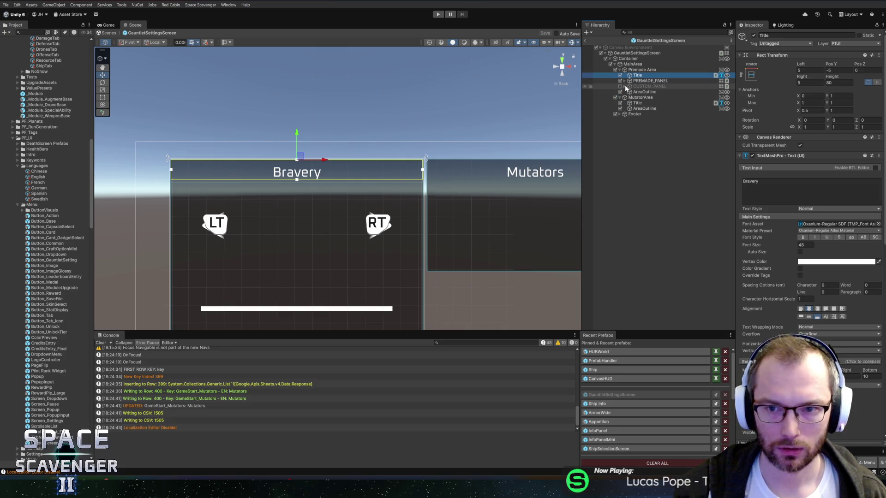
Inspect CUSTOM_PANEL's children, then search the Project for 'separ' and clear it
{"action": "left_click", "coordinate": [624, 87]}
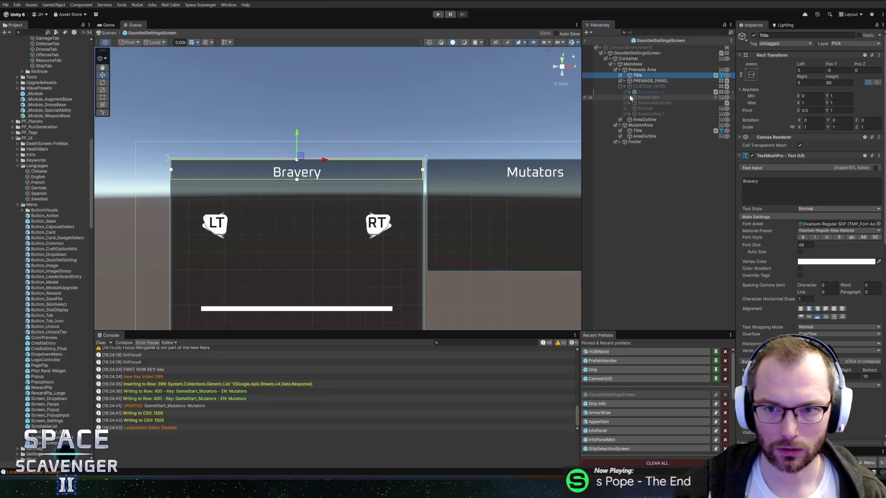
{"action": "left_click", "coordinate": [629, 92]}
{"action": "left_click", "coordinate": [632, 96]}
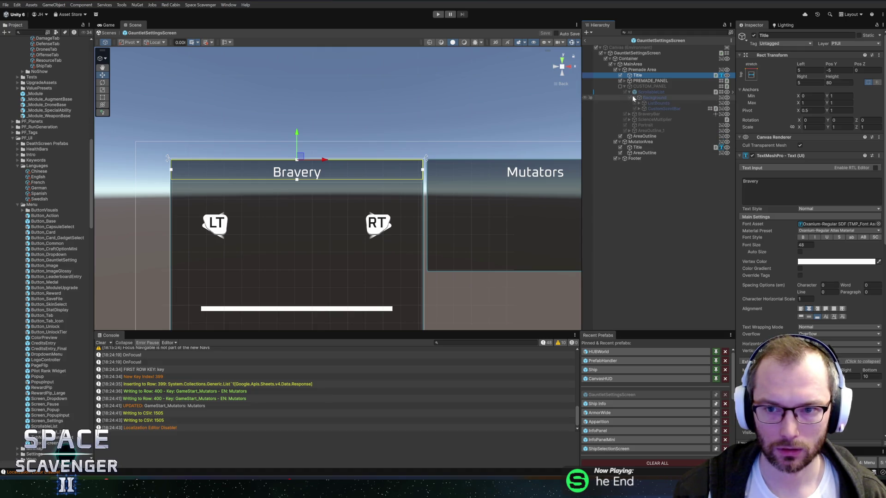
{"action": "left_click", "coordinate": [633, 97]}
{"action": "left_click", "coordinate": [628, 93]}
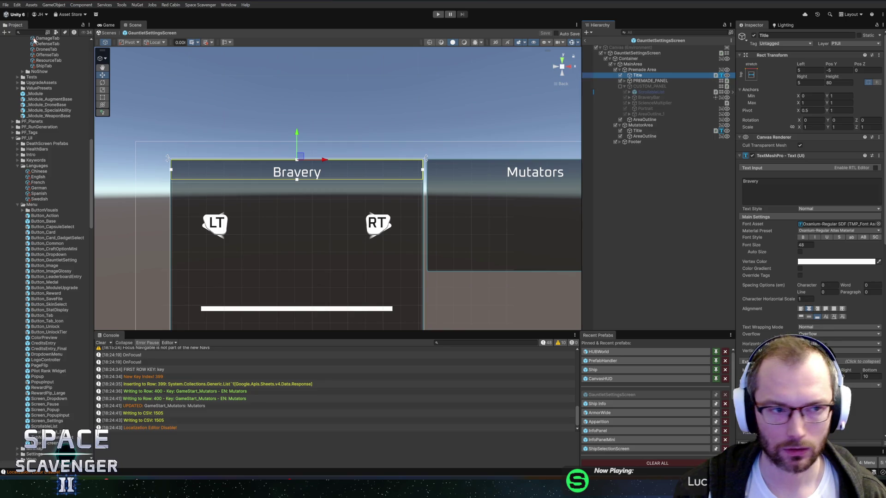
{"action": "left_click", "coordinate": [19, 32]}
{"action": "type", "text": "separ"}
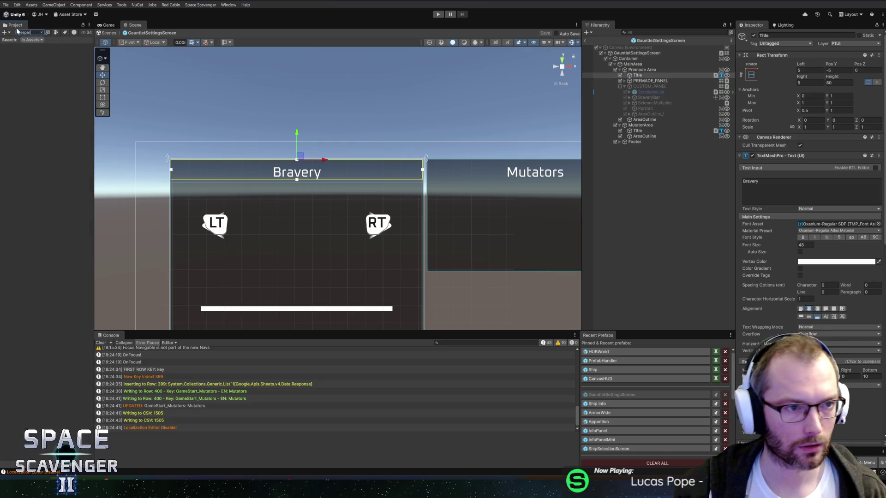
{"action": "key", "text": "BackSpace"}
{"action": "key", "text": "BackSpace"}
{"action": "key", "text": "BackSpace"}
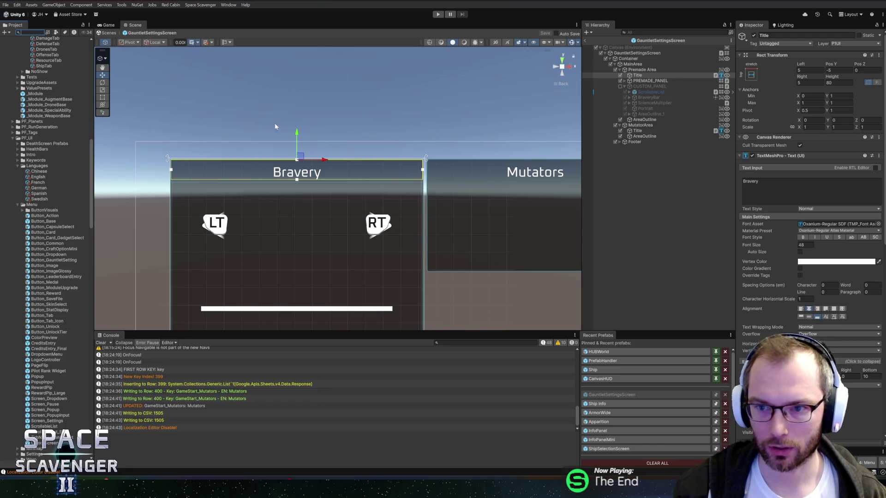
Pan to the Mutators panel, fold CUSTOM_PANEL and move it below Footer
{"action": "mouse_move", "coordinate": [274, 127]}
{"action": "left_mouse_down"}
{"action": "mouse_move", "coordinate": [245, 118]}
{"action": "mouse_move", "coordinate": [316, 118]}
{"action": "mouse_move", "coordinate": [311, 114]}
{"action": "left_mouse_up"}
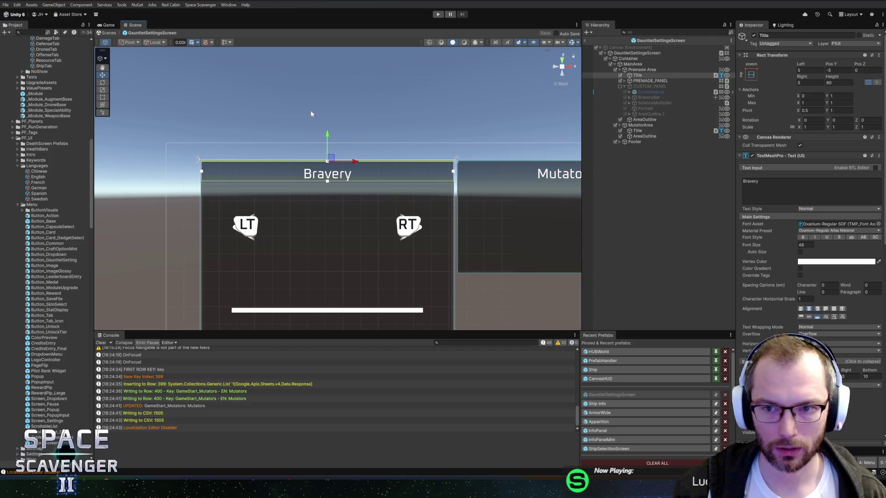
{"action": "scroll", "coordinate": [311, 114], "scroll_direction": "right", "scroll_amount": 5}
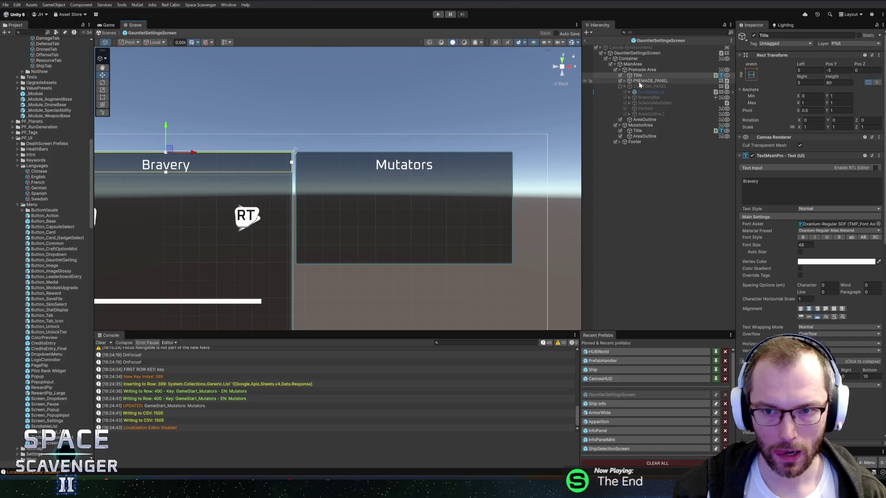
{"action": "left_click", "coordinate": [625, 86]}
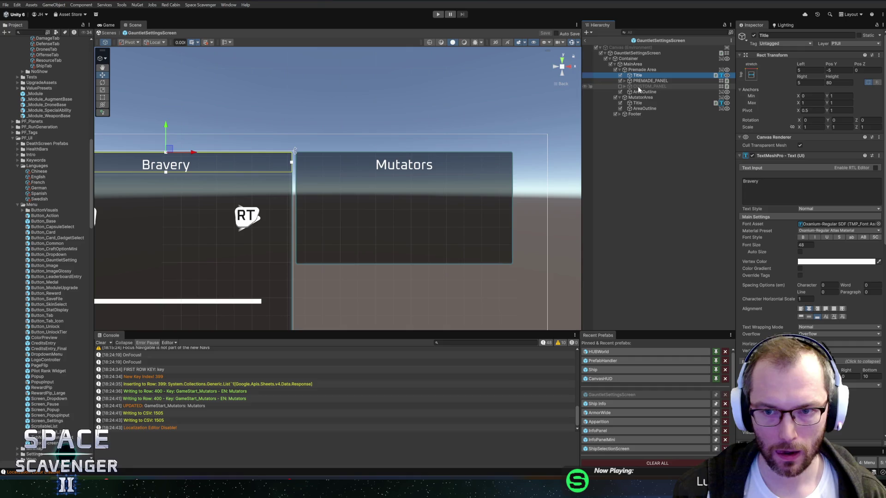
{"action": "mouse_move", "coordinate": [638, 89]}
{"action": "left_mouse_down"}
{"action": "mouse_move", "coordinate": [614, 132]}
{"action": "mouse_move", "coordinate": [627, 116]}
{"action": "left_mouse_up"}
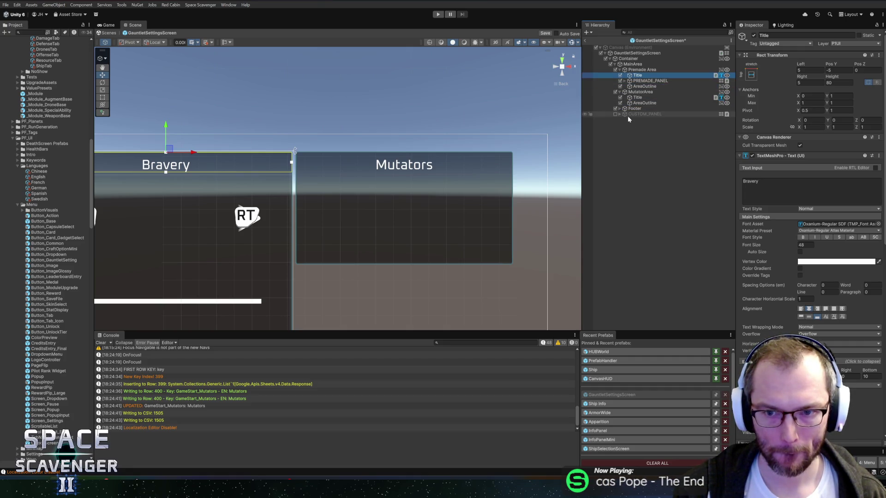
Select MutatorArea's outline object and centre the Scene view on the Mutators panel
{"action": "left_click", "coordinate": [619, 69]}
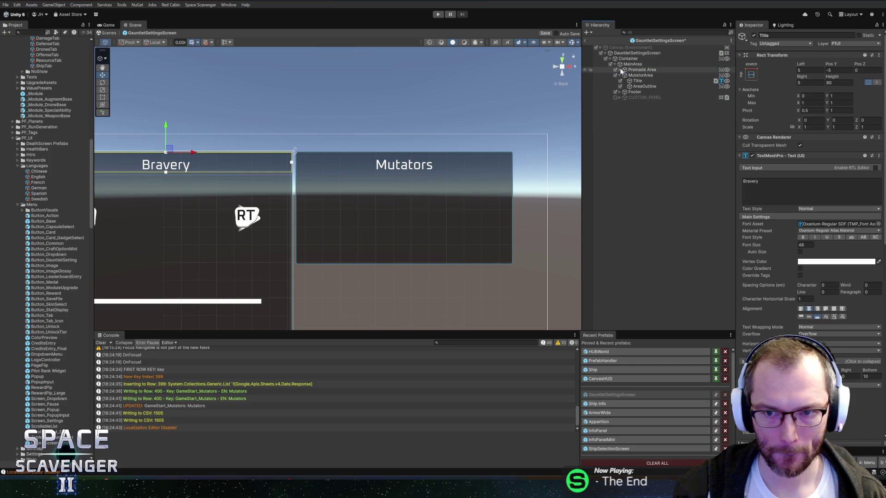
{"action": "left_click", "coordinate": [640, 75]}
{"action": "left_click", "coordinate": [645, 82]}
{"action": "left_click", "coordinate": [645, 86]}
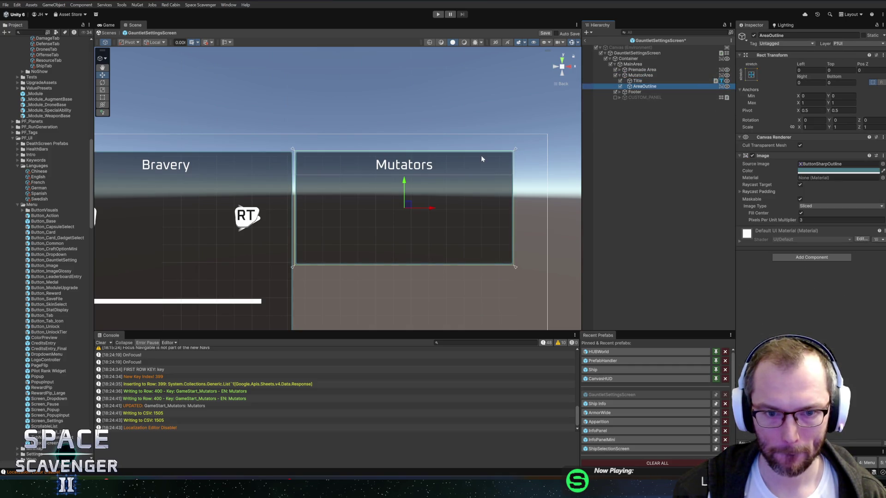
{"action": "left_click_drag", "start_coordinate": [481, 155], "coordinate": [352, 157]}
{"action": "scroll", "coordinate": [402, 162], "scroll_direction": "up", "scroll_amount": 2}
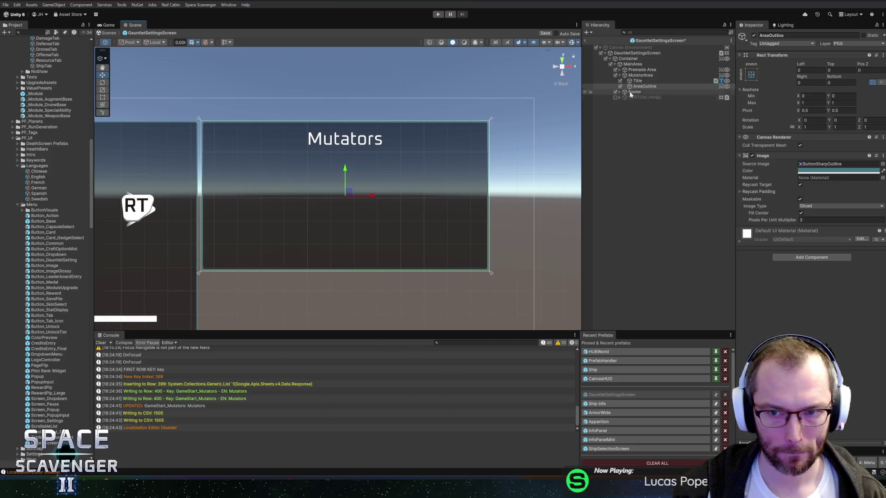
Create an empty MutatorGrid child in MutatorArea, placed directly under its Title
{"action": "right_click", "coordinate": [640, 75]}
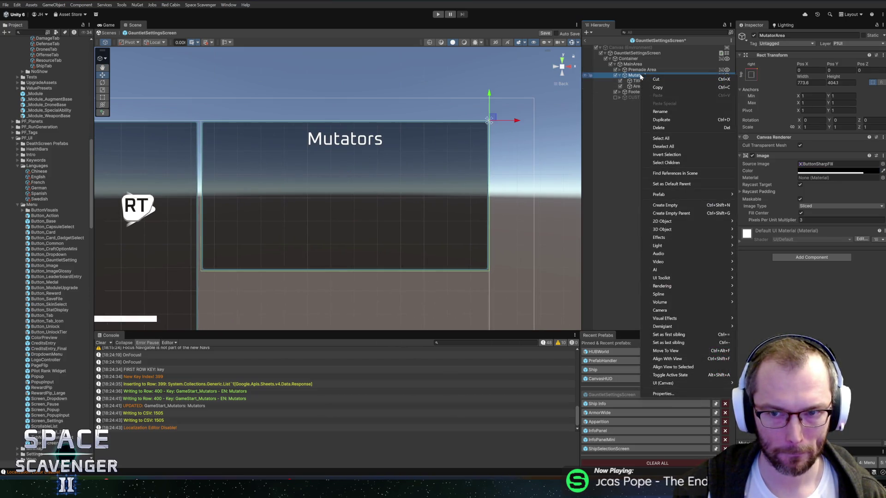
{"action": "left_click", "coordinate": [667, 206]}
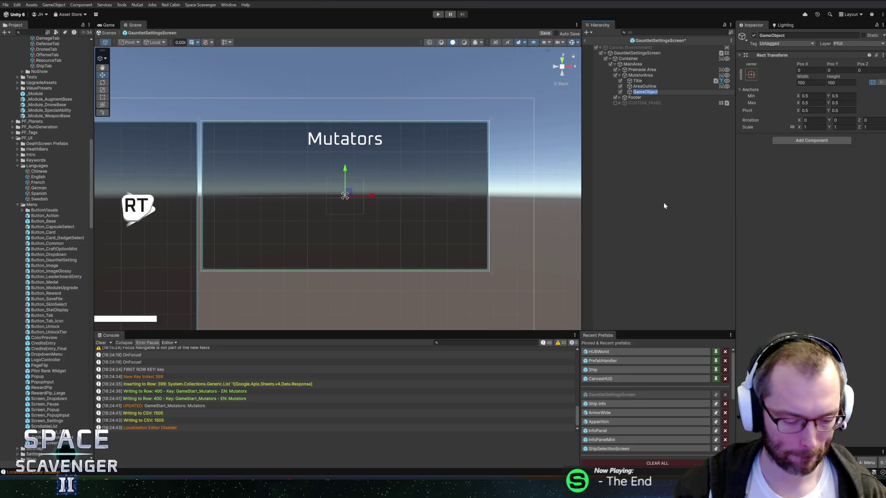
{"action": "type", "text": "MutatorGrid"}
{"action": "key", "text": "Return"}
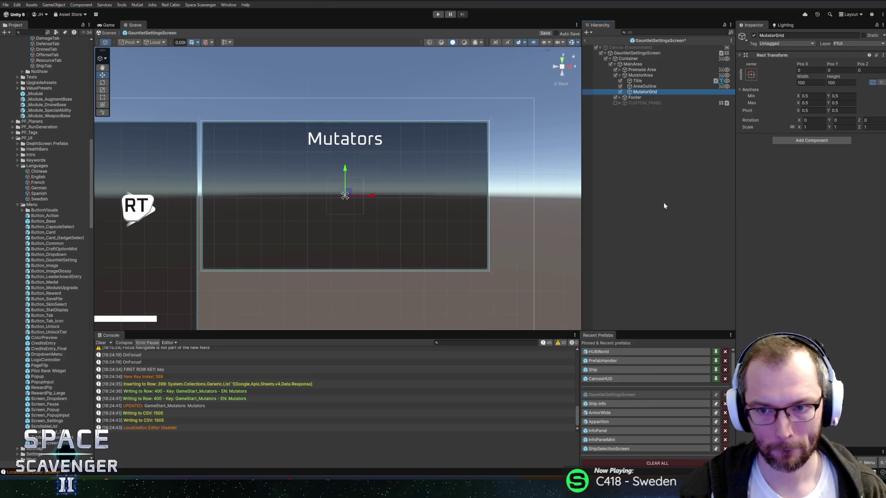
{"action": "left_click_drag", "start_coordinate": [640, 93], "coordinate": [637, 83]}
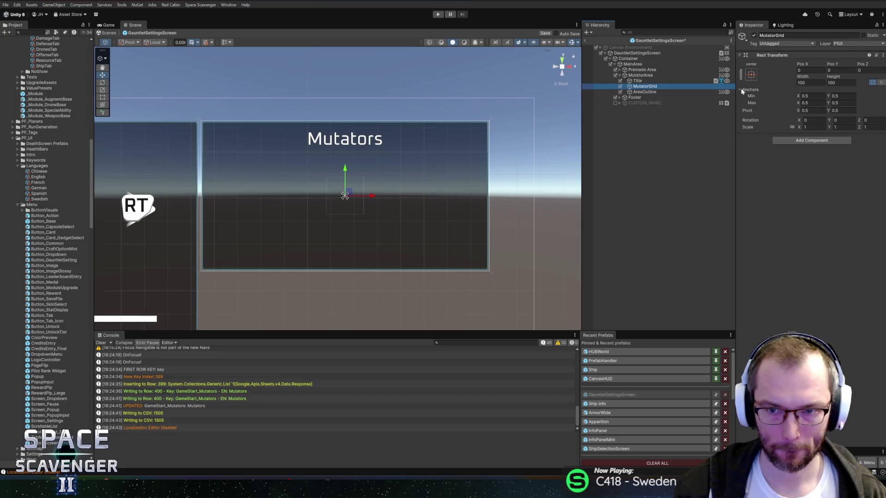
Add a UI Image inside MutatorArea anchored stretched across the panel's top
{"action": "right_click", "coordinate": [640, 75]}
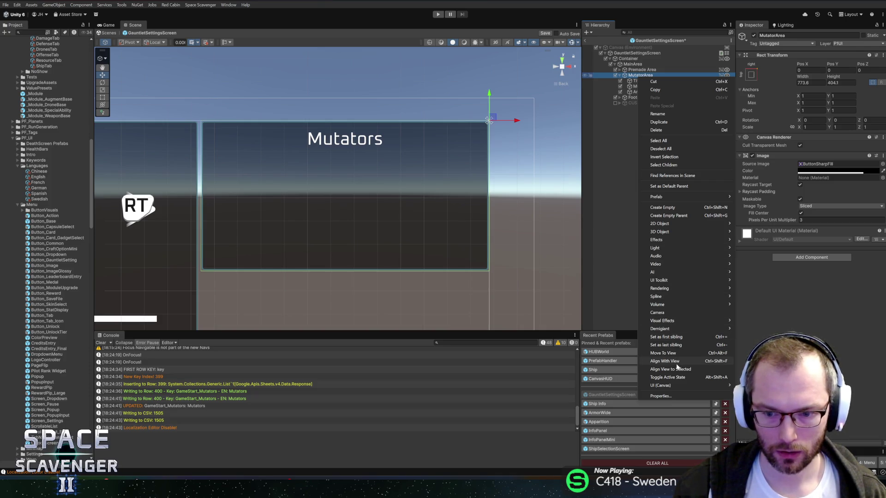
{"action": "mouse_move", "coordinate": [670, 386]}
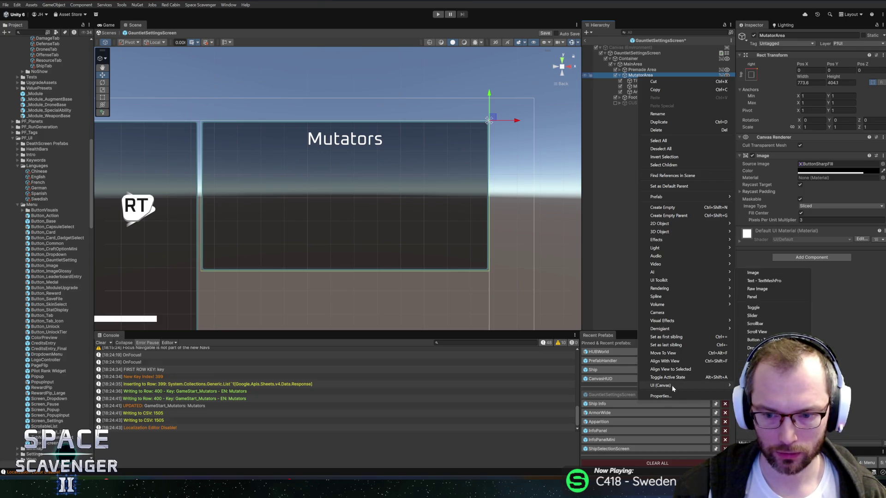
{"action": "left_click", "coordinate": [761, 276]}
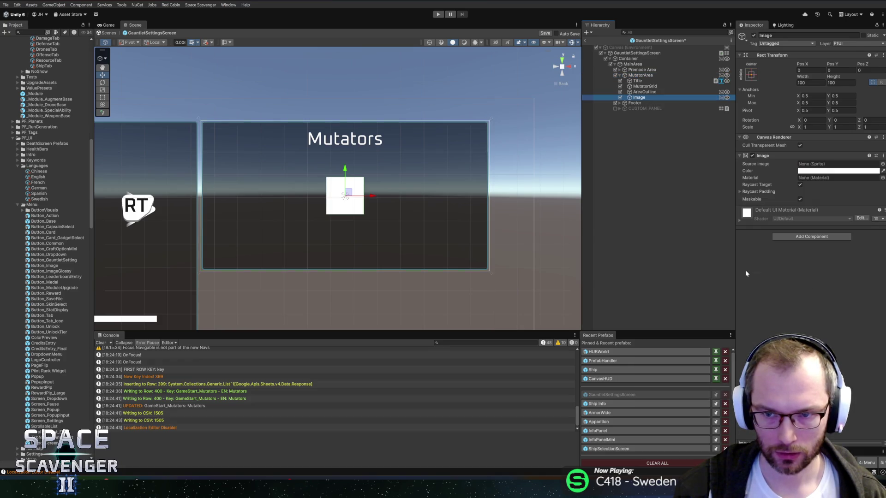
{"action": "left_click", "coordinate": [751, 75]}
{"action": "left_click", "coordinate": [824, 144], "text": "alt"}
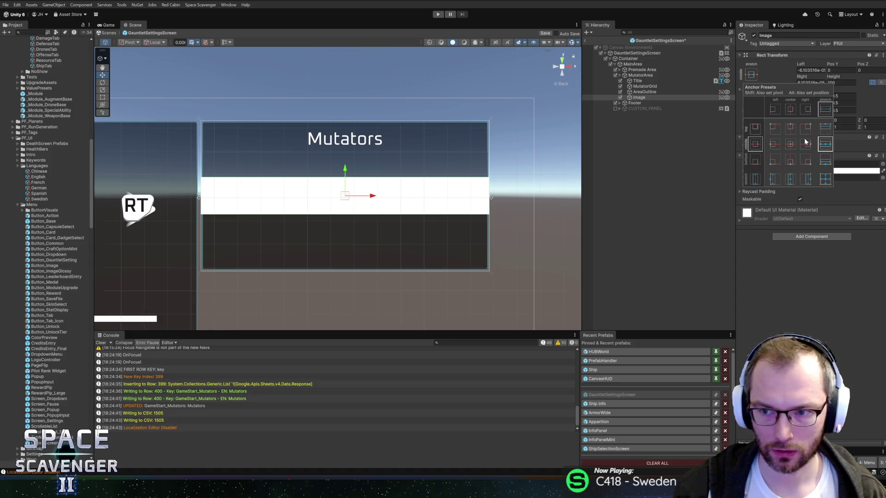
{"action": "left_click", "coordinate": [825, 127], "text": "alt"}
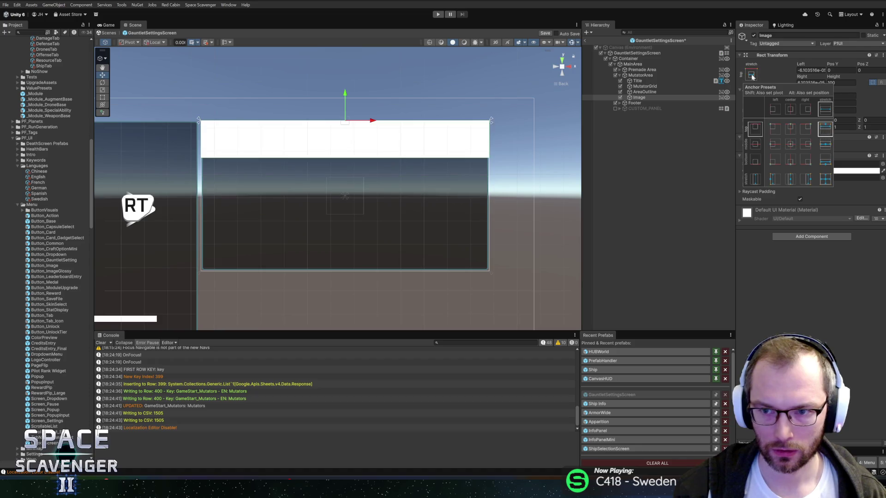
{"action": "left_click", "coordinate": [761, 79]}
Give the image Height 3, Pos Y -82.1 and teal colour 487783
{"action": "left_click", "coordinate": [837, 83]}
{"action": "type", "text": "3"}
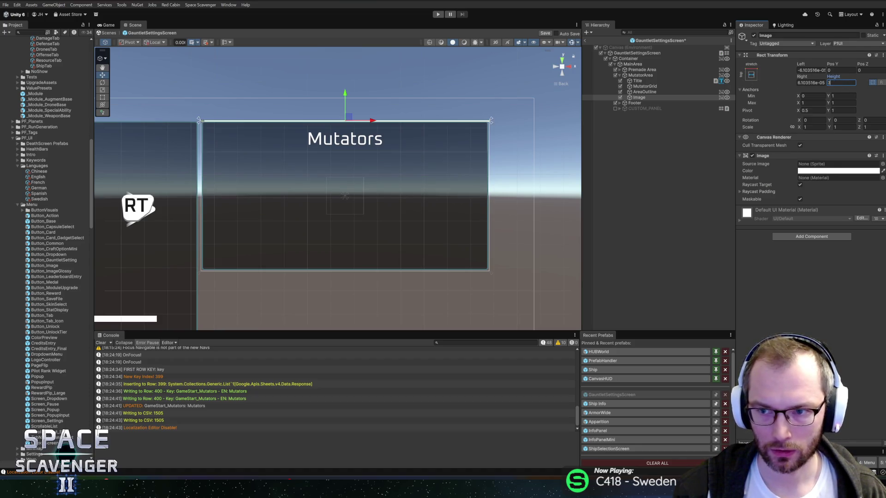
{"action": "left_click", "coordinate": [840, 69]}
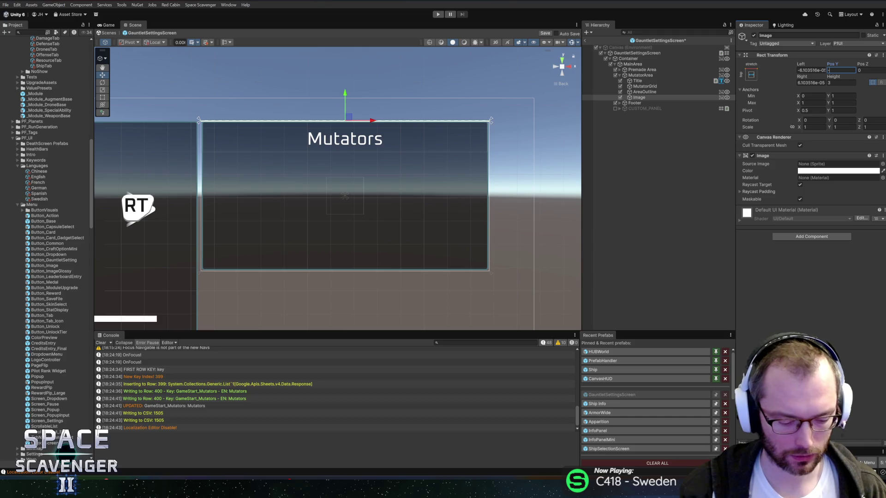
{"action": "type", "text": "-60"}
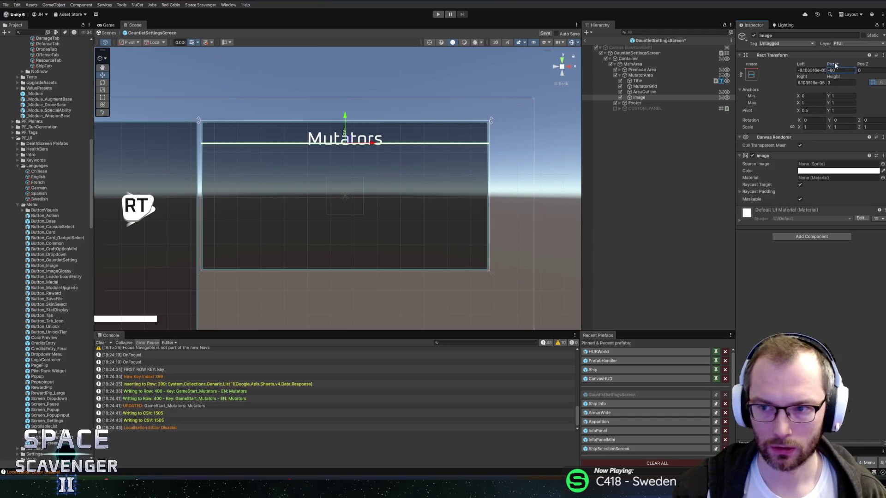
{"action": "left_click_drag", "start_coordinate": [830, 64], "coordinate": [576, 74]}
{"action": "left_click", "coordinate": [838, 170]}
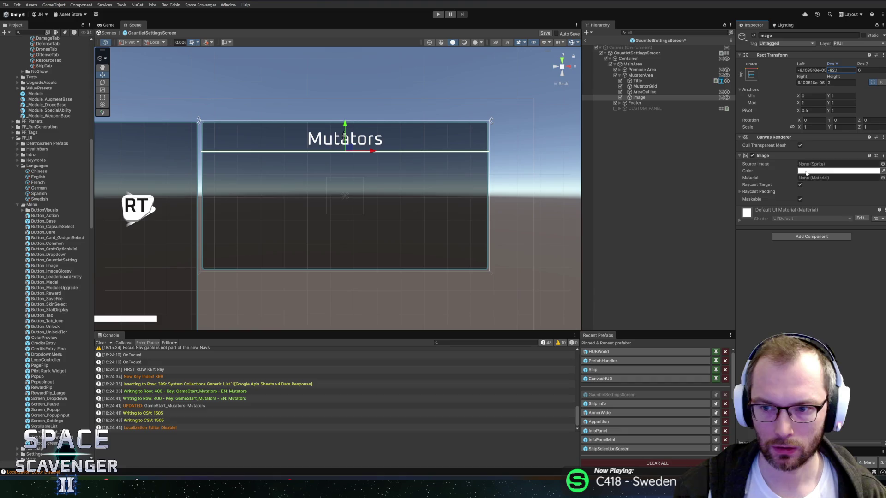
{"action": "left_click", "coordinate": [857, 389]}
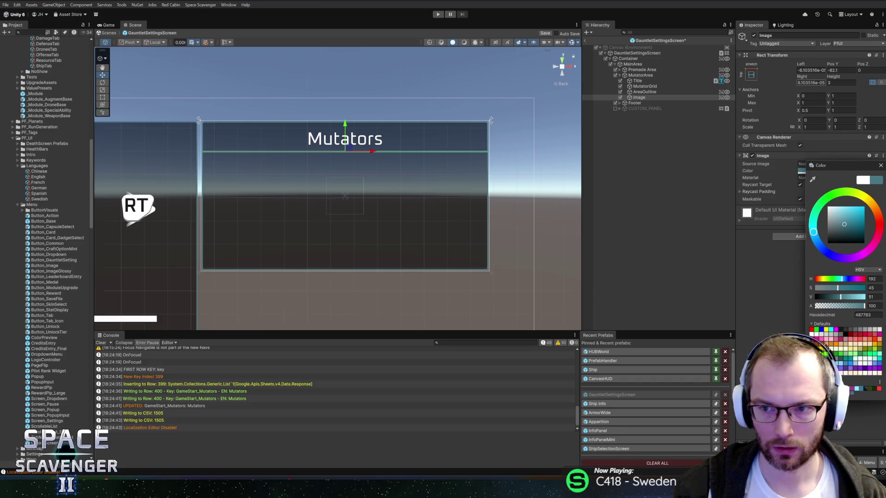
Set the bar's Left and Right insets to 3
{"action": "left_click", "coordinate": [810, 71]}
{"action": "type", "text": "2"}
{"action": "key", "text": "Tab"}
{"action": "type", "text": "2"}
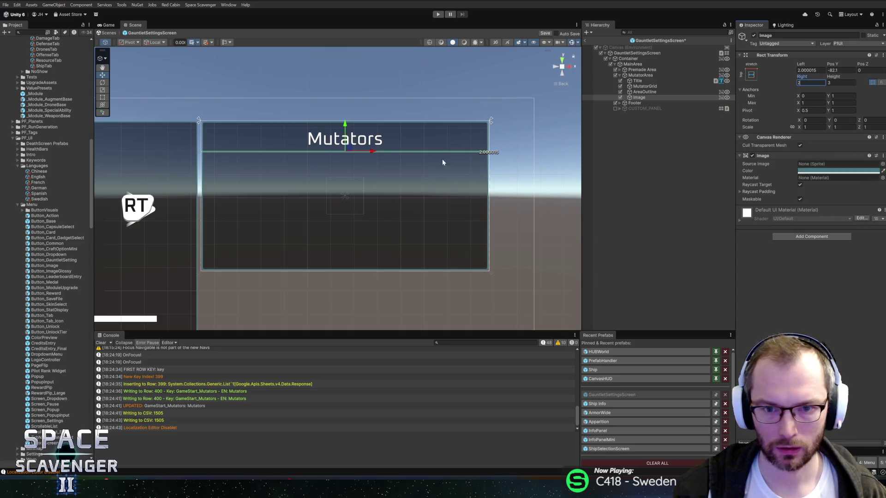
{"action": "key", "text": "Return"}
{"action": "scroll", "coordinate": [273, 172], "scroll_direction": "up", "scroll_amount": 10}
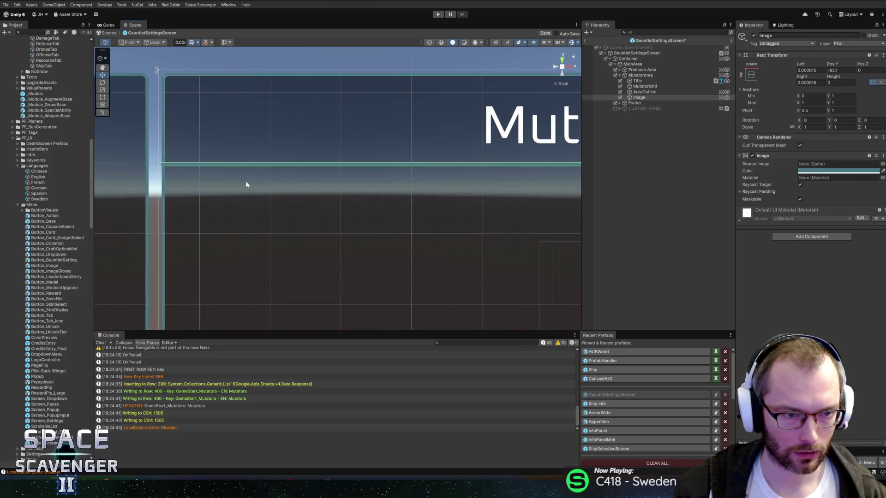
{"action": "left_click", "coordinate": [811, 70]}
{"action": "type", "text": "3"}
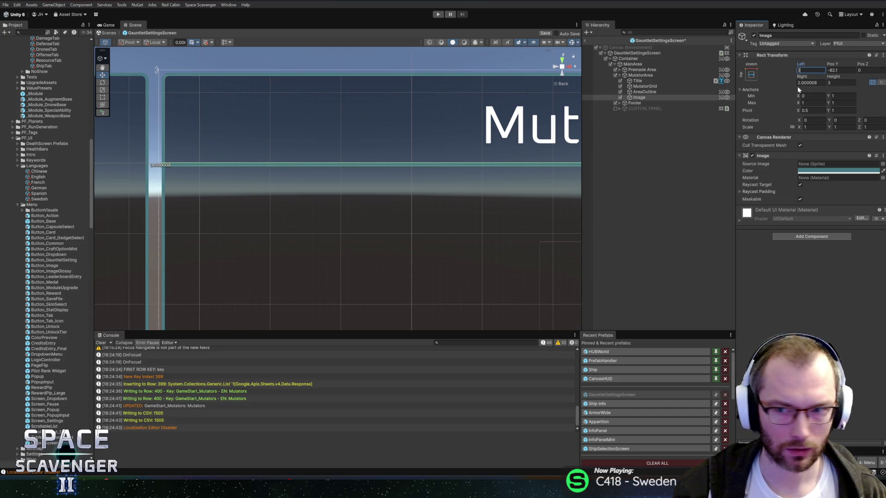
{"action": "key", "text": "Tab"}
{"action": "key", "text": "Return"}
{"action": "scroll", "coordinate": [397, 208], "scroll_direction": "down", "scroll_amount": 8}
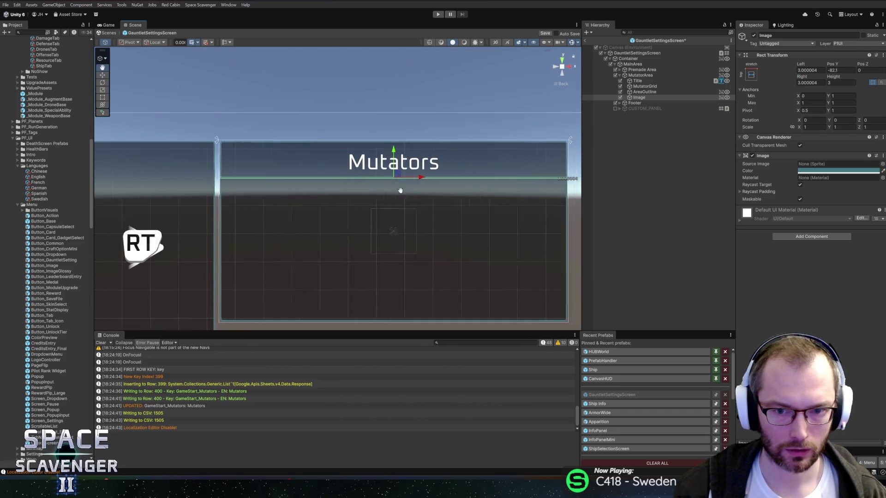
Move the image directly beneath the Mutators Title and rename it UISeparator
{"action": "left_click", "coordinate": [637, 80]}
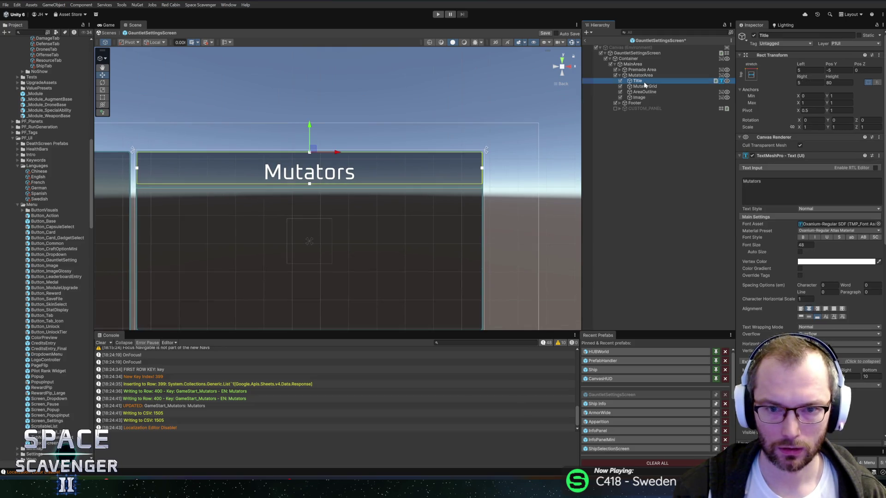
{"action": "left_click_drag", "start_coordinate": [639, 98], "coordinate": [646, 86]}
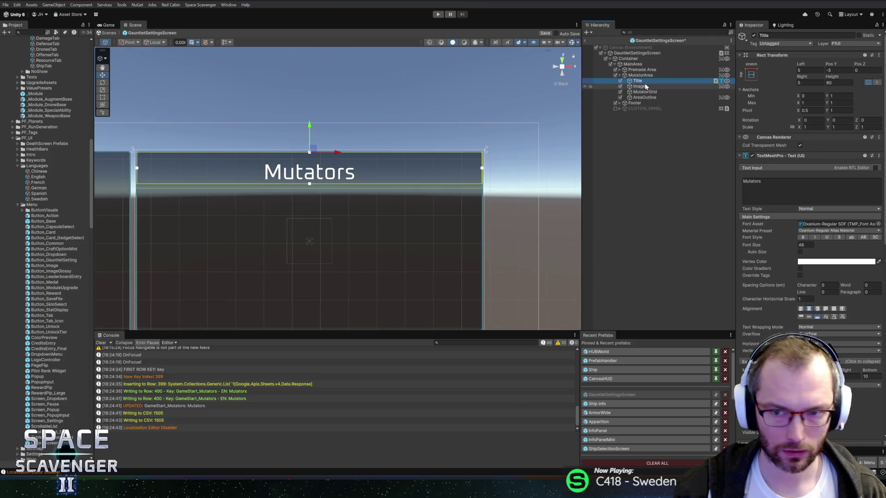
{"action": "left_click", "coordinate": [645, 87]}
{"action": "key", "text": "F2"}
{"action": "type", "text": "Separ"}
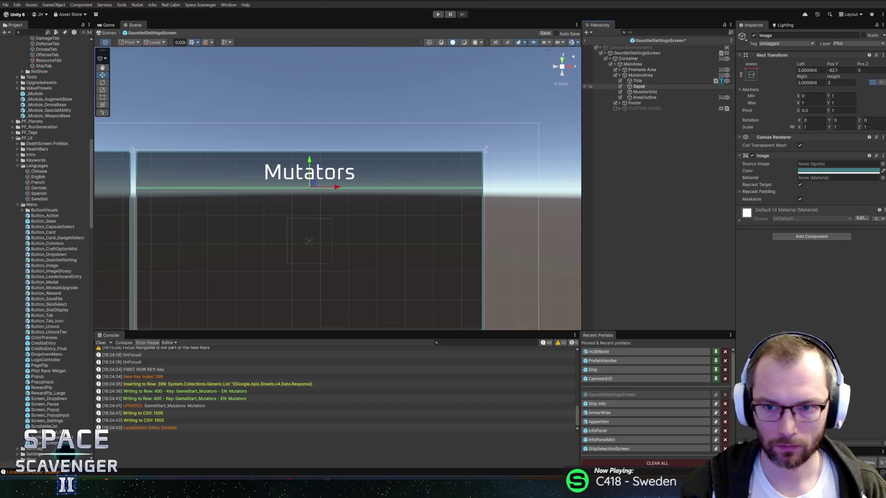
{"action": "type", "text": "ator"}
{"action": "key", "text": "Return"}
{"action": "key", "text": "F2"}
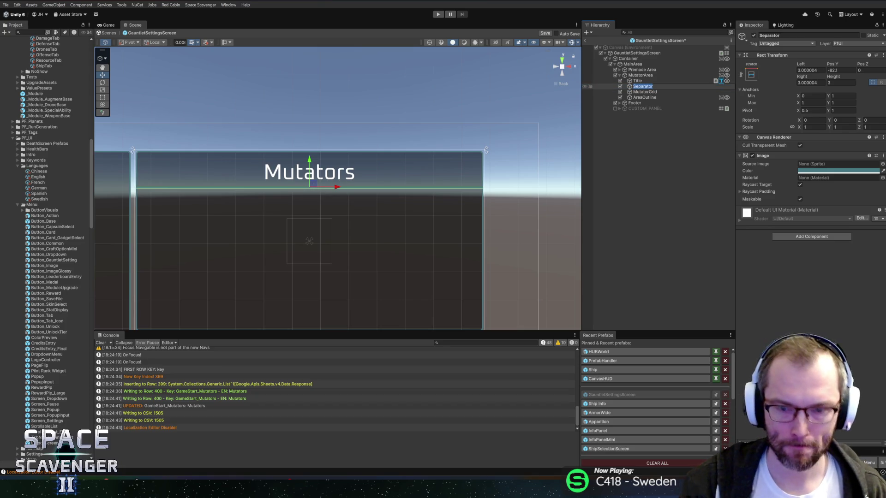
{"action": "type", "text": "UI"}
{"action": "key", "text": "Return"}
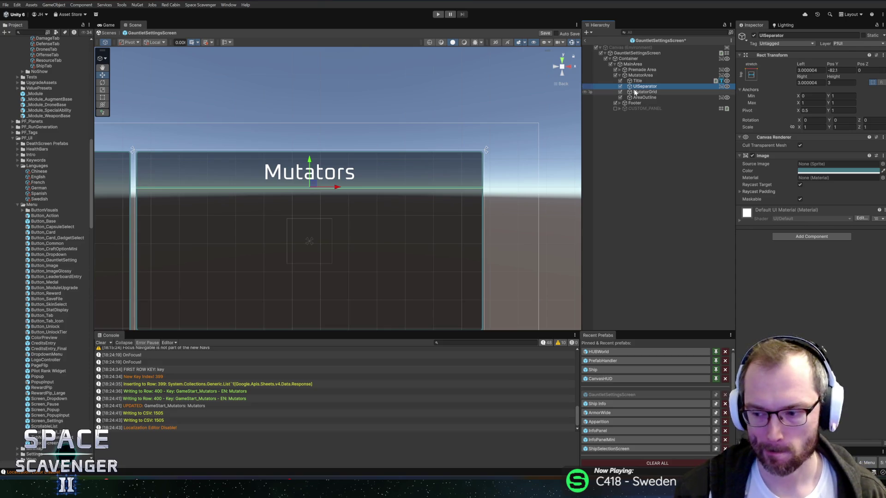
Save the screen prefab and drag UISeparator into the Project as a prefab asset
{"action": "key", "text": "ctrl+s"}
{"action": "scroll", "coordinate": [64, 239], "scroll_direction": "down", "scroll_amount": 3}
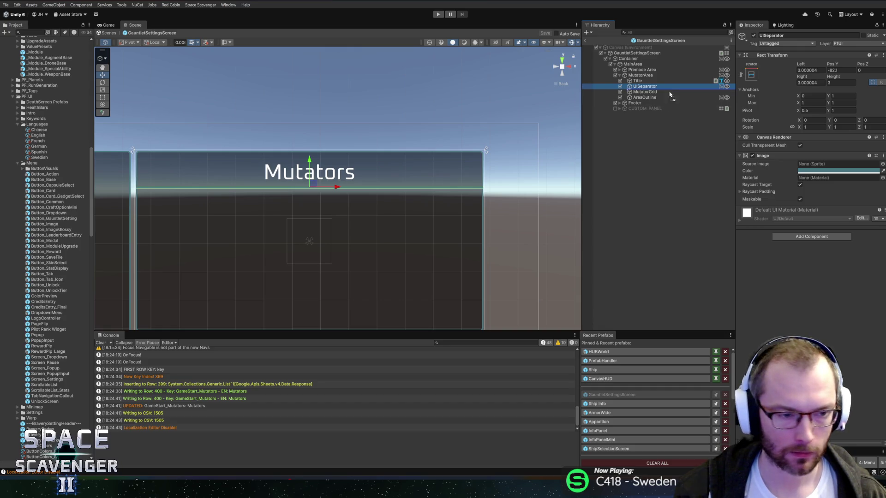
{"action": "left_click_drag", "start_coordinate": [41, 352], "coordinate": [43, 353]}
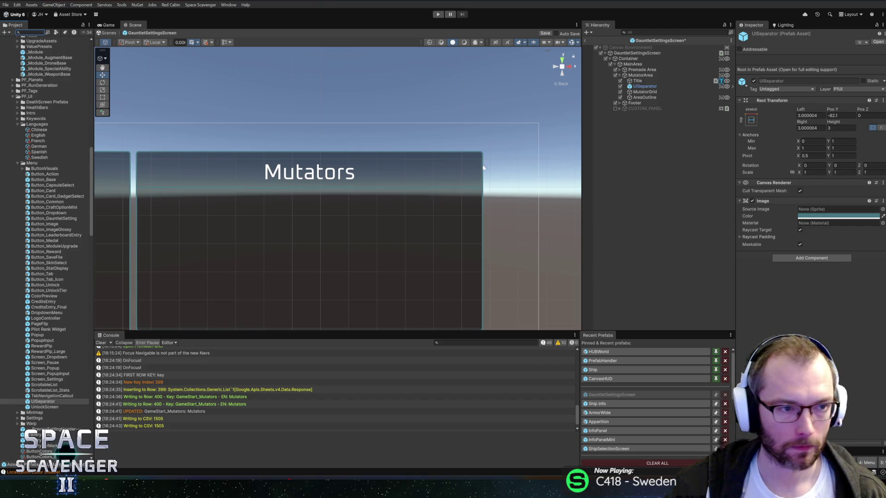
{"action": "left_click", "coordinate": [665, 86]}
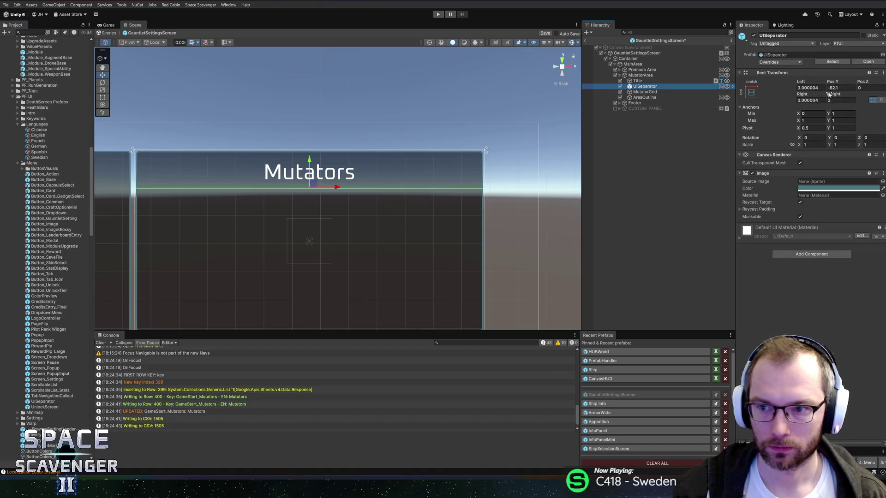
{"action": "left_click", "coordinate": [659, 80]}
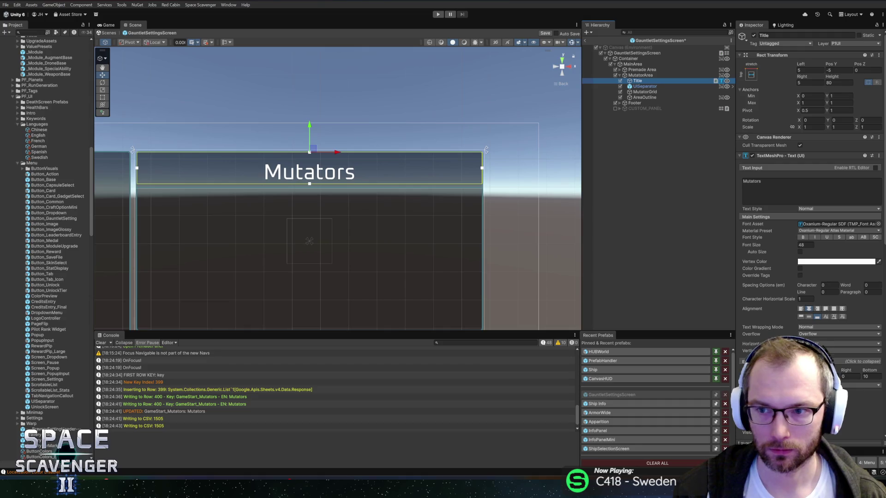
Set the Title font size to 32 and height about 50, and raise UISeparator to Pos Y -56.2
{"action": "scroll", "coordinate": [494, 266], "scroll_direction": "down", "scroll_amount": 3}
{"action": "scroll", "coordinate": [533, 183], "scroll_direction": "up", "scroll_amount": 3}
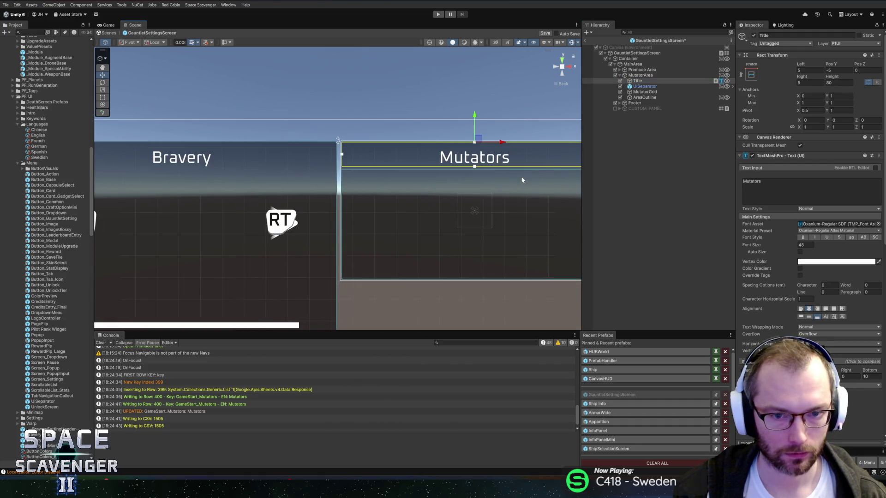
{"action": "scroll", "coordinate": [419, 201], "scroll_direction": "up", "scroll_amount": 2}
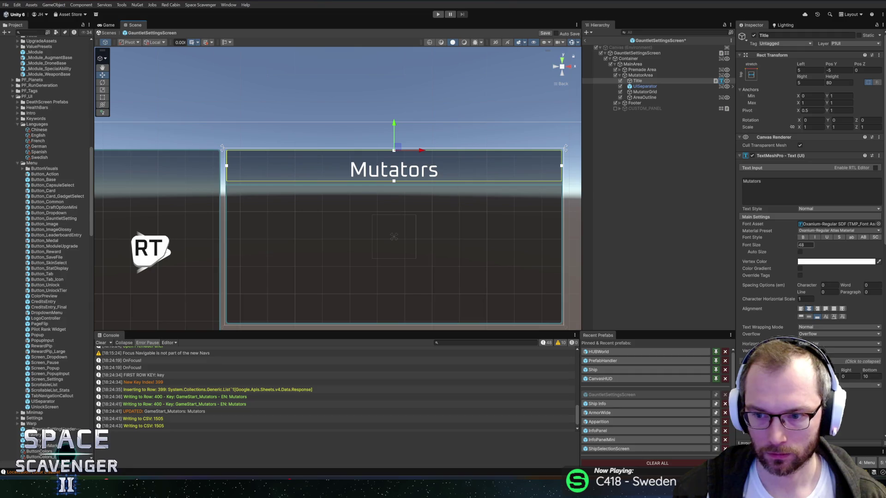
{"action": "type", "text": "32"}
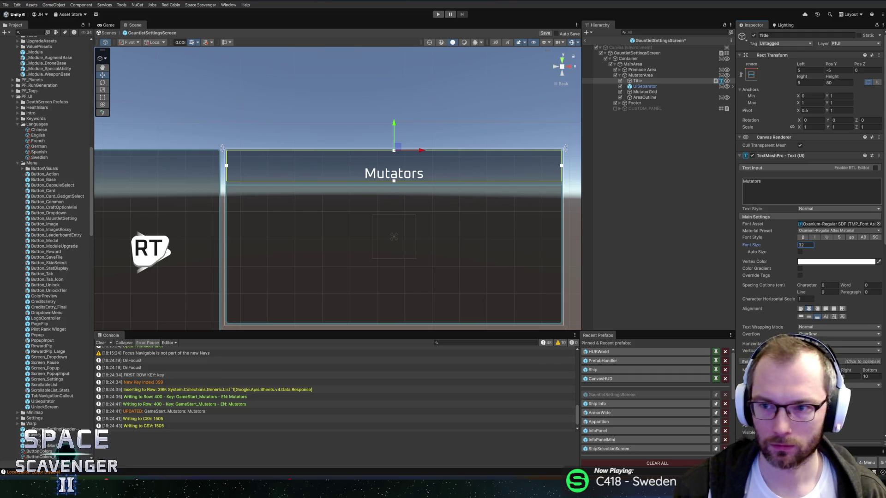
{"action": "mouse_move", "coordinate": [836, 80]}
{"action": "left_mouse_down"}
{"action": "mouse_move", "coordinate": [771, 79]}
{"action": "mouse_move", "coordinate": [790, 81]}
{"action": "left_mouse_up"}
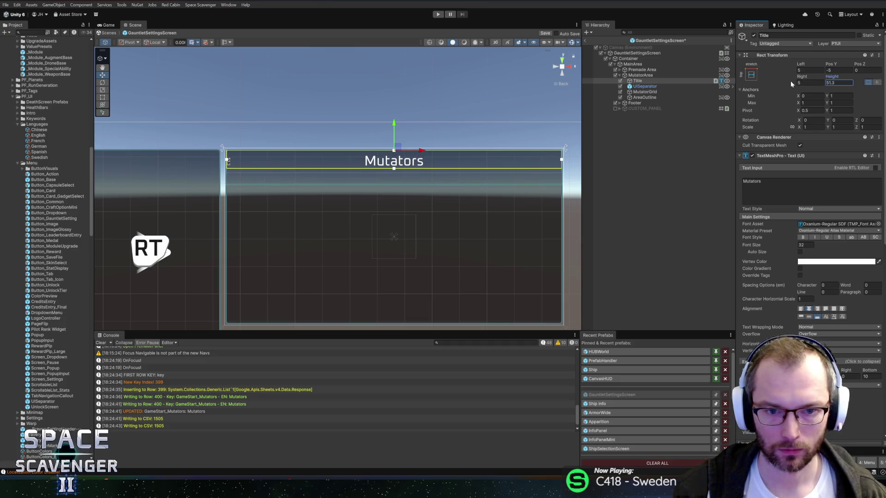
{"action": "left_click", "coordinate": [645, 93]}
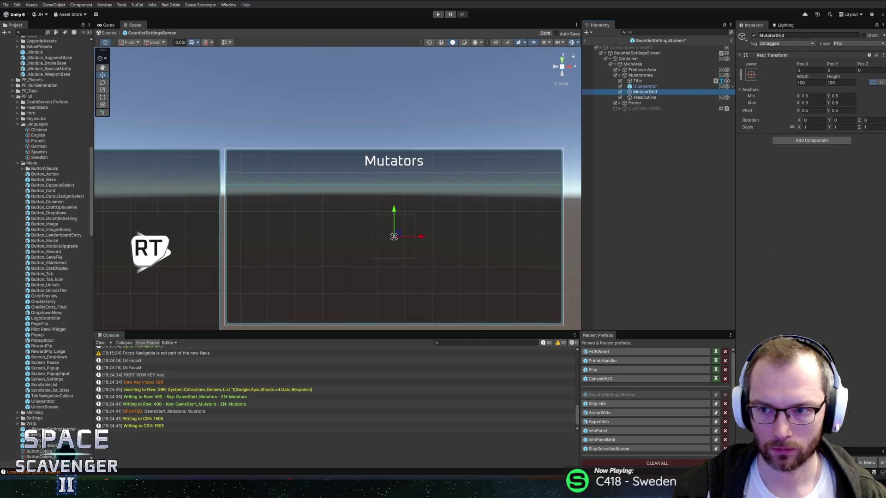
{"action": "left_click", "coordinate": [646, 87]}
{"action": "mouse_move", "coordinate": [834, 81]}
{"action": "left_mouse_down"}
{"action": "mouse_move", "coordinate": [826, 81]}
{"action": "mouse_move", "coordinate": [868, 81]}
{"action": "left_mouse_up"}
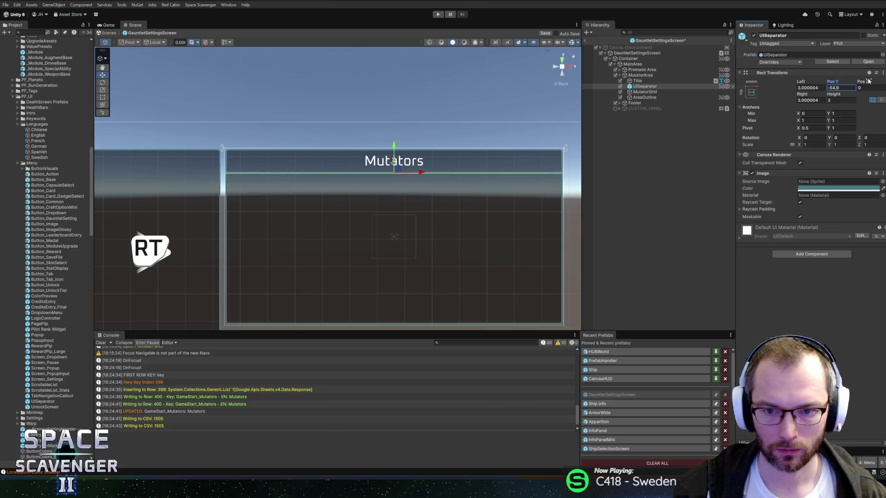
Anchor MutatorGrid stretched across the top with Height 250 and Pos Y -60
{"action": "left_click", "coordinate": [641, 92]}
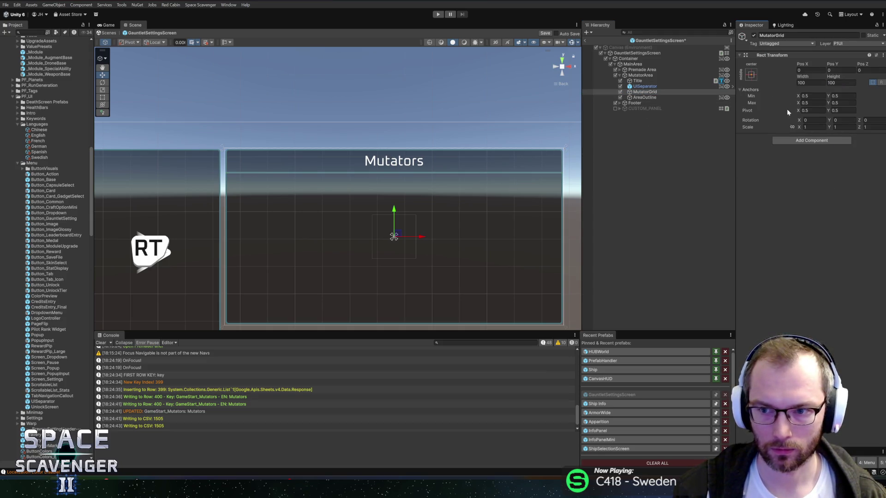
{"action": "left_click", "coordinate": [751, 75]}
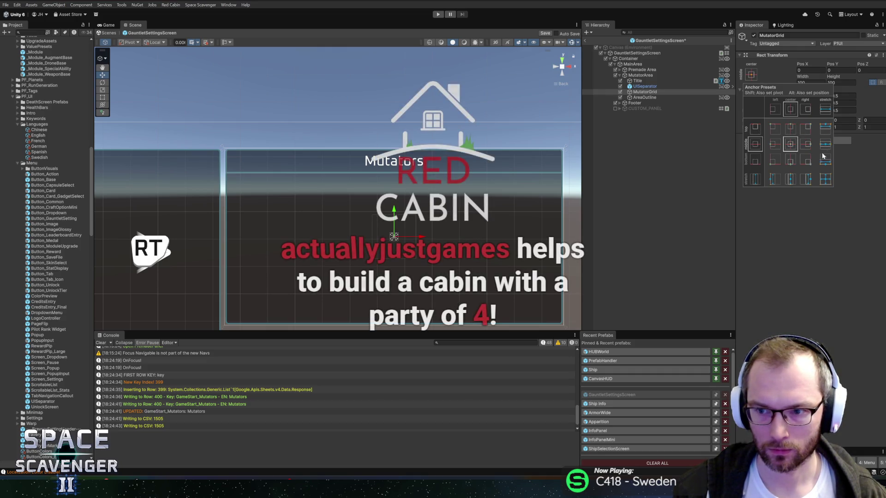
{"action": "left_click", "coordinate": [824, 128]}
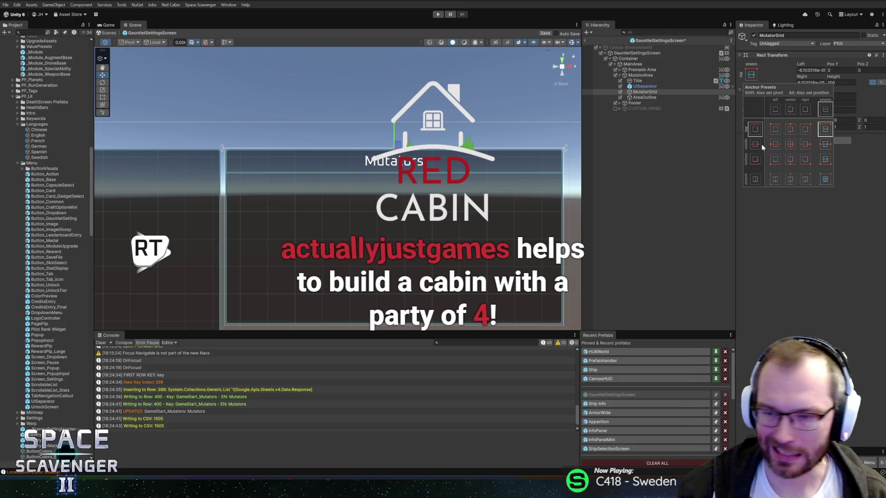
{"action": "left_click", "coordinate": [762, 77]}
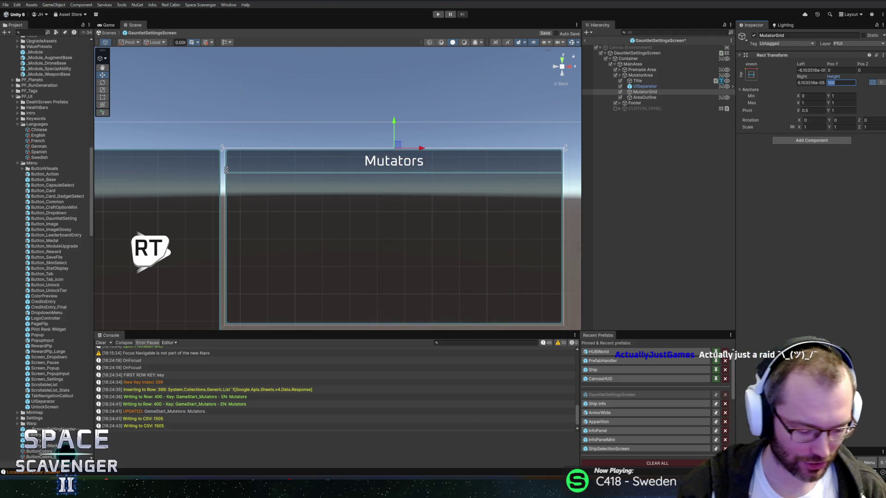
{"action": "left_click", "coordinate": [841, 83]}
{"action": "type", "text": "250"}
{"action": "left_click", "coordinate": [836, 70]}
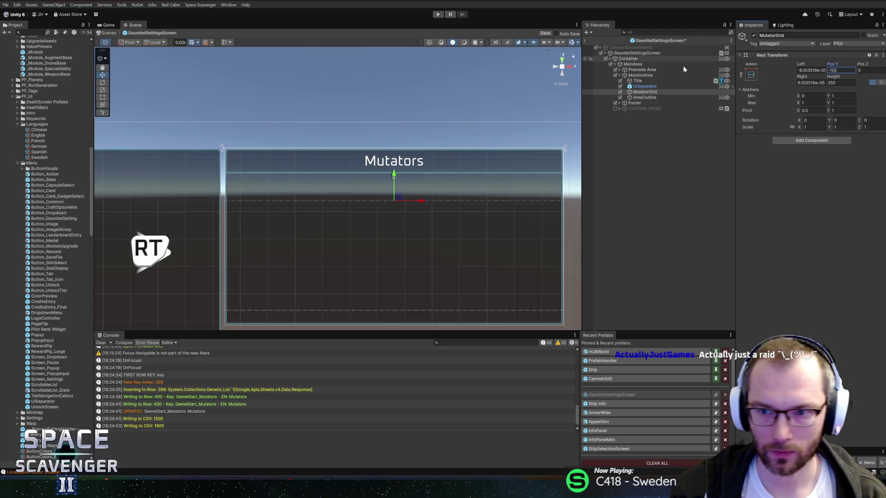
{"action": "left_click", "coordinate": [645, 86]}
{"action": "left_click", "coordinate": [650, 92]}
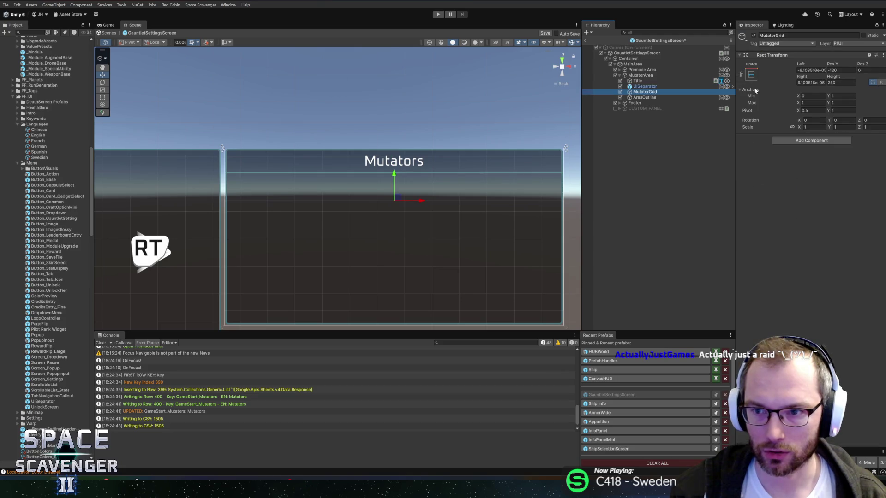
{"action": "left_click", "coordinate": [837, 70]}
{"action": "type", "text": "60"}
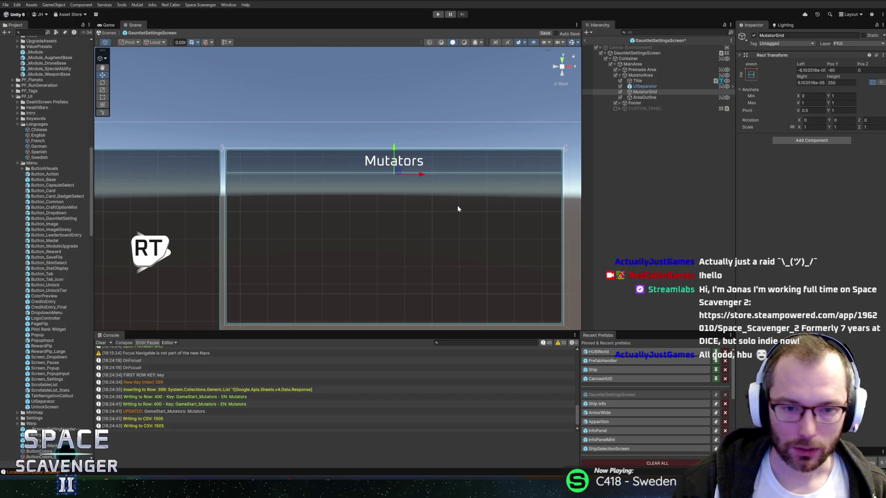
Open the Windows task switcher with Alt+Tab
{"action": "key", "text": "alt+Tab"}
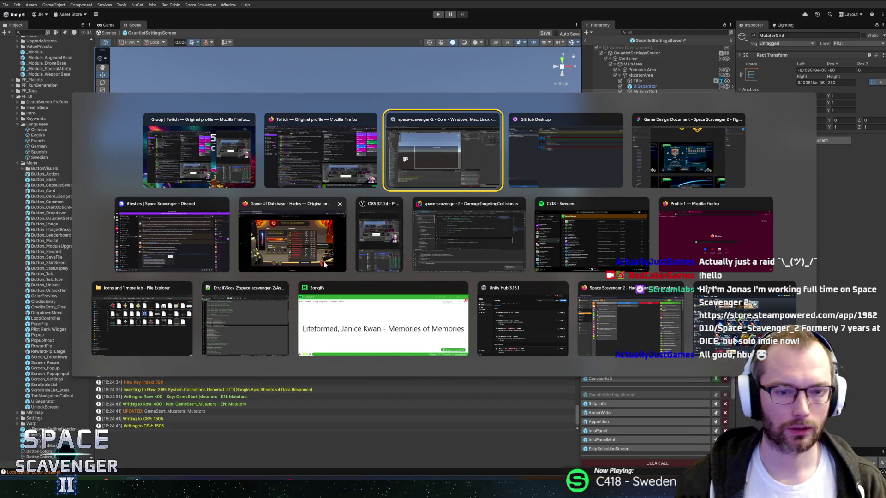
Look at the Hades Pact of Punishment reference in Firefox, then return to Unity
{"action": "left_click", "coordinate": [323, 240]}
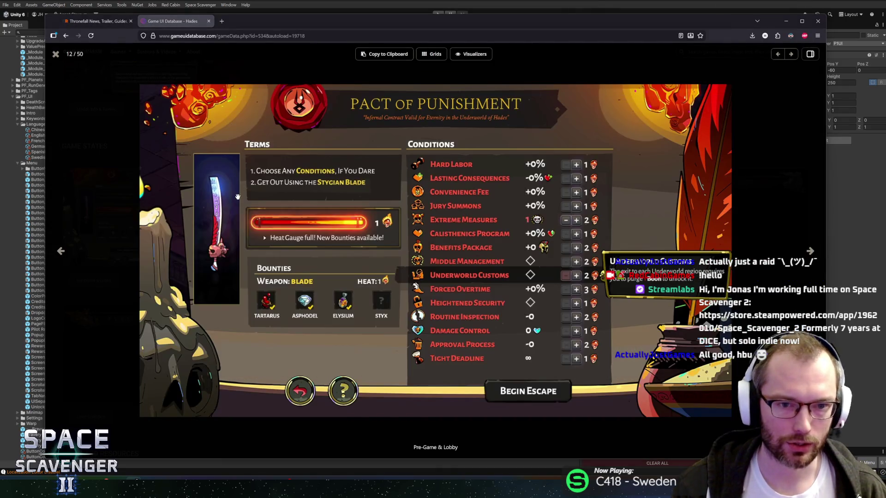
{"action": "key", "text": "alt+Tab"}
{"action": "left_click", "coordinate": [265, 186]}
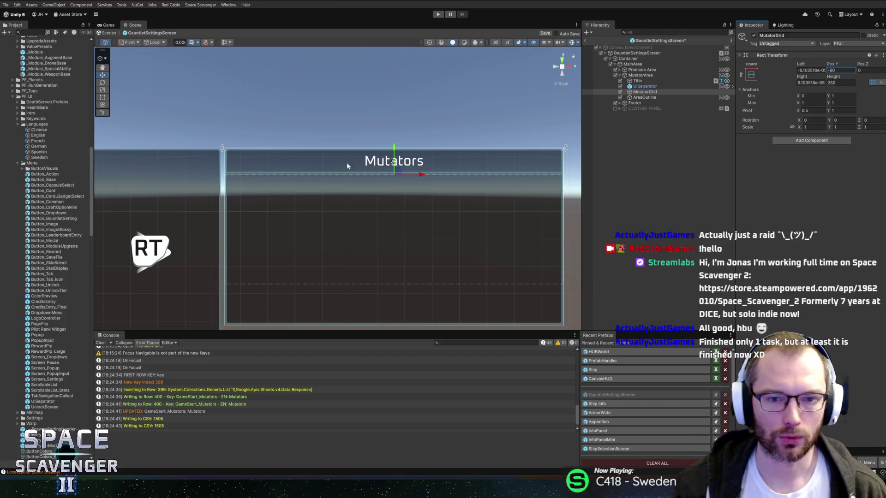
{"action": "scroll", "coordinate": [356, 217], "scroll_direction": "down", "scroll_amount": 3}
Drop a UISeparator prefab instance under the Bravery title and move it lower
{"action": "mouse_move", "coordinate": [408, 201]}
{"action": "left_mouse_down"}
{"action": "mouse_move", "coordinate": [376, 165]}
{"action": "mouse_move", "coordinate": [286, 170]}
{"action": "left_mouse_up"}
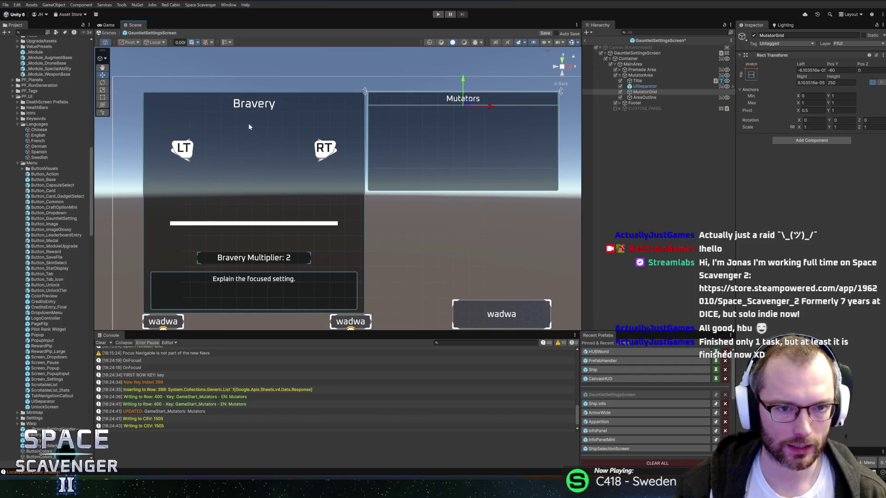
{"action": "scroll", "coordinate": [185, 113], "scroll_direction": "up", "scroll_amount": 2}
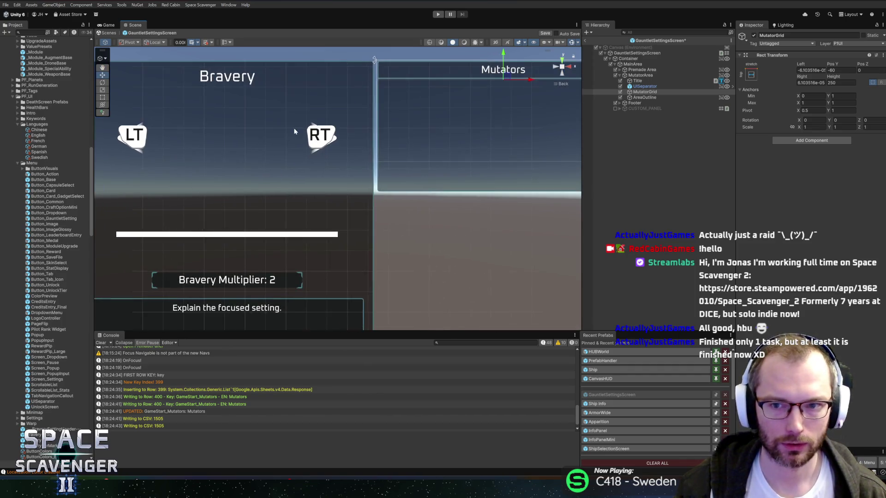
{"action": "left_click", "coordinate": [654, 87]}
{"action": "left_click_drag", "start_coordinate": [655, 87], "coordinate": [640, 72]}
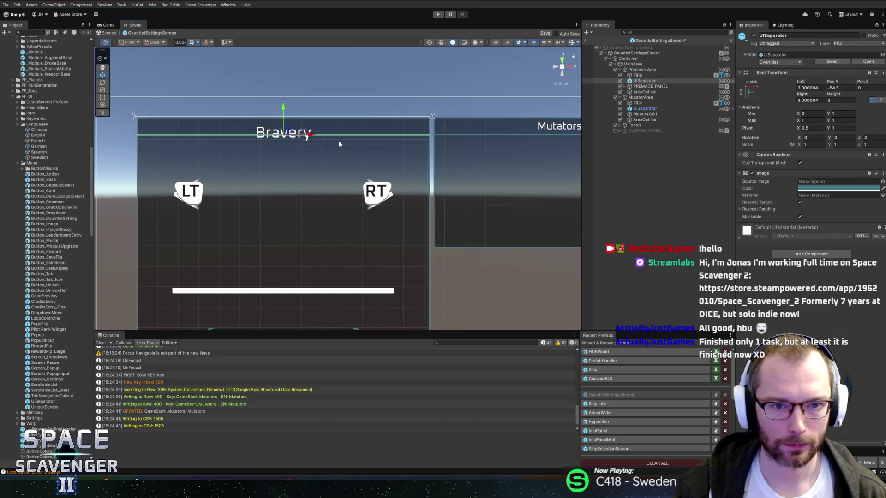
{"action": "left_click_drag", "start_coordinate": [284, 107], "coordinate": [285, 116]}
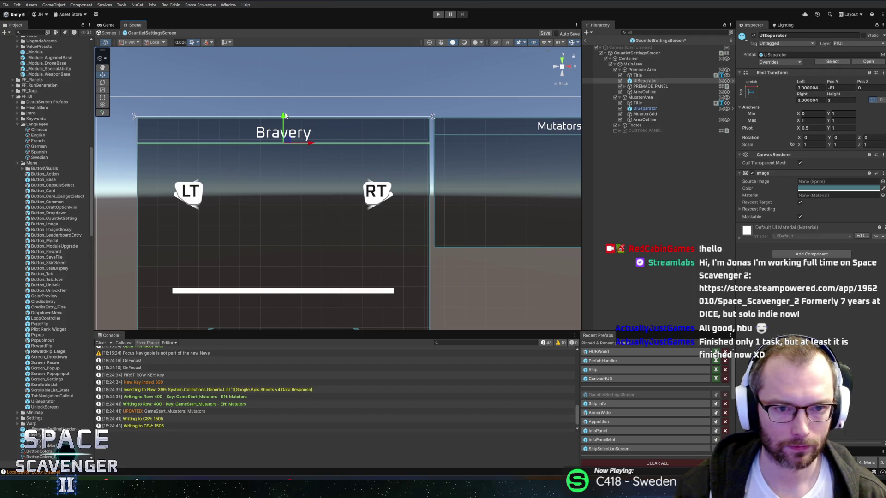
Pan the Scene view so the Bravery and Mutators panels both show fully
{"action": "scroll", "coordinate": [328, 170], "scroll_direction": "down", "scroll_amount": 5}
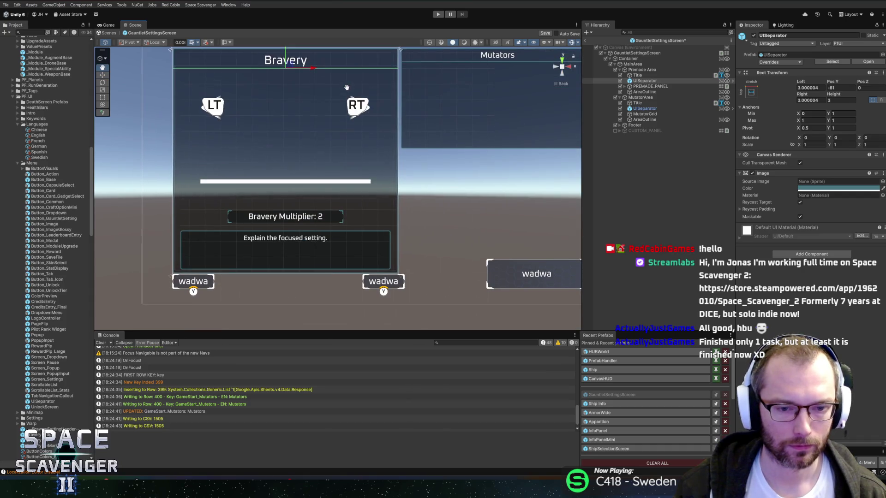
{"action": "scroll", "coordinate": [346, 142], "scroll_direction": "up", "scroll_amount": 3}
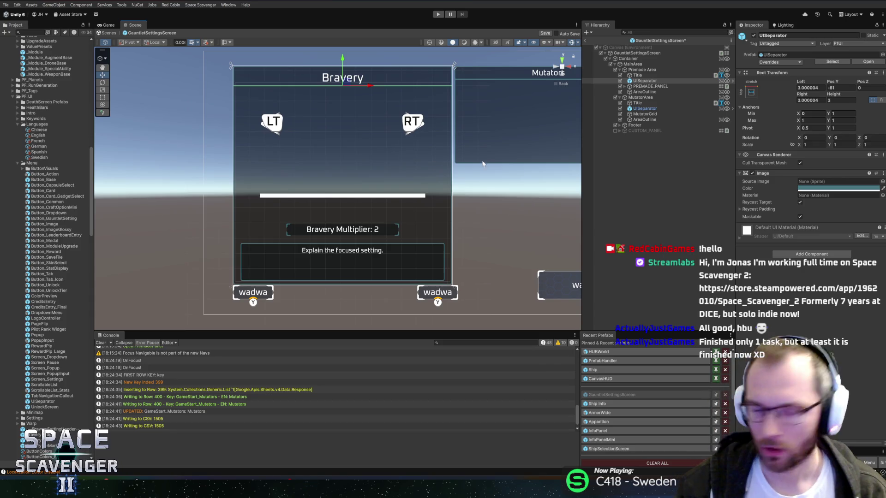
{"action": "left_click_drag", "start_coordinate": [368, 143], "coordinate": [264, 166]}
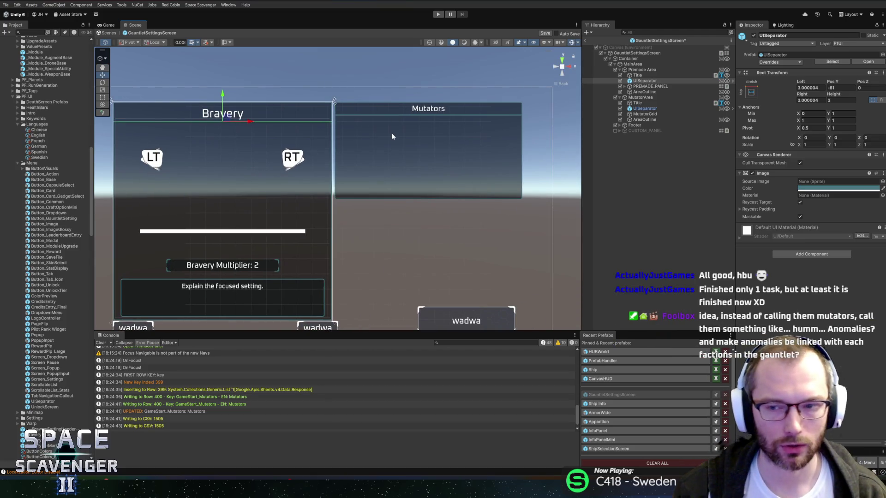
{"action": "left_click_drag", "start_coordinate": [465, 154], "coordinate": [388, 155]}
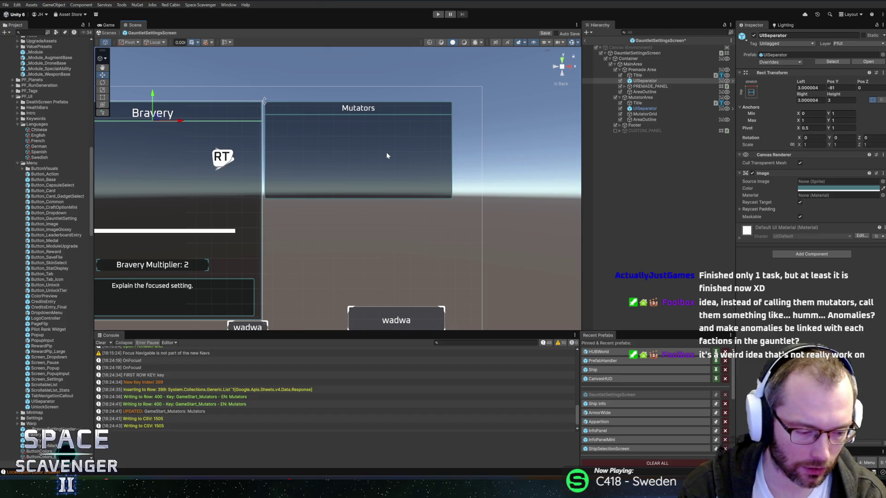
In the Figma mockup, select the Irreverence title text layer
{"action": "key", "text": "alt+Tab"}
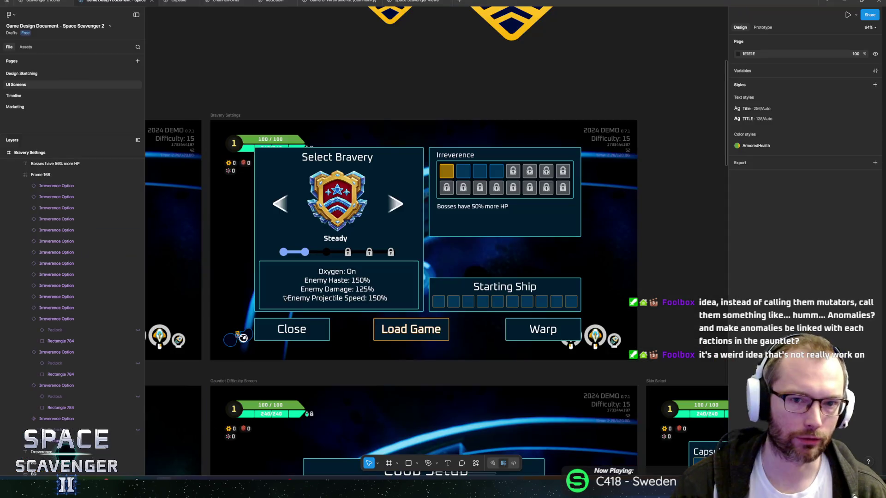
{"action": "scroll", "coordinate": [477, 148], "scroll_direction": "up", "scroll_amount": 5}
{"action": "scroll", "coordinate": [477, 148], "scroll_direction": "up", "scroll_amount": 3}
{"action": "left_click", "coordinate": [477, 178]}
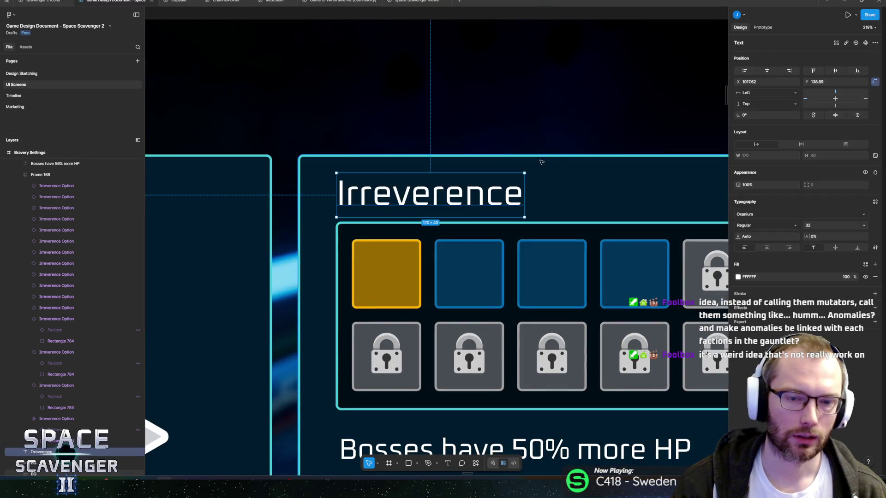
{"action": "scroll", "coordinate": [477, 157], "scroll_direction": "right", "scroll_amount": 3}
{"action": "scroll", "coordinate": [477, 153], "scroll_direction": "down", "scroll_amount": 5}
{"action": "scroll", "coordinate": [477, 147], "scroll_direction": "up", "scroll_amount": 4}
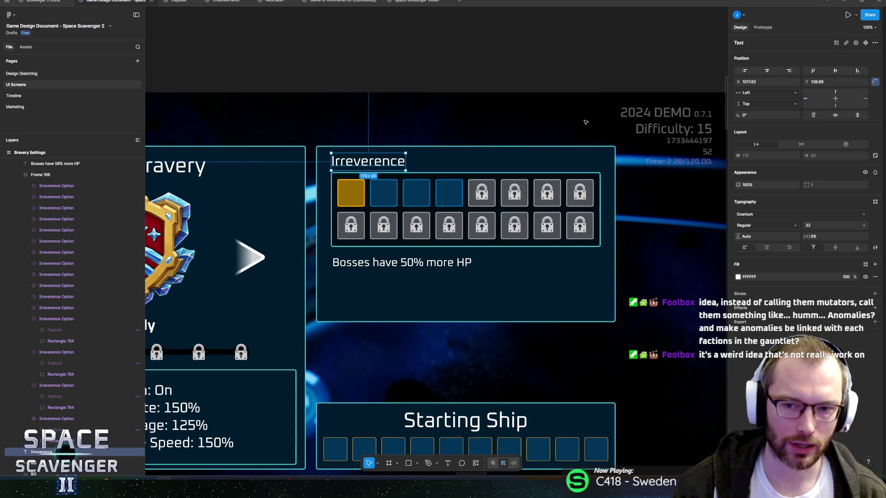
{"action": "scroll", "coordinate": [508, 143], "scroll_direction": "right", "scroll_amount": 2}
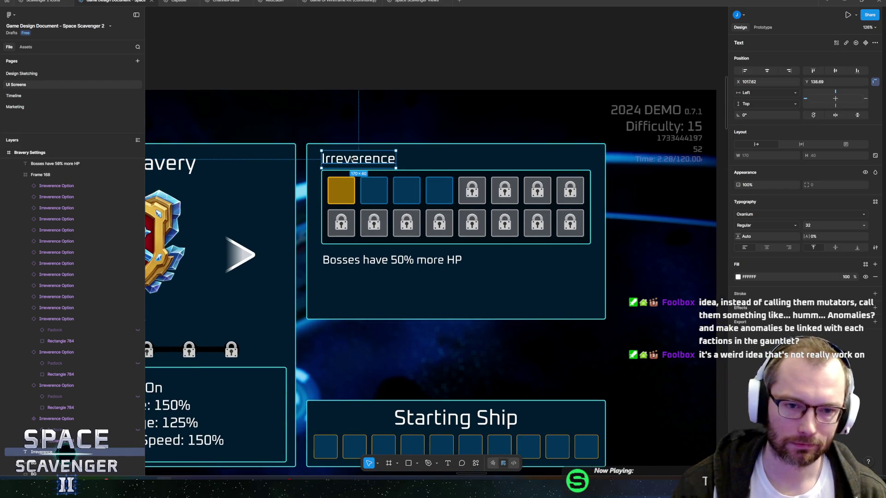
{"action": "key", "text": "Return"}
{"action": "key", "text": "Escape"}
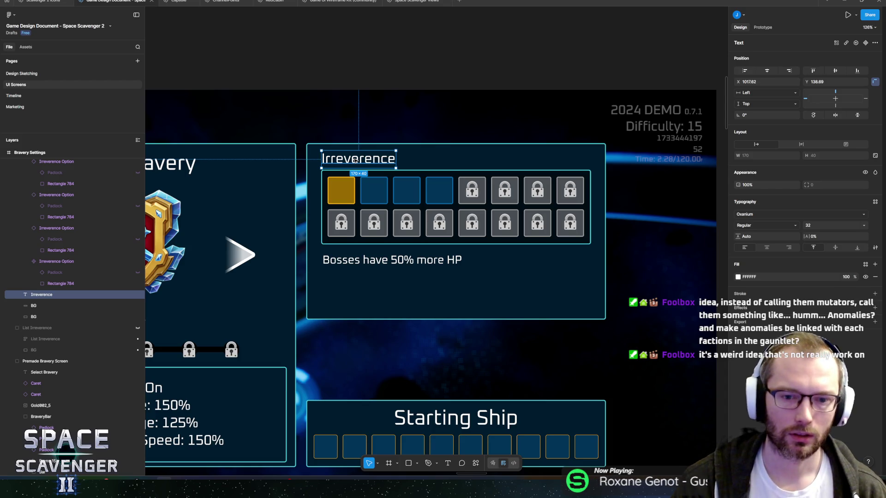
Stretch the Irreverence text box to the panel's right edge and nudge its left edge inward
{"action": "double_click", "coordinate": [354, 160]}
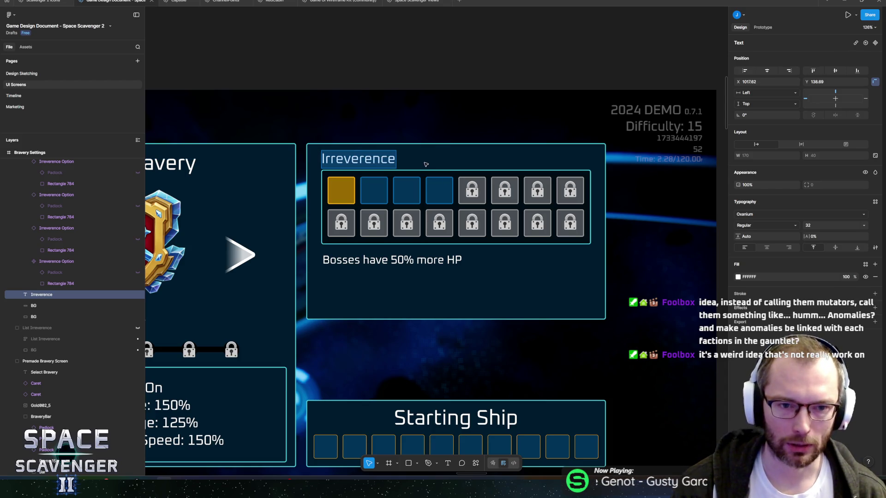
{"action": "key", "text": "Escape"}
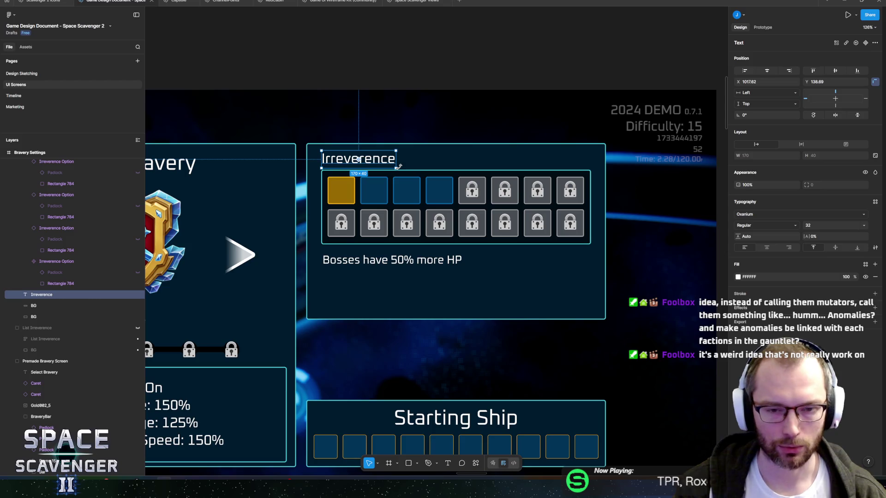
{"action": "left_click_drag", "start_coordinate": [398, 166], "coordinate": [591, 158]}
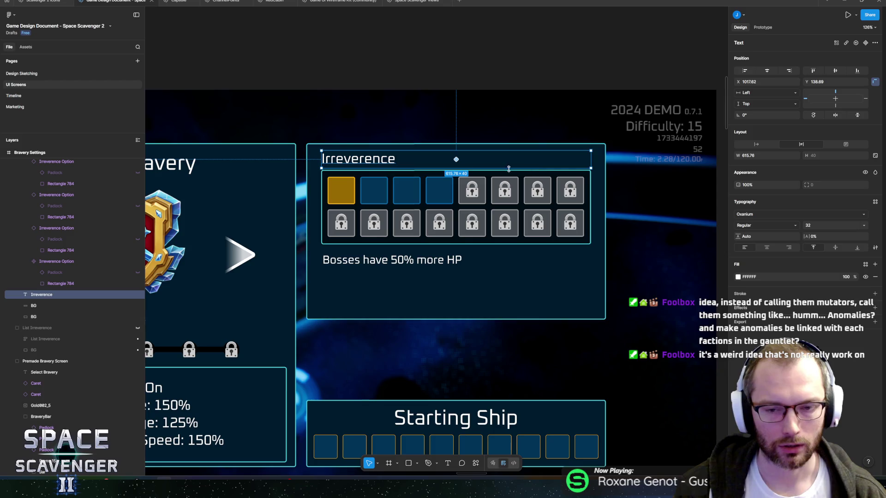
{"action": "left_click_drag", "start_coordinate": [321, 162], "coordinate": [321, 162]}
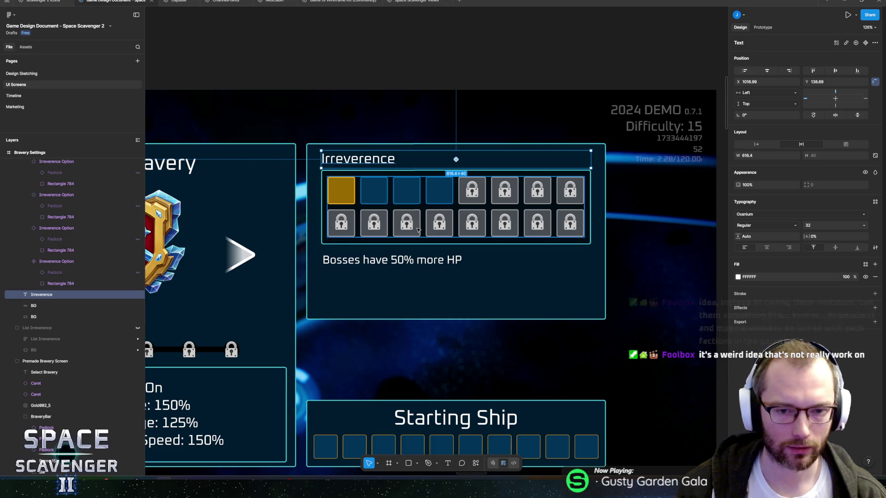
{"action": "left_click", "coordinate": [412, 256]}
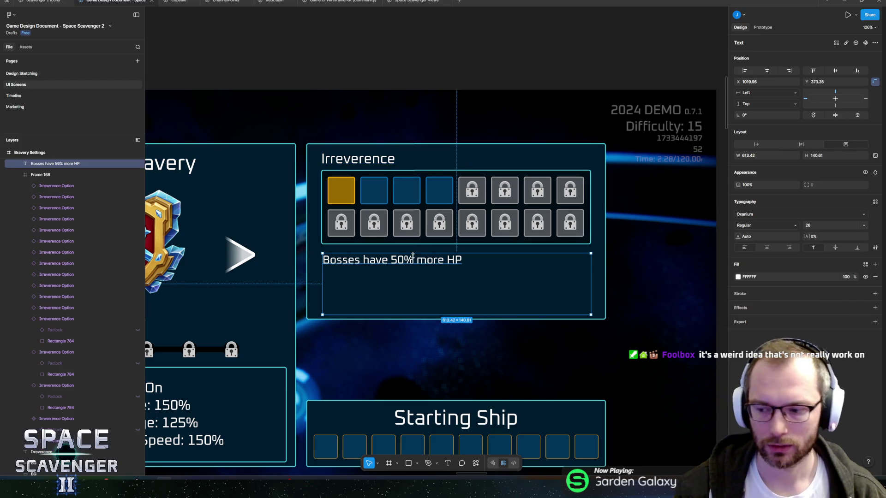
{"action": "key", "text": "alt+Tab"}
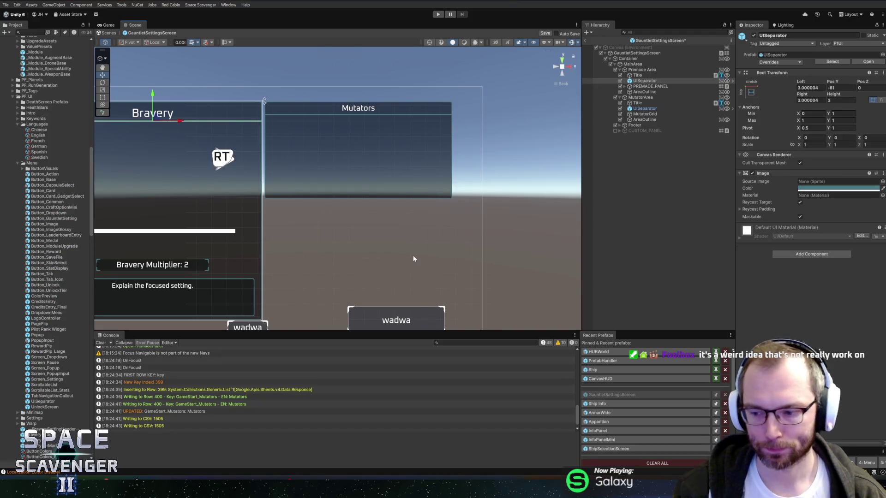
Add a Grid Layout Group to MutatorGrid and filter the Project assets by 'Image'
{"action": "scroll", "coordinate": [361, 225], "scroll_direction": "up", "scroll_amount": 5}
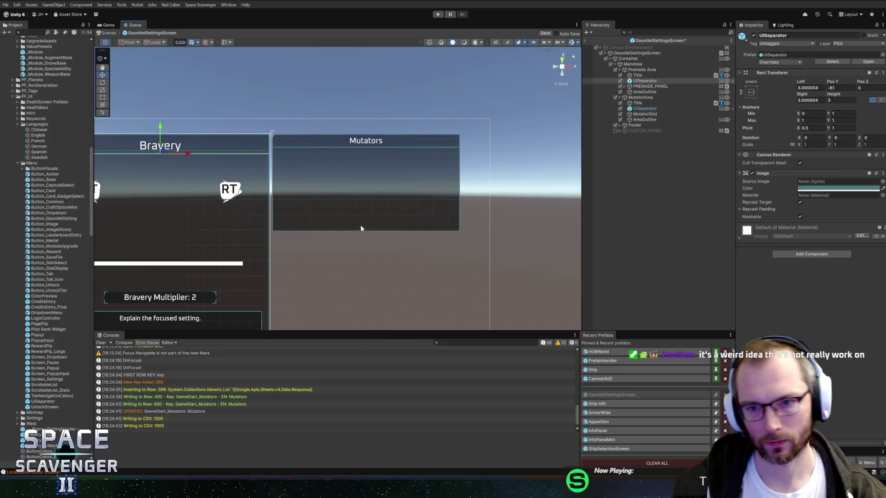
{"action": "left_click", "coordinate": [647, 87]}
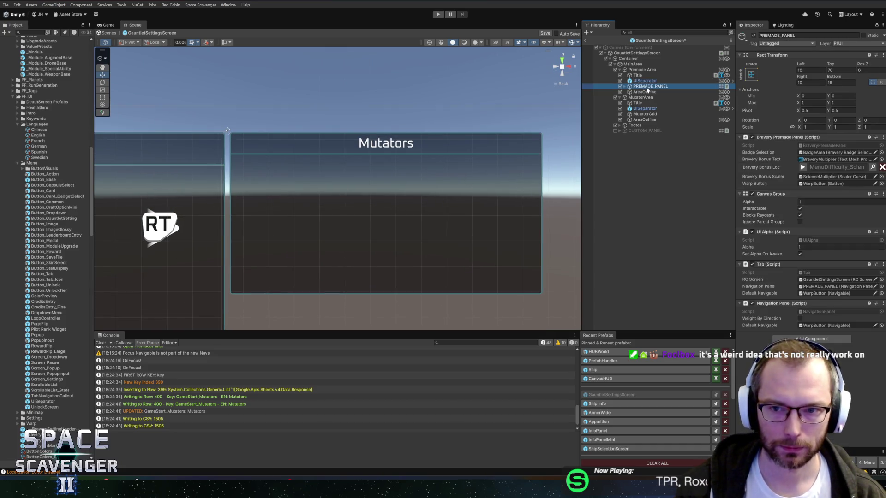
{"action": "left_click", "coordinate": [639, 109]}
{"action": "left_click", "coordinate": [630, 114]}
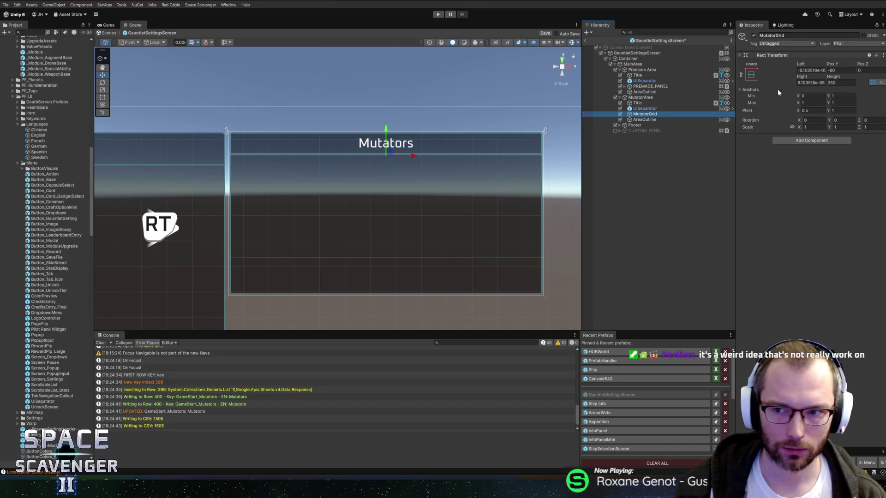
{"action": "left_click", "coordinate": [789, 140]}
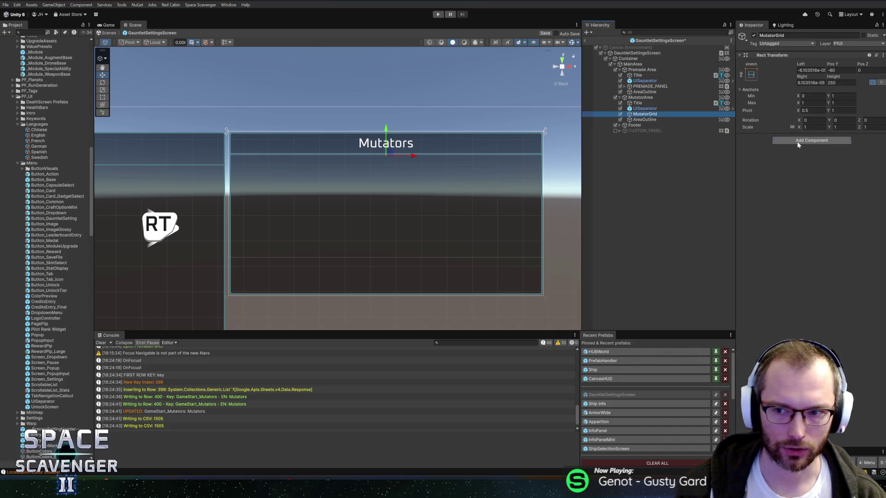
{"action": "type", "text": "grid"}
{"action": "key", "text": "Down"}
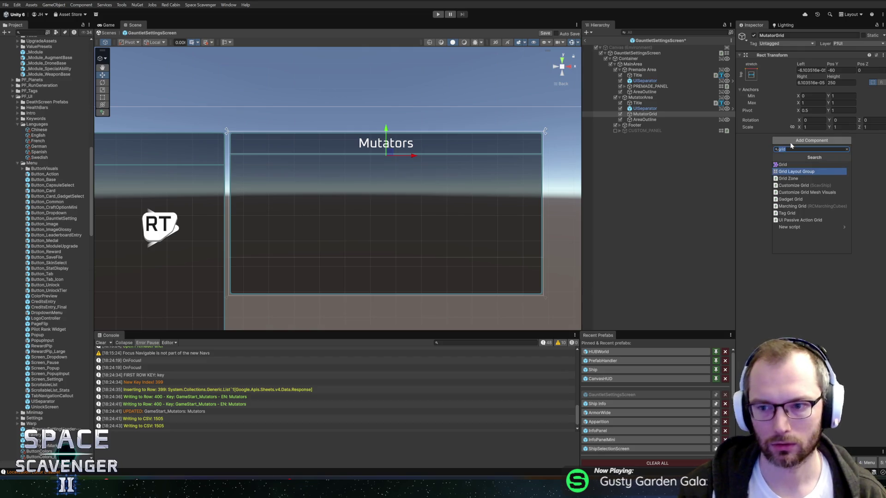
{"action": "key", "text": "Return"}
{"action": "left_click", "coordinate": [814, 152]}
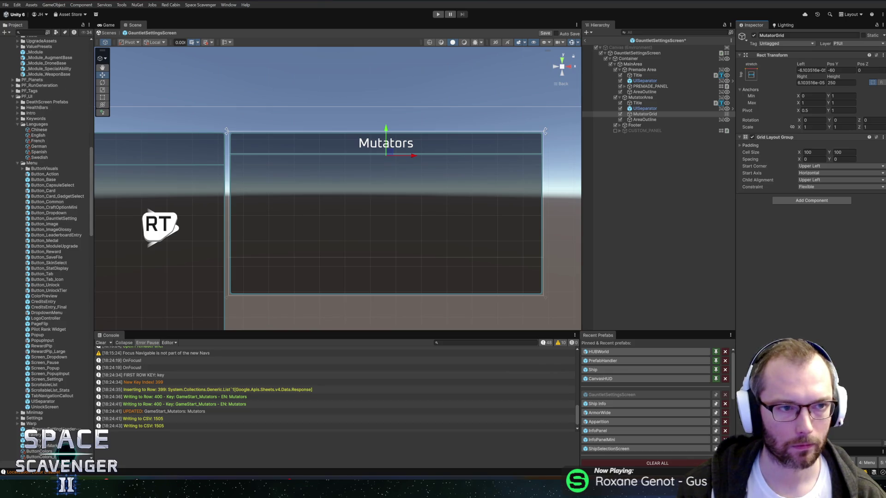
{"action": "left_click", "coordinate": [34, 33]}
{"action": "type", "text": "Image"}
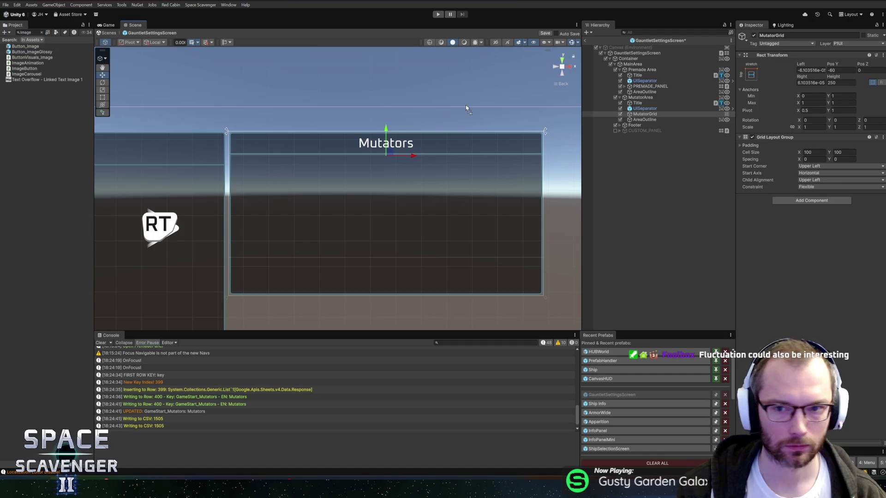
Place Button_ImageGlossy inside MutatorGrid and duplicate it into five buttons
{"action": "left_click", "coordinate": [664, 114]}
{"action": "left_click_drag", "start_coordinate": [652, 116], "coordinate": [652, 116]}
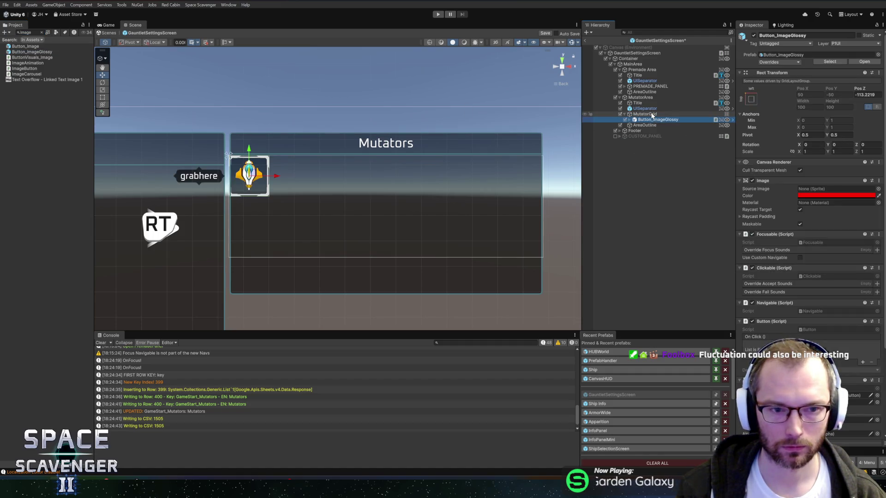
{"action": "key", "text": "ctrl+d"}
{"action": "key", "text": "ctrl+d"}
{"action": "key", "text": "ctrl+d"}
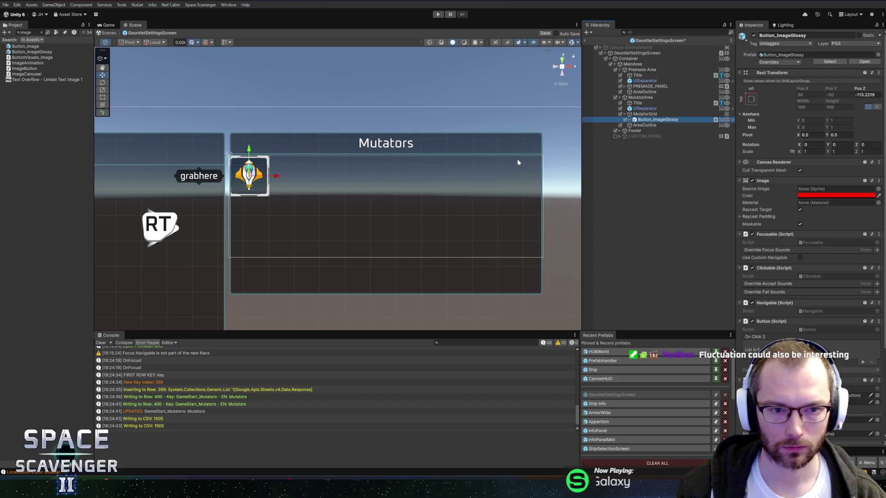
{"action": "key", "text": "ctrl+d"}
Set the Grid Layout Group cell size to 64×64 and spacing to 16×16
{"action": "left_click", "coordinate": [645, 114]}
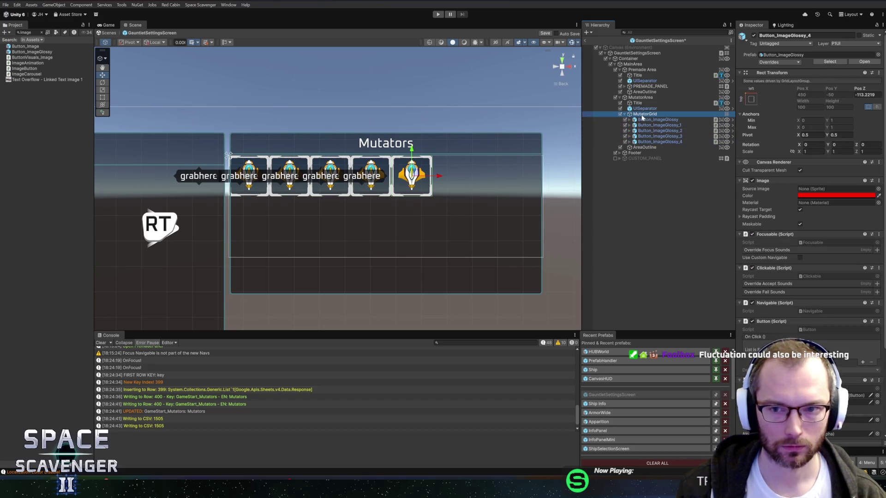
{"action": "left_click", "coordinate": [814, 152]}
{"action": "type", "text": "64"}
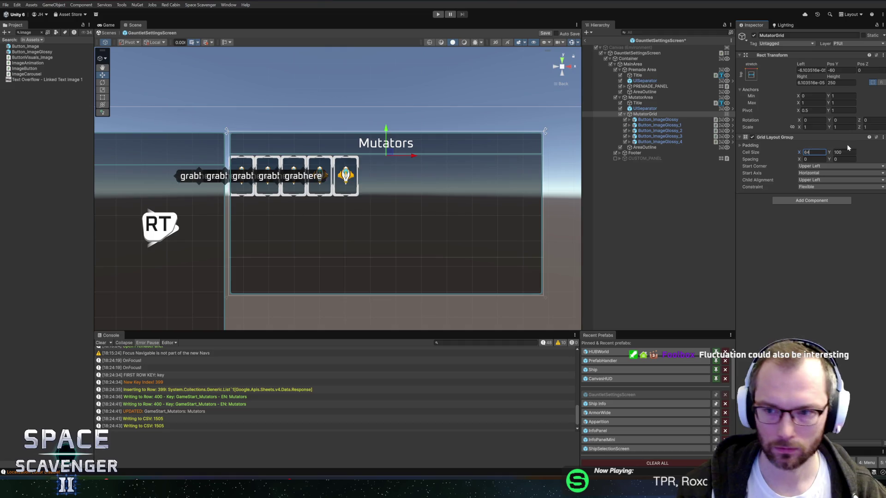
{"action": "key", "text": "Tab"}
{"action": "type", "text": "64"}
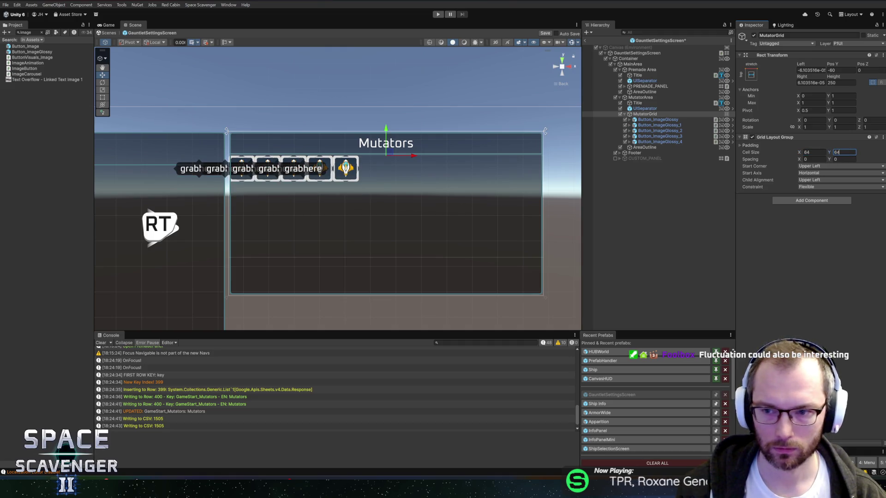
{"action": "left_click", "coordinate": [815, 159]}
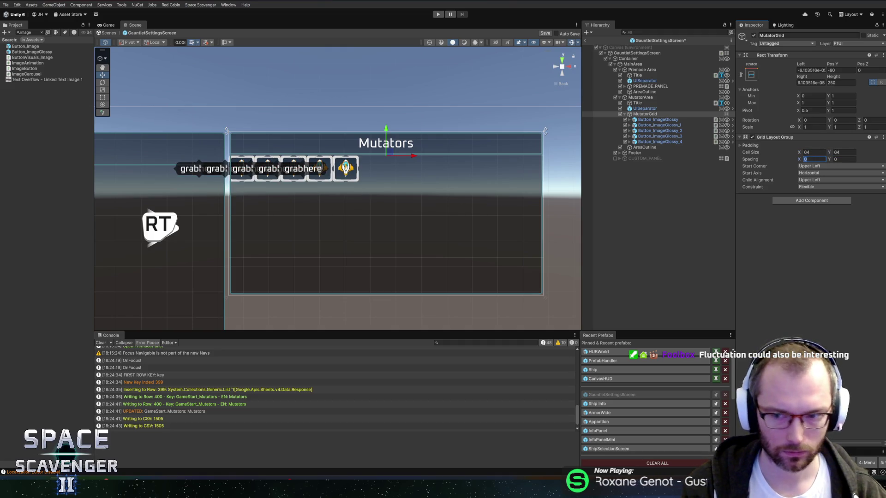
{"action": "type", "text": "16"}
{"action": "key", "text": "Tab"}
{"action": "type", "text": "16"}
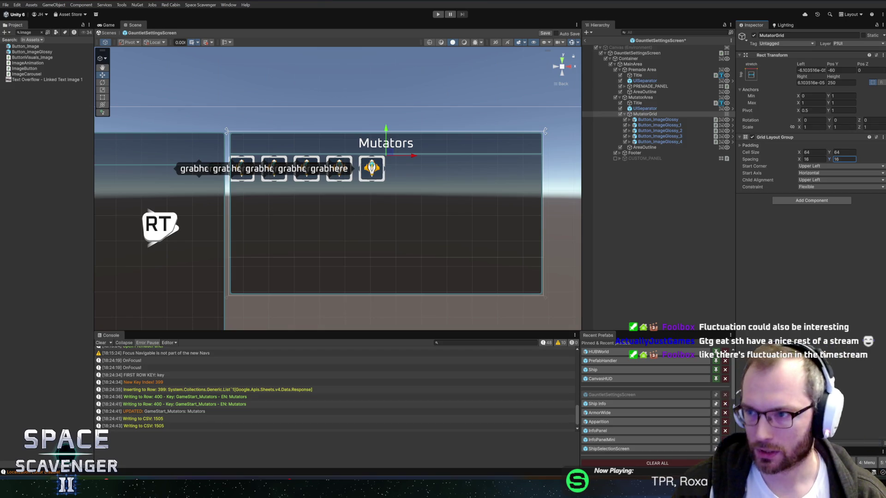
{"action": "key", "text": "Return"}
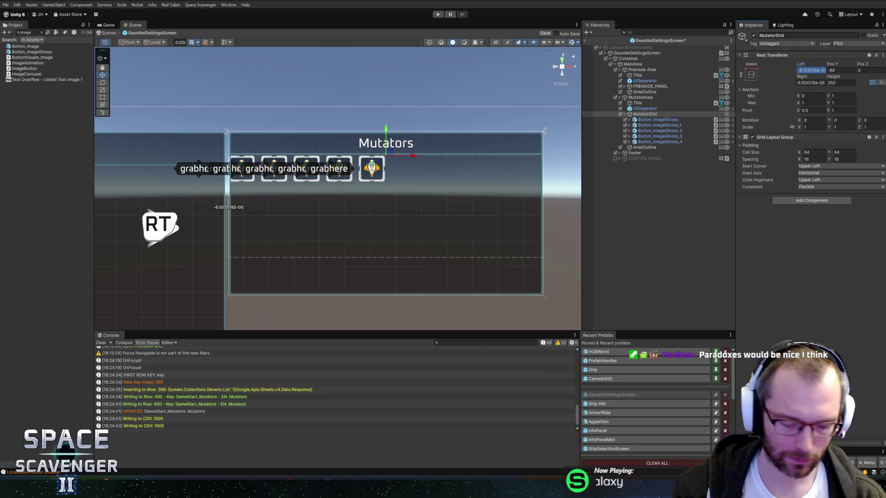
Enter inset values in MutatorGrid's Left field, leaving the left inset at about 10
{"action": "type", "text": "10"}
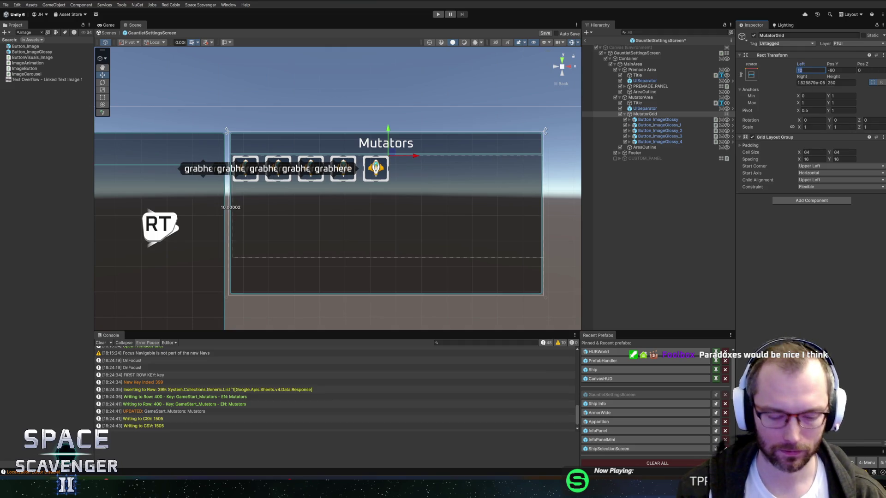
{"action": "type", "text": "16"}
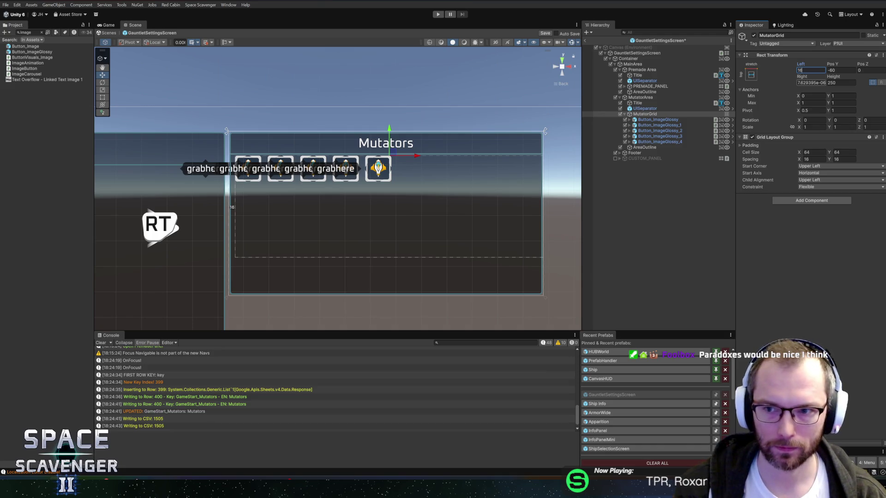
{"action": "type", "text": "6"}
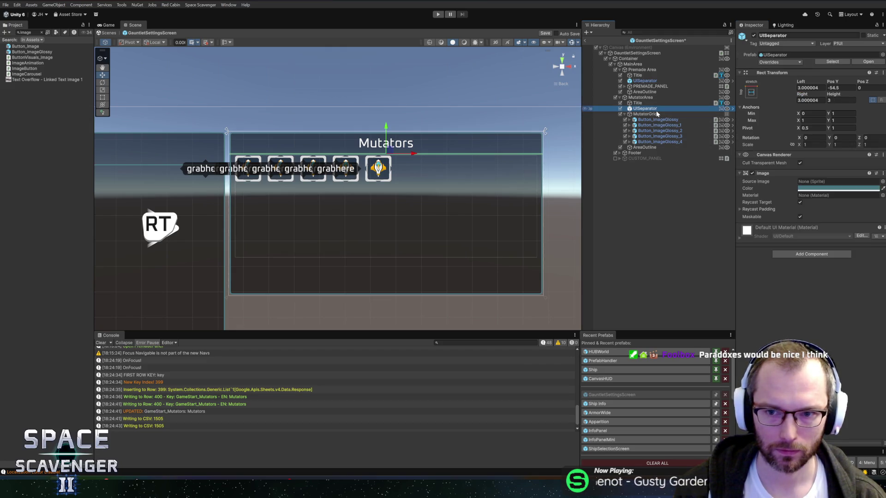
Duplicate the first mutator button to fill out a second row of ship buttons
{"action": "left_click", "coordinate": [647, 120]}
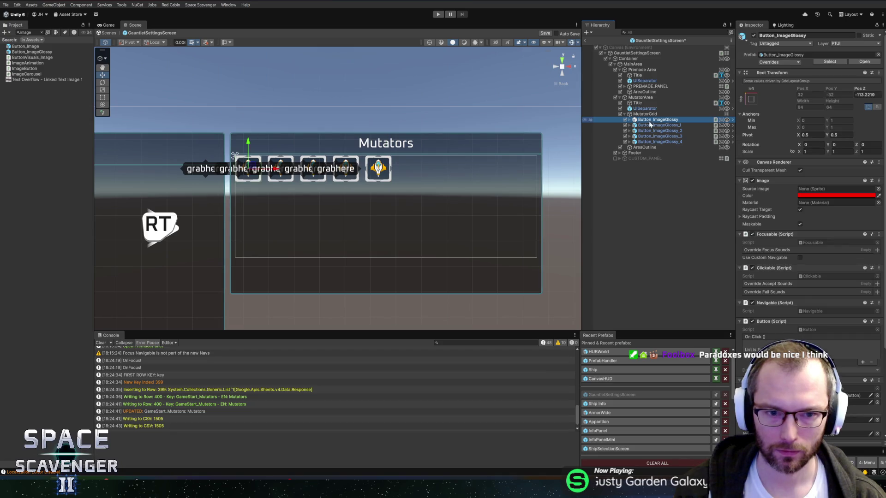
{"action": "key", "text": "ctrl+d"}
{"action": "key", "text": "ctrl+d"}
{"action": "key", "text": "ctrl+d"}
{"action": "key", "text": "ctrl+d"}
{"action": "key", "text": "ctrl+d"}
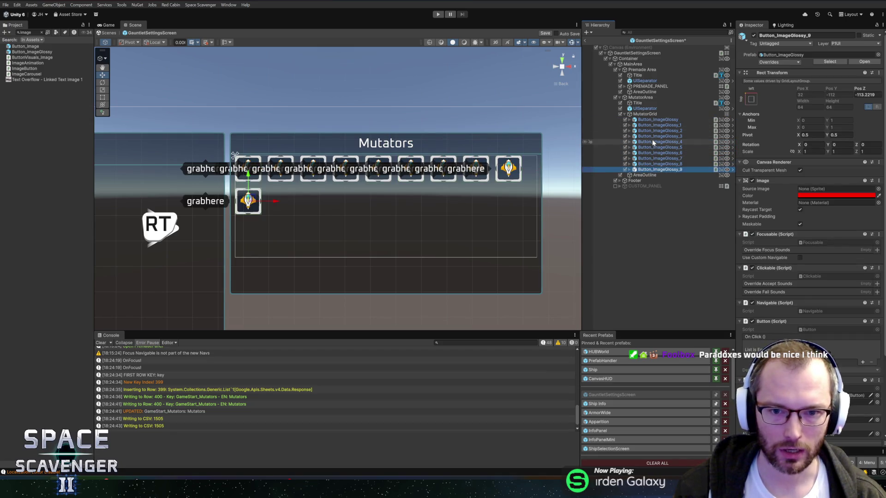
{"action": "key", "text": "ctrl+d"}
{"action": "key", "text": "ctrl+d"}
{"action": "key", "text": "ctrl+d"}
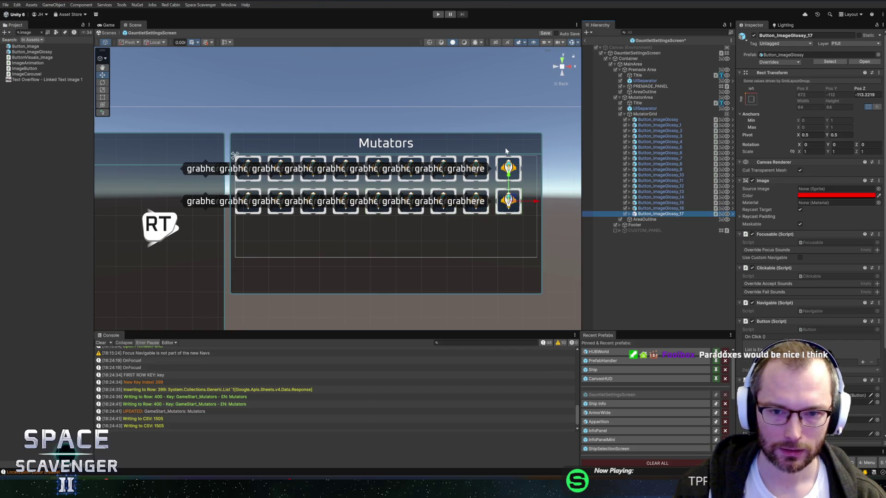
{"action": "scroll", "coordinate": [527, 234], "scroll_direction": "down", "scroll_amount": 3}
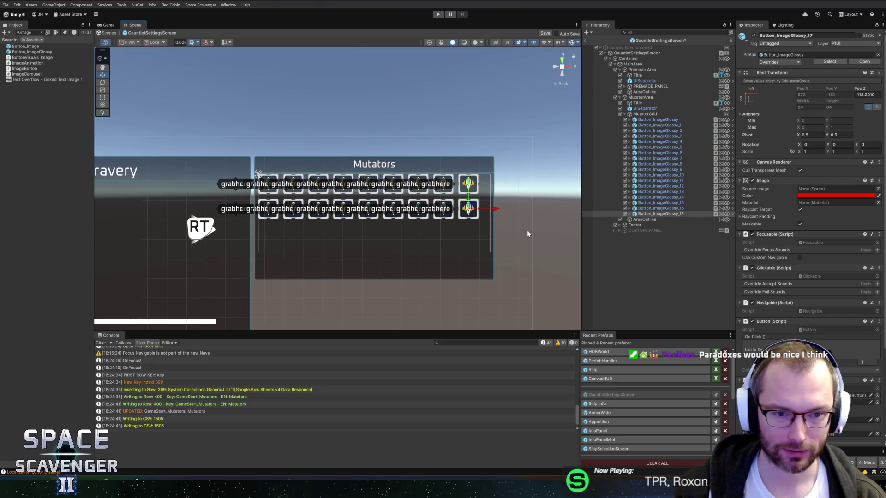
{"action": "scroll", "coordinate": [454, 251], "scroll_direction": "up", "scroll_amount": 3}
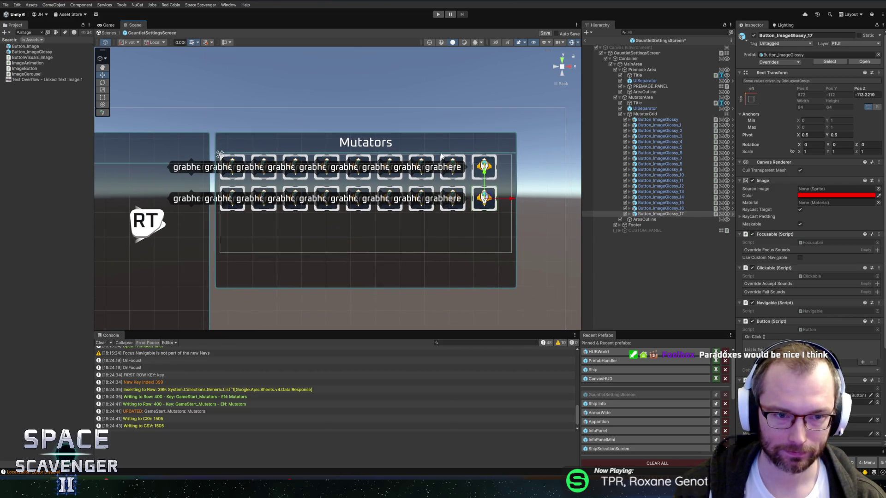
{"action": "scroll", "coordinate": [441, 157], "scroll_direction": "up", "scroll_amount": 1}
Keep the mutator grid's Start Corner at Upper Left
{"action": "left_click", "coordinate": [645, 114]}
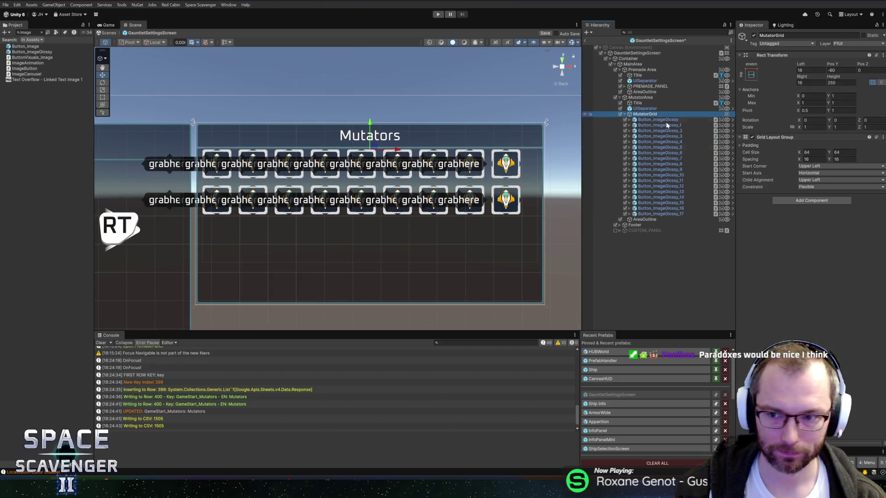
{"action": "left_click", "coordinate": [815, 168]}
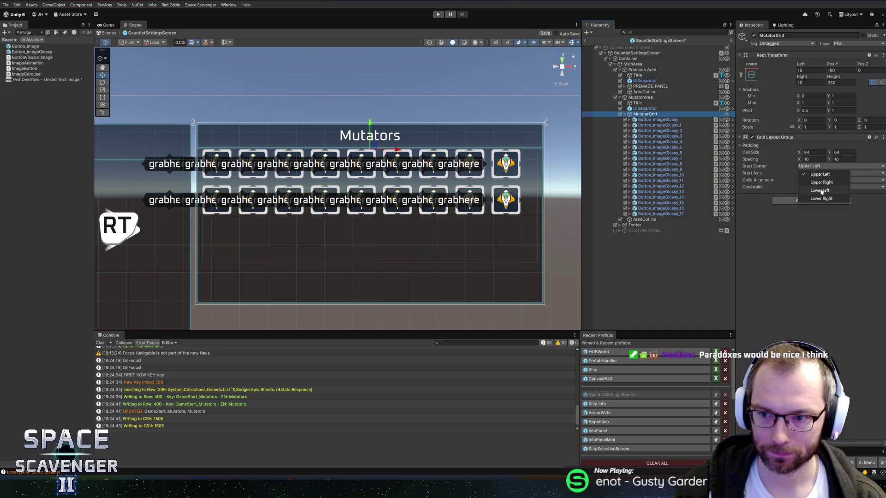
{"action": "left_click", "coordinate": [815, 174]}
{"action": "left_click", "coordinate": [813, 168]}
{"action": "left_click", "coordinate": [770, 222]}
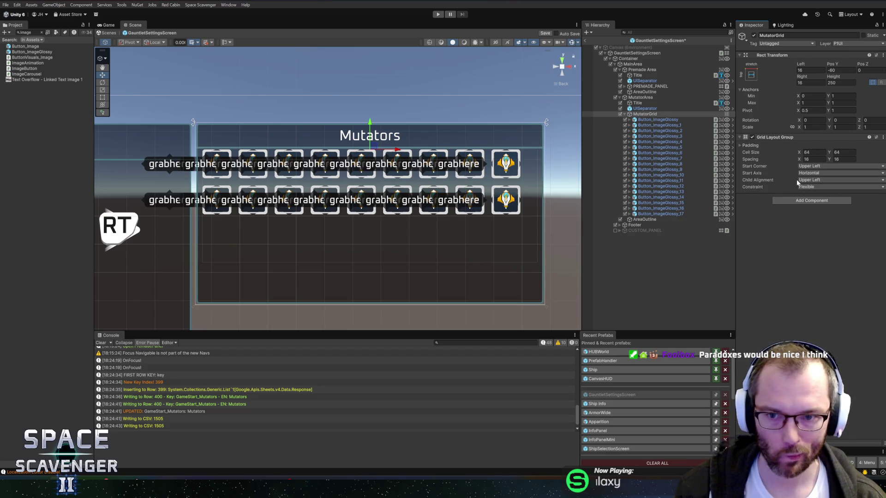
{"action": "scroll", "coordinate": [470, 133], "scroll_direction": "down", "scroll_amount": 3}
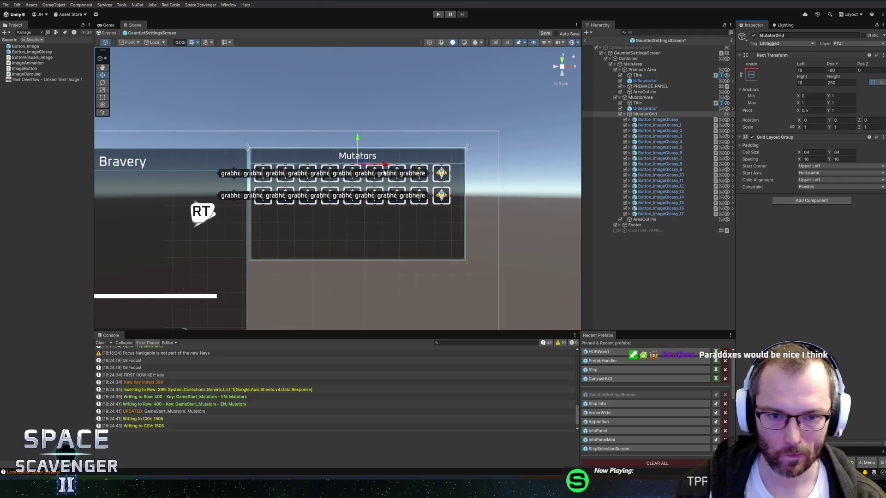
{"action": "scroll", "coordinate": [441, 173], "scroll_direction": "down", "scroll_amount": 3}
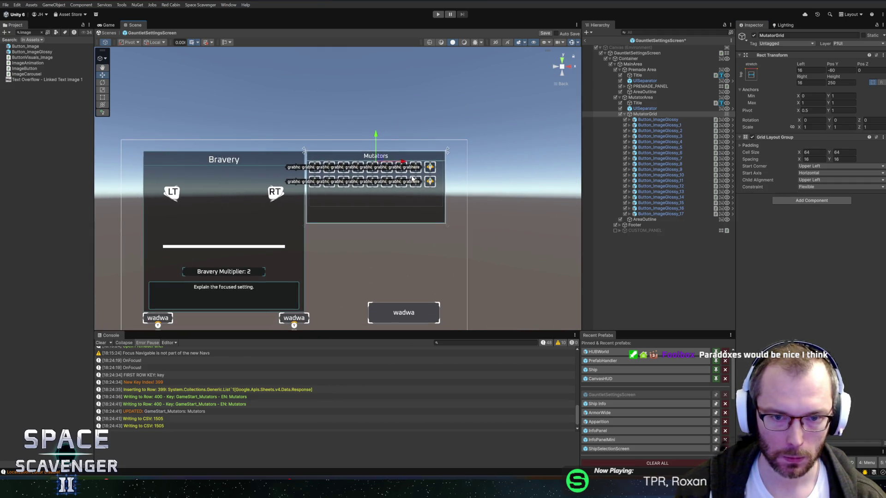
{"action": "scroll", "coordinate": [390, 181], "scroll_direction": "up", "scroll_amount": 2}
{"action": "scroll", "coordinate": [484, 160], "scroll_direction": "down", "scroll_amount": 2}
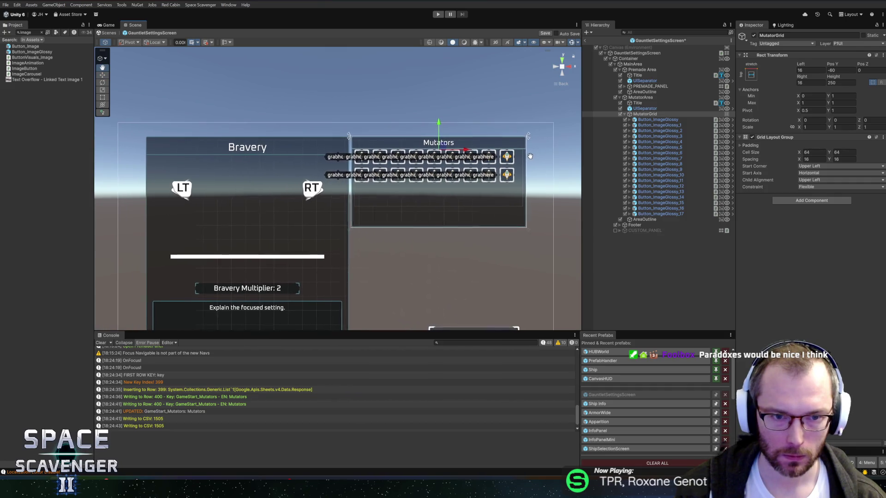
{"action": "scroll", "coordinate": [481, 119], "scroll_direction": "up", "scroll_amount": 2}
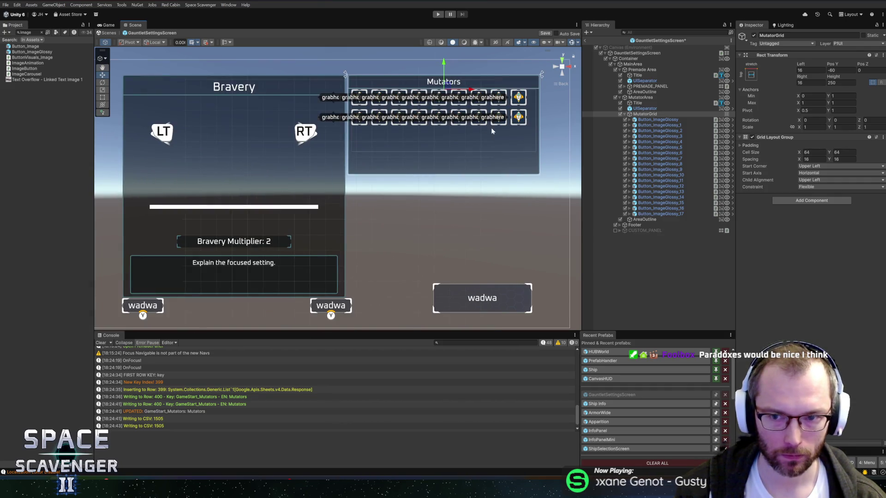
Inspect the first mutator button, then enter Play mode to test the screen
{"action": "left_click", "coordinate": [648, 121]}
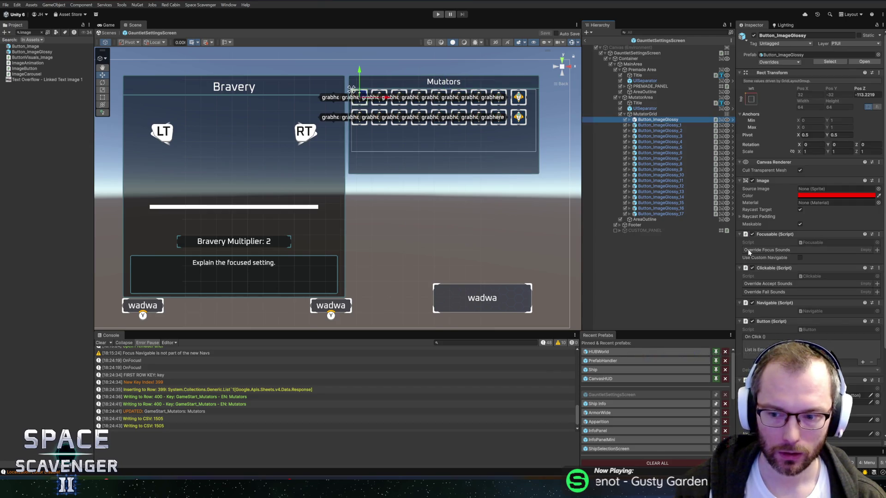
{"action": "scroll", "coordinate": [748, 253], "scroll_direction": "down", "scroll_amount": 3}
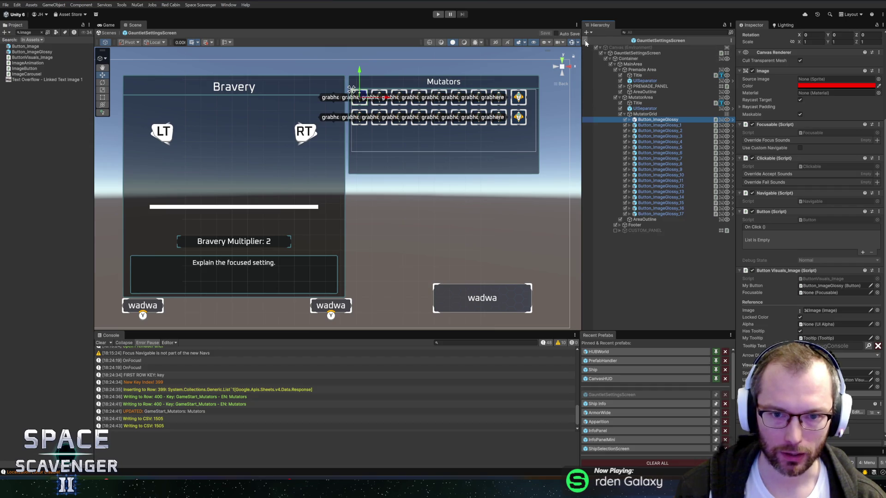
{"action": "left_click", "coordinate": [438, 14]}
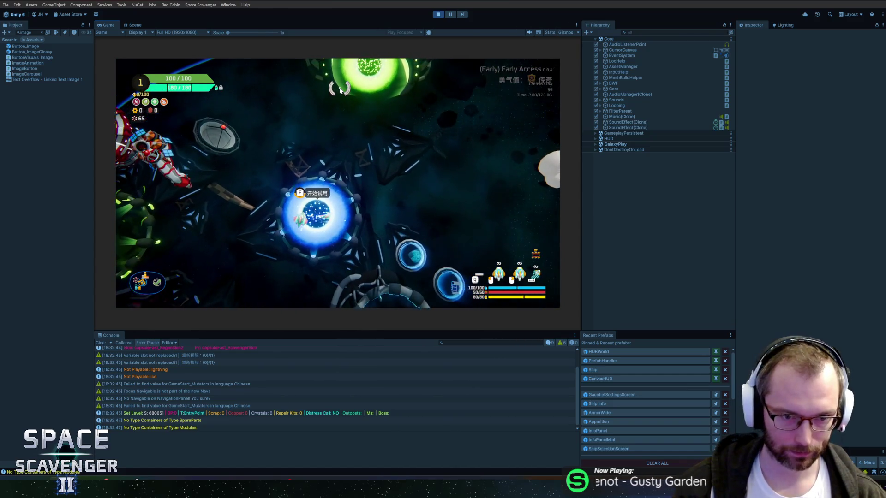
Pause the run, open the NullReferenceException source in the code editor, and stop Play mode
{"action": "key", "text": "f"}
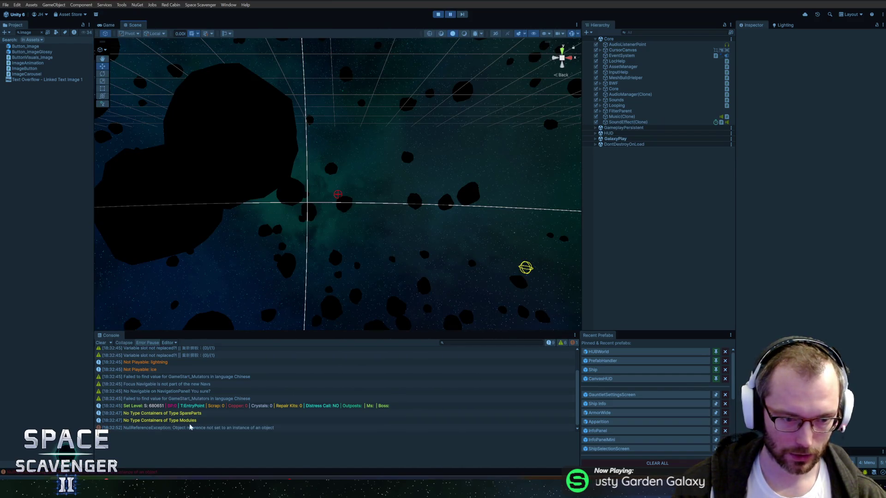
{"action": "double_click", "coordinate": [190, 427]}
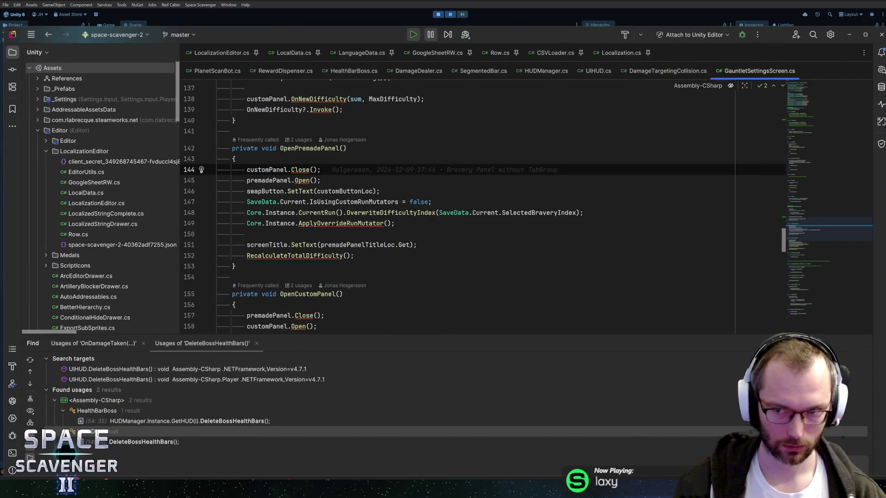
{"action": "key", "text": "alt+Tab"}
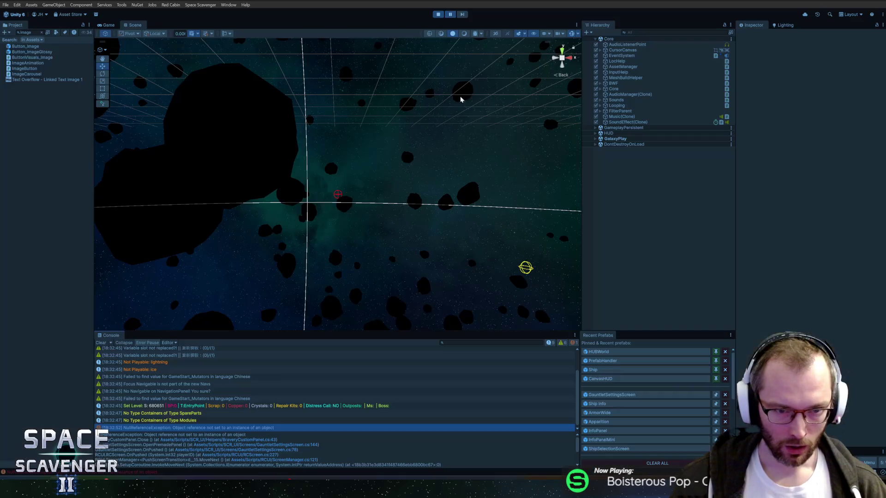
{"action": "key", "text": "ctrl+p"}
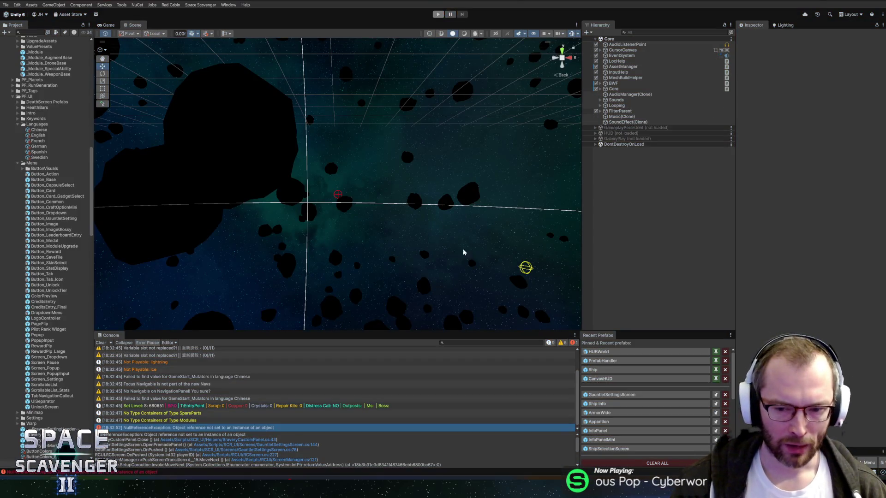
{"action": "key", "text": "alt+Tab"}
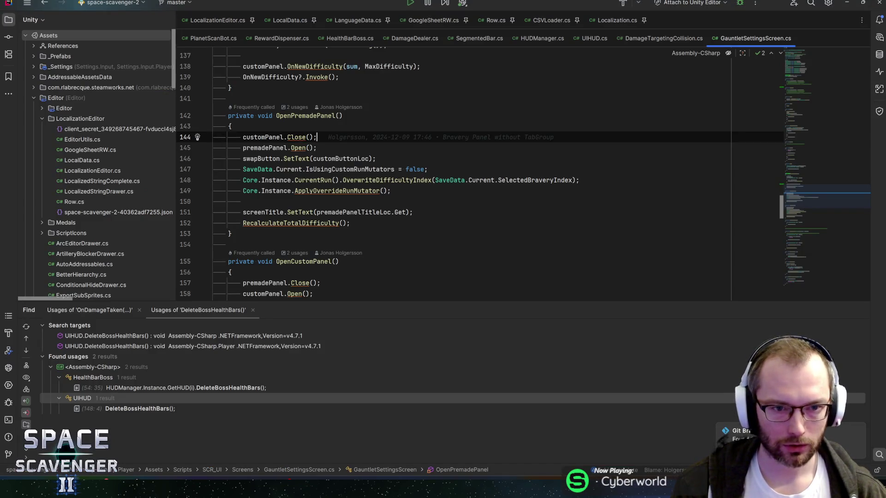
{"action": "key", "text": "alt+Tab"}
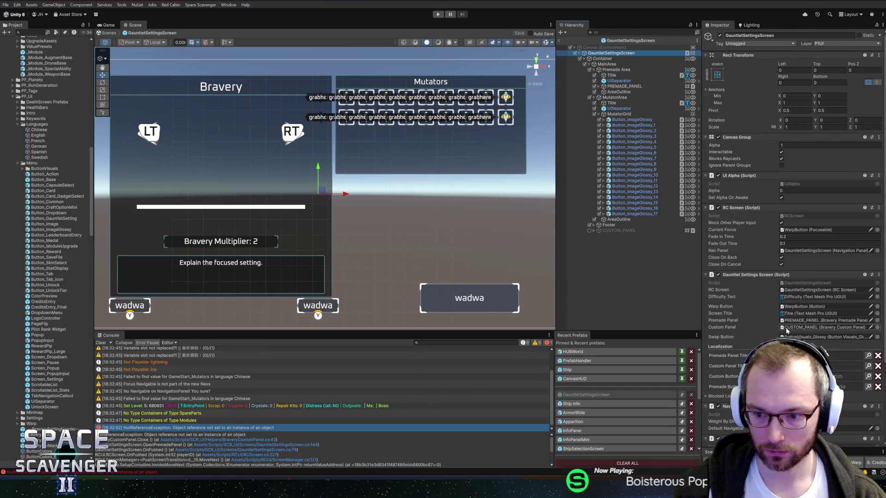
Enable CUSTOM_PANEL with Canvas Group Alpha 0, leave prefab mode, and replay the game
{"action": "left_click", "coordinate": [787, 328]}
{"action": "left_click", "coordinate": [591, 231]}
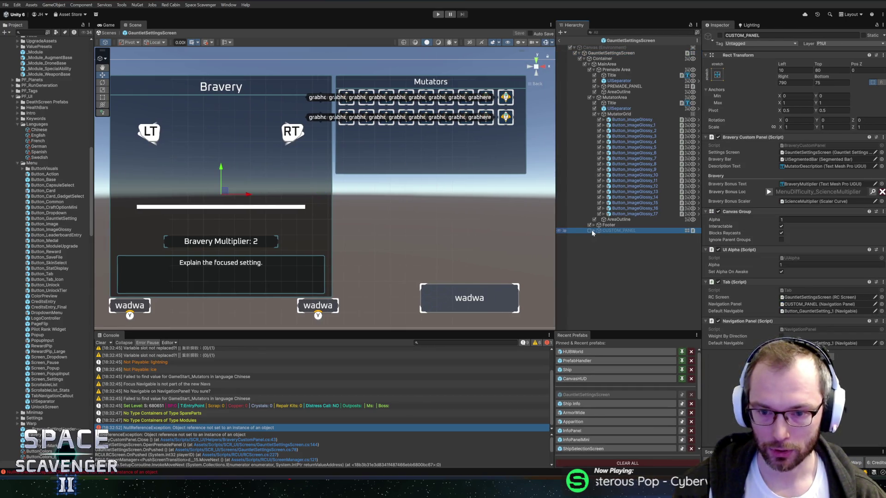
{"action": "left_click", "coordinate": [589, 230]}
{"action": "left_click", "coordinate": [593, 230]}
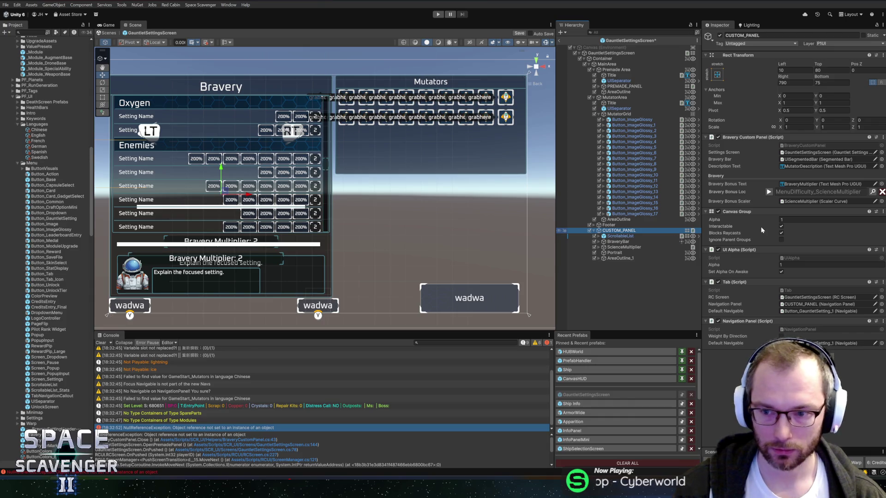
{"action": "left_click", "coordinate": [793, 220]}
{"action": "type", "text": "0"}
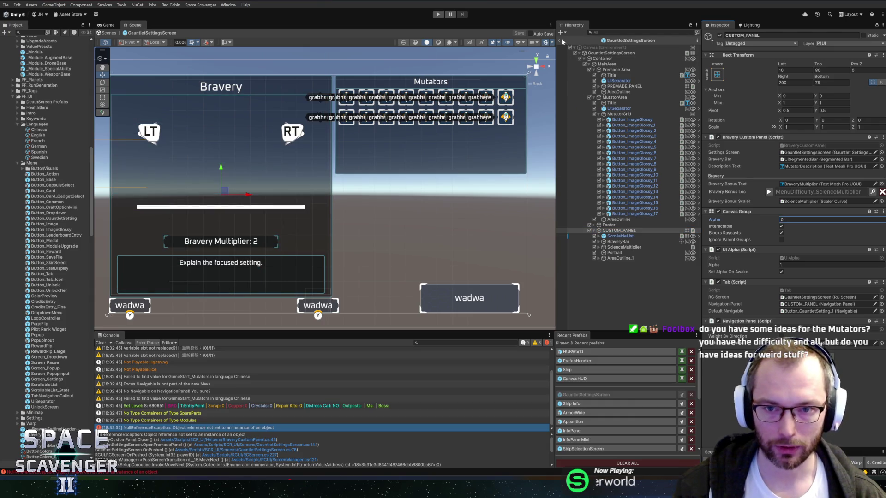
{"action": "left_click", "coordinate": [561, 41]}
{"action": "left_click", "coordinate": [438, 15]}
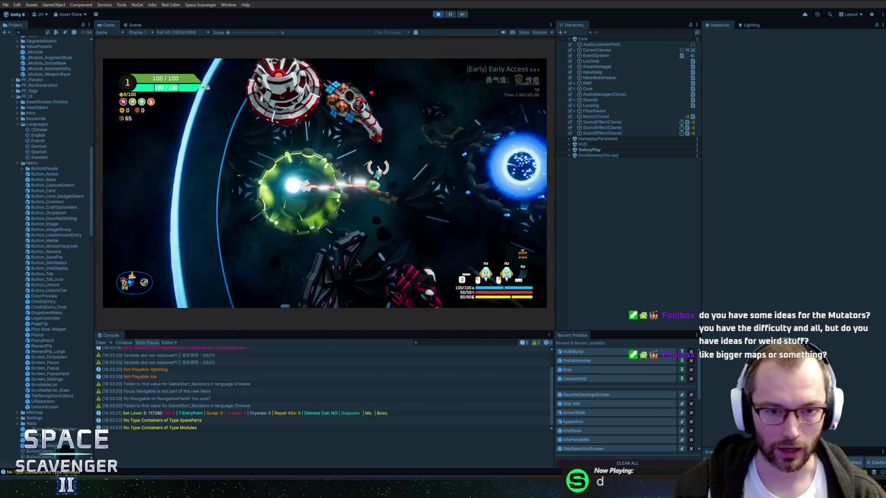
Maximize the Game view and switch its aspect from 32:9 back to 16:9
{"action": "key", "text": "f"}
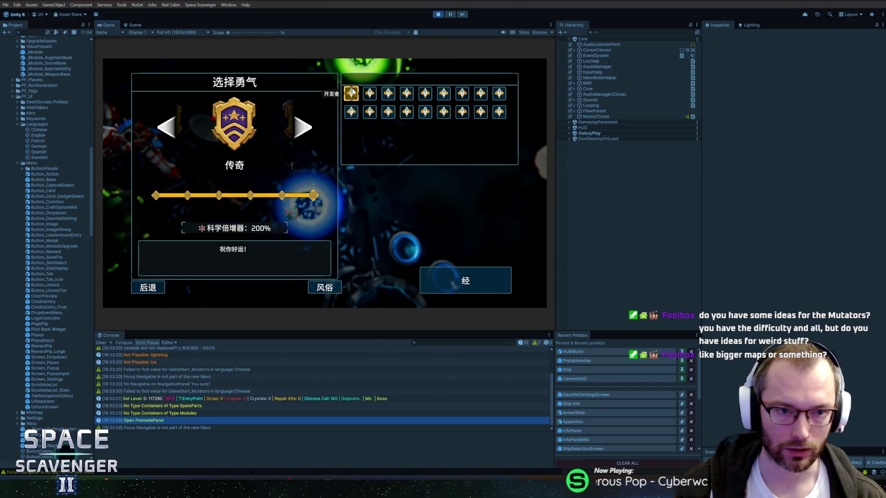
{"action": "double_click", "coordinate": [105, 26]}
{"action": "key", "text": "Right"}
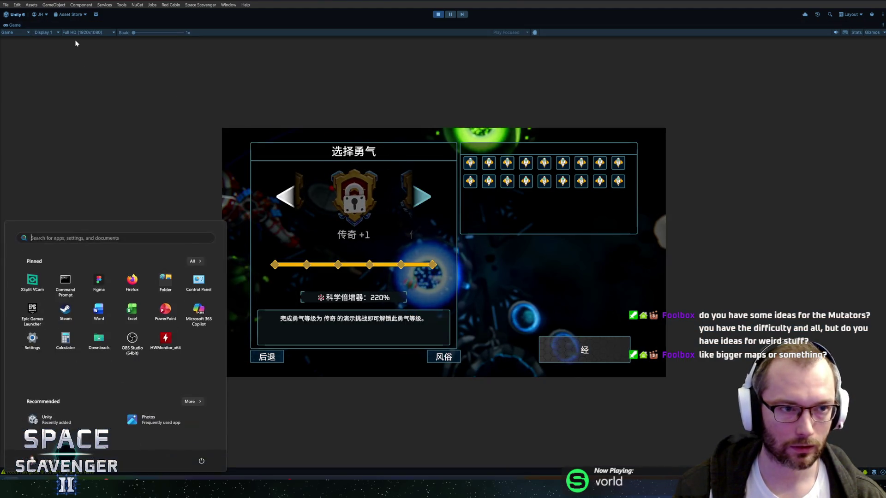
{"action": "left_click", "coordinate": [87, 33]}
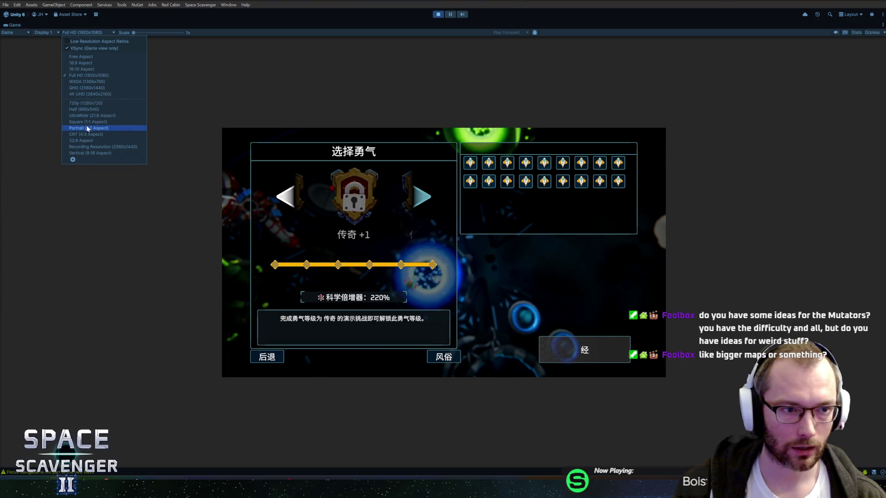
{"action": "left_click", "coordinate": [85, 141]}
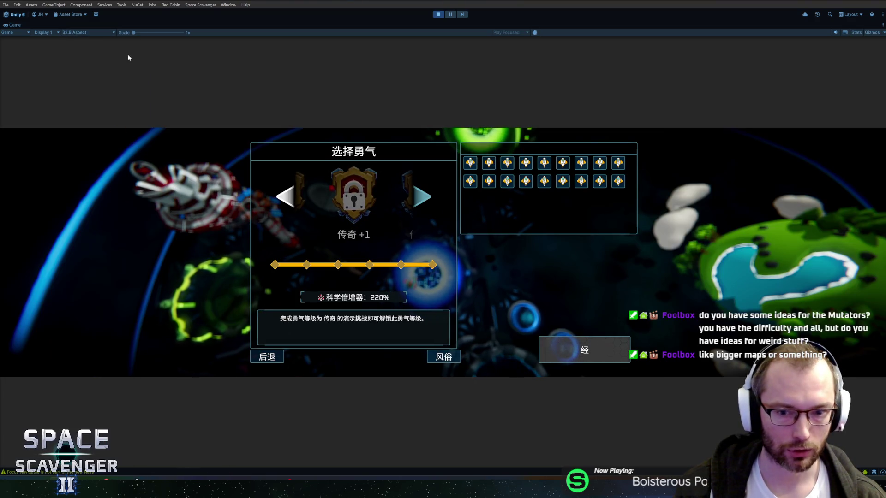
{"action": "left_click", "coordinate": [86, 33]}
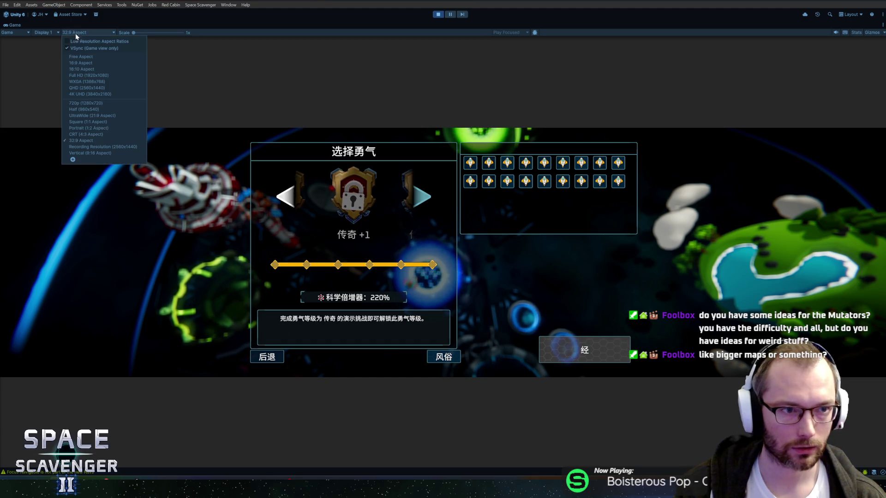
{"action": "left_click", "coordinate": [82, 63]}
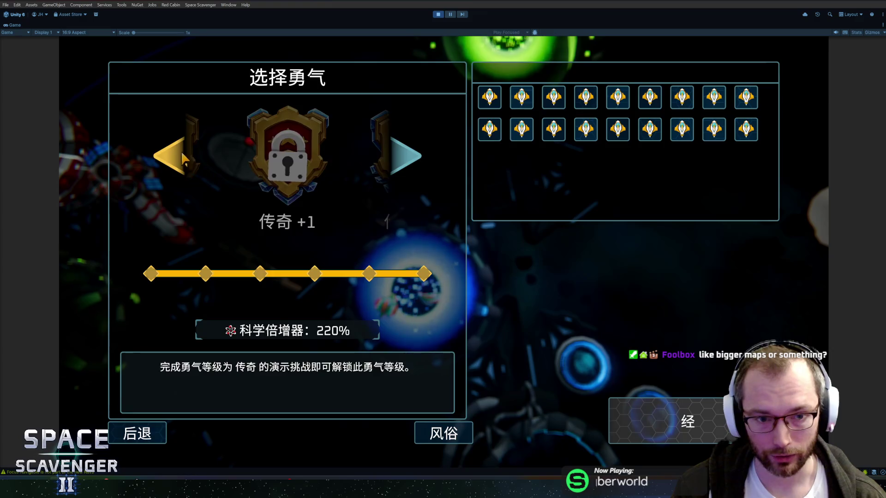
Step the difficulty back down from 传奇 +1 to 传奇
{"action": "left_click", "coordinate": [520, 94]}
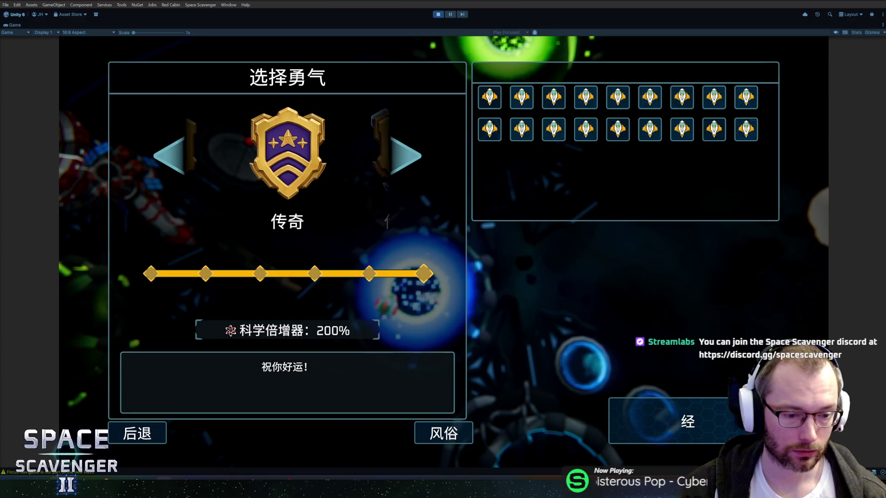
{"action": "mouse_move", "coordinate": [164, 490]}
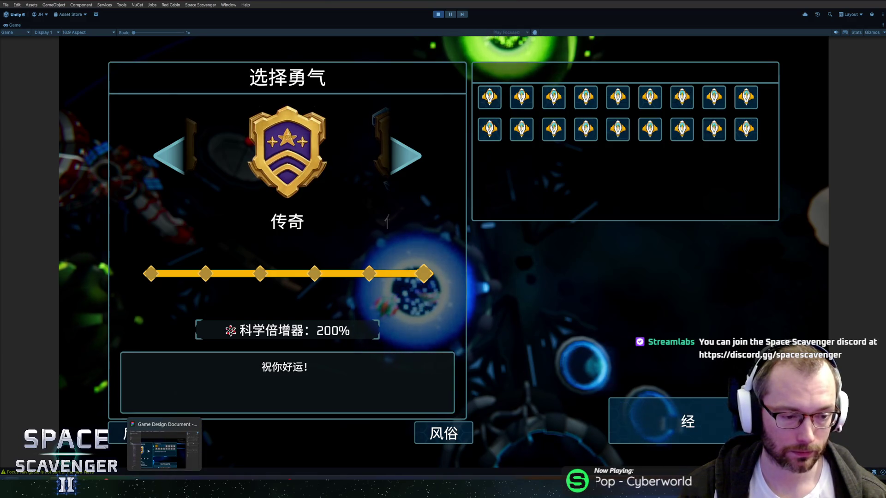
{"action": "key", "text": "super"}
{"action": "key", "text": "super"}
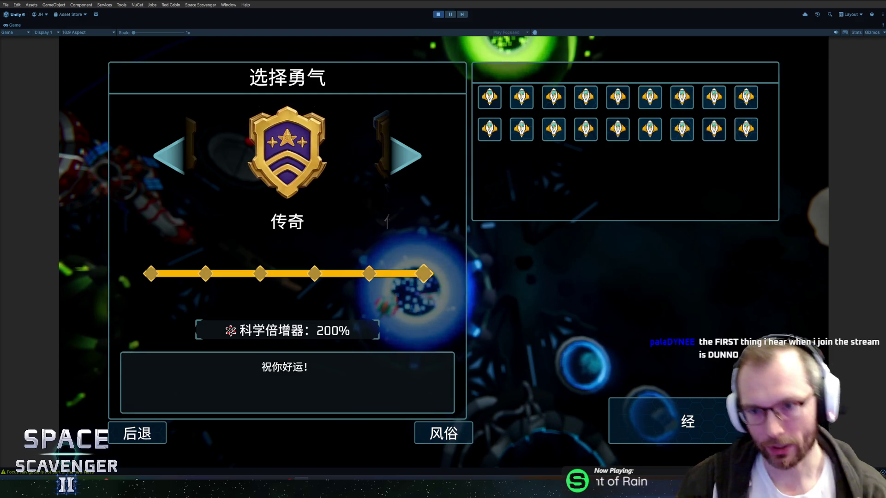
Restore the editor layout and find GauntletSettingsScreen through the Hierarchy search
{"action": "left_click", "coordinate": [448, 16]}
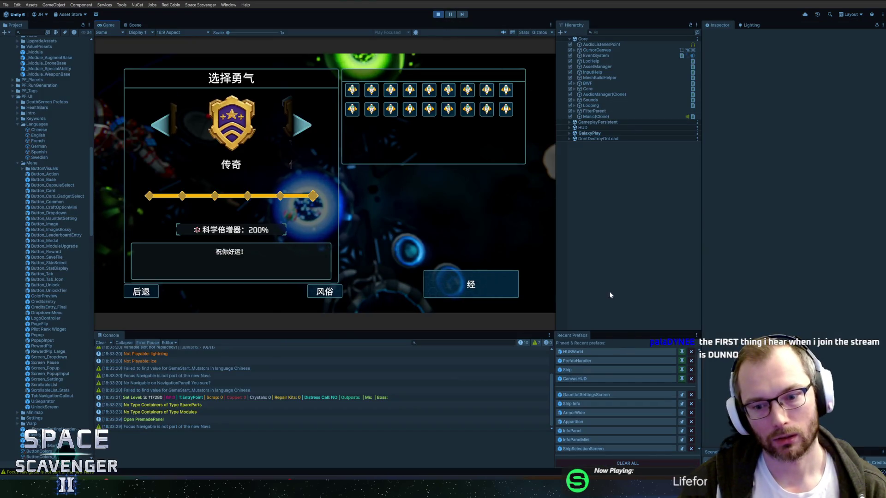
{"action": "left_click", "coordinate": [641, 32]}
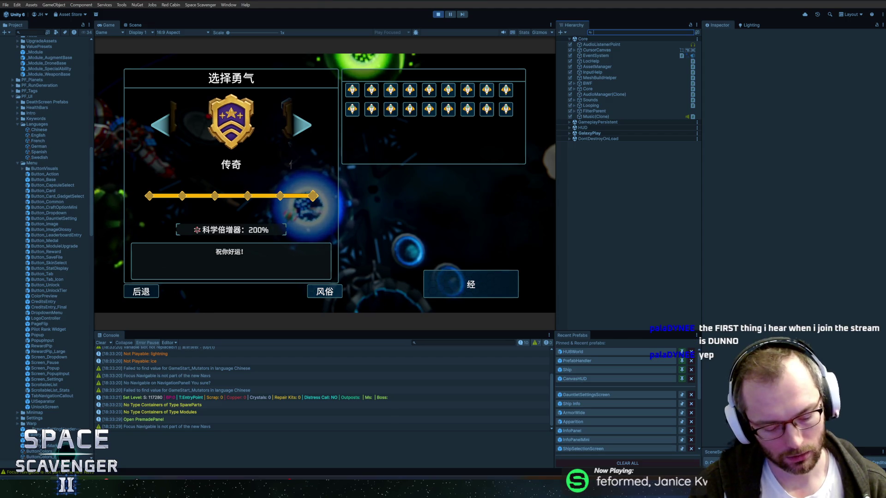
{"action": "type", "text": "gauntletse"}
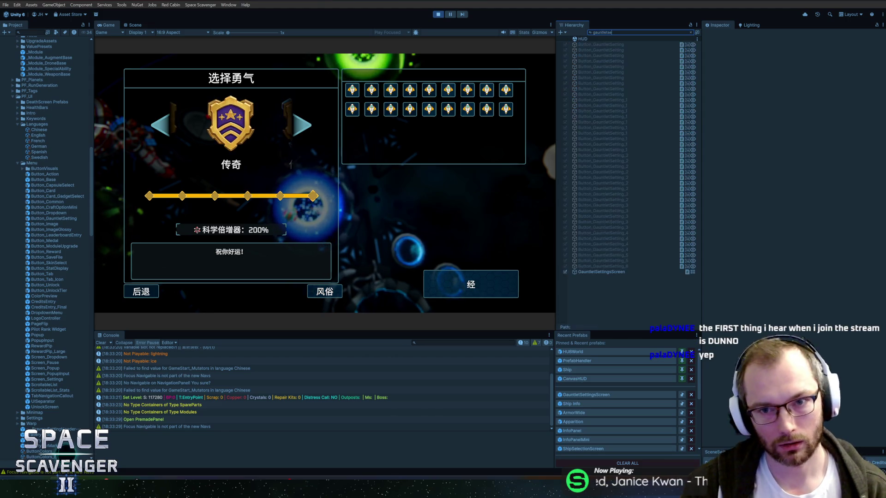
{"action": "left_click", "coordinate": [625, 272]}
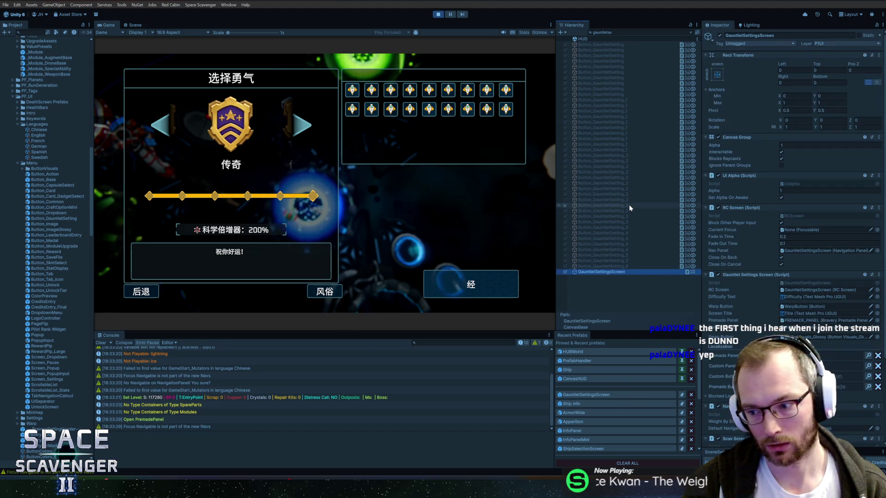
{"action": "key", "text": "Escape"}
Expand Container, MainArea and MutatorArea down to the MutatorGrid object
{"action": "key", "text": "Down"}
{"action": "key", "text": "Right"}
{"action": "key", "text": "Down"}
{"action": "key", "text": "Right"}
{"action": "key", "text": "Down"}
{"action": "key", "text": "Down"}
{"action": "key", "text": "Right"}
{"action": "key", "text": "Down"}
{"action": "key", "text": "Down"}
{"action": "key", "text": "Down"}
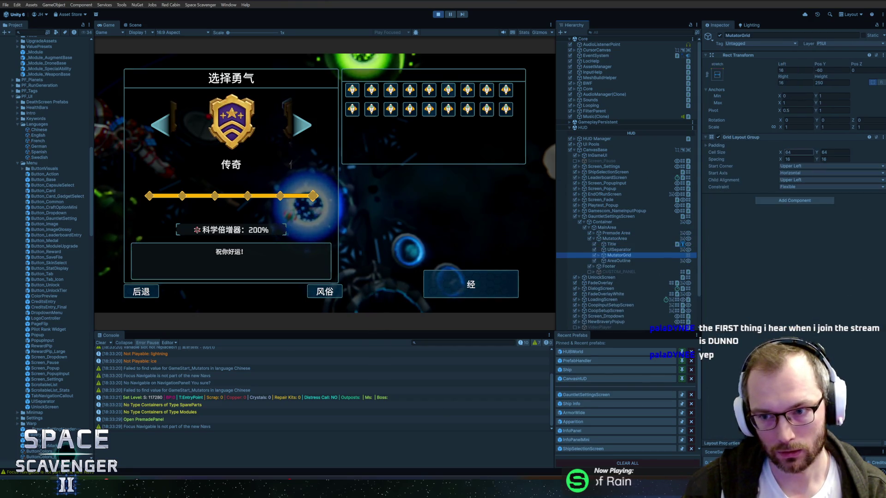
Set the grid Cell Size to 96 by 96 and try horizontal spacing values
{"action": "left_click", "coordinate": [794, 153]}
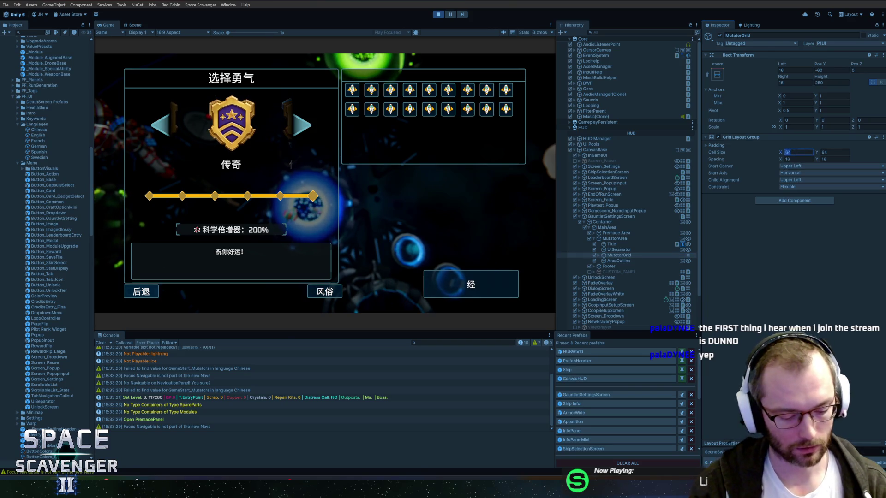
{"action": "type", "text": "96"}
{"action": "key", "text": "Tab"}
{"action": "type", "text": "96"}
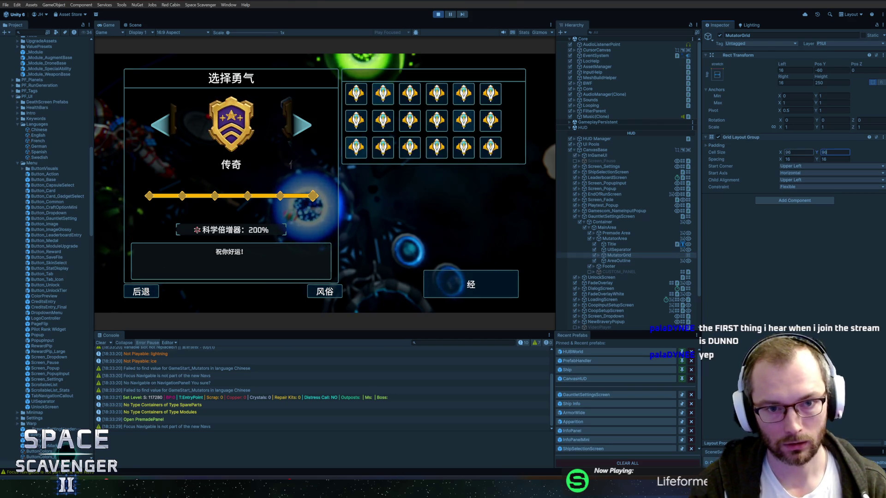
{"action": "key", "text": "Tab"}
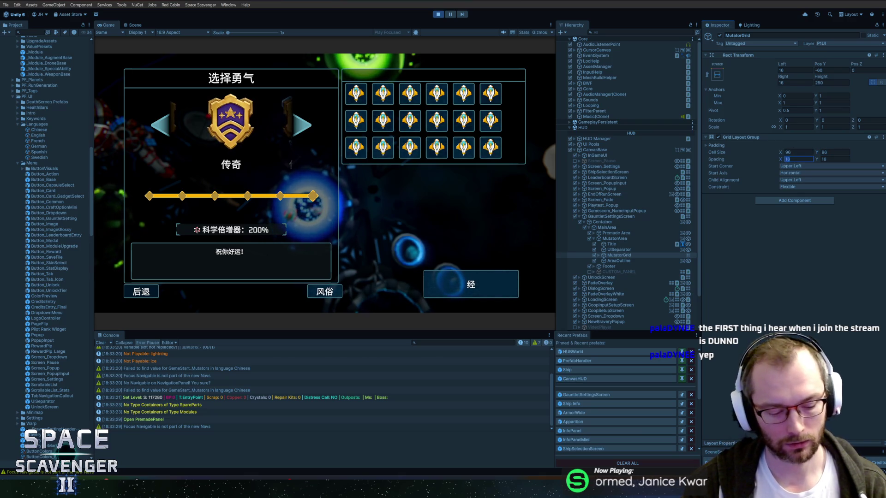
{"action": "type", "text": "15"}
{"action": "type", "text": "14"}
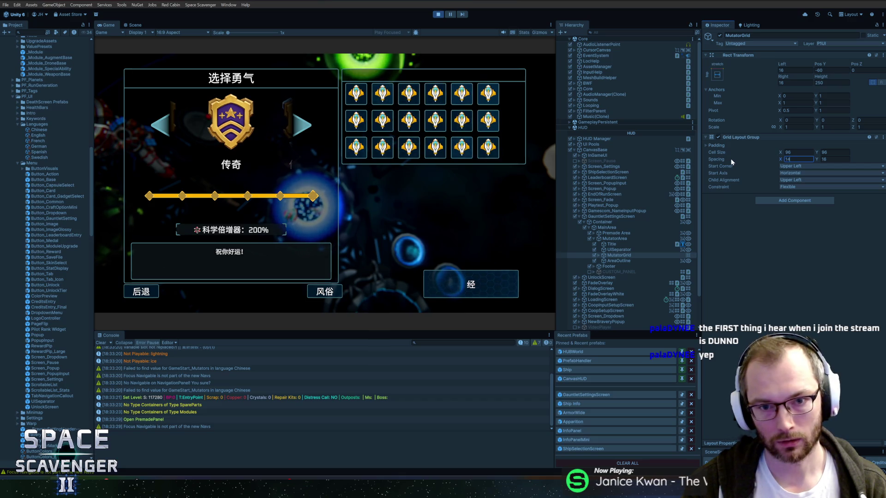
{"action": "type", "text": "13"}
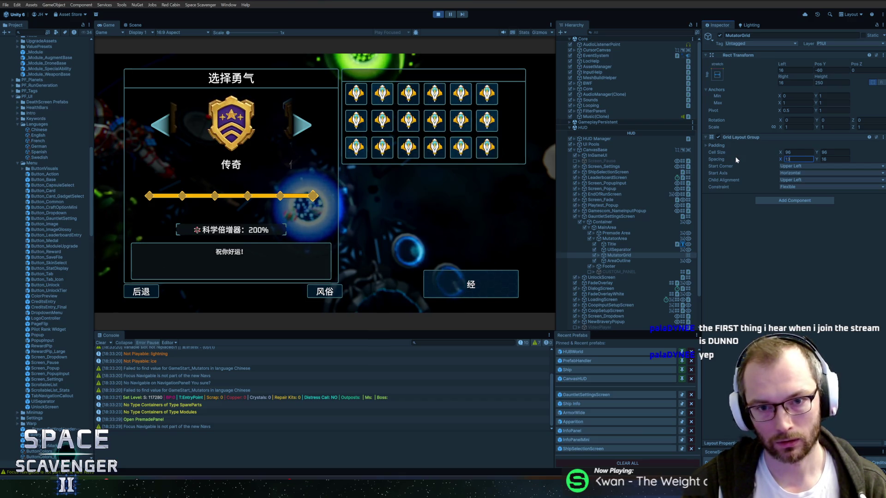
{"action": "type", "text": "12"}
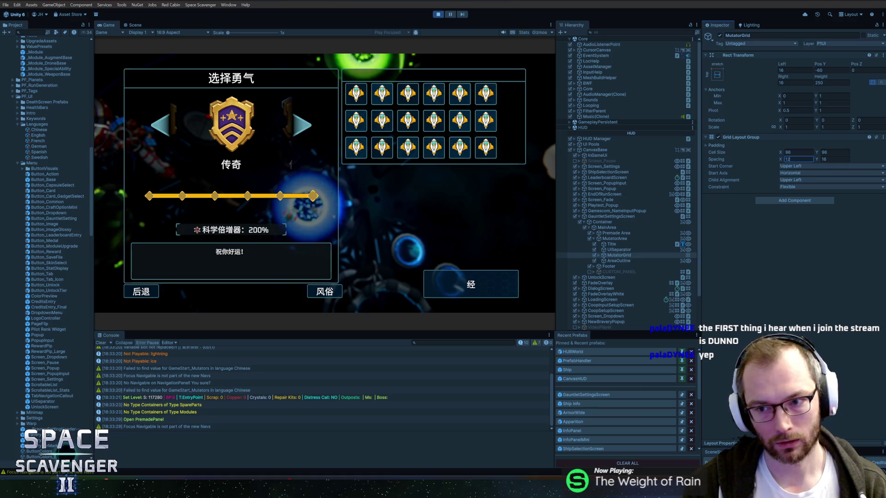
{"action": "type", "text": "10"}
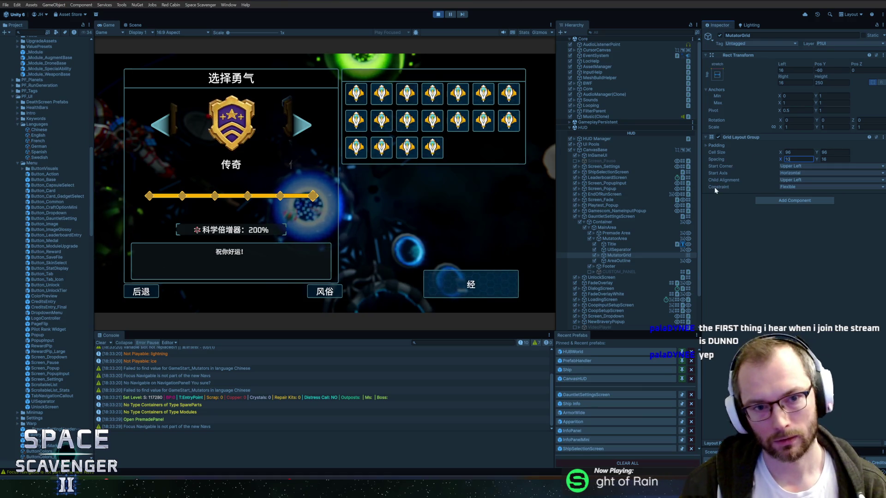
{"action": "key", "text": "BackSpace"}
{"action": "type", "text": "1"}
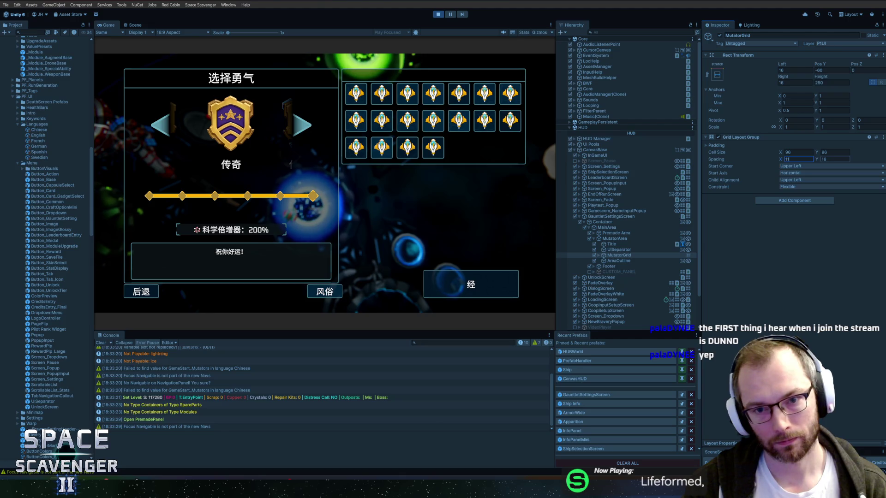
{"action": "left_click", "coordinate": [794, 83]}
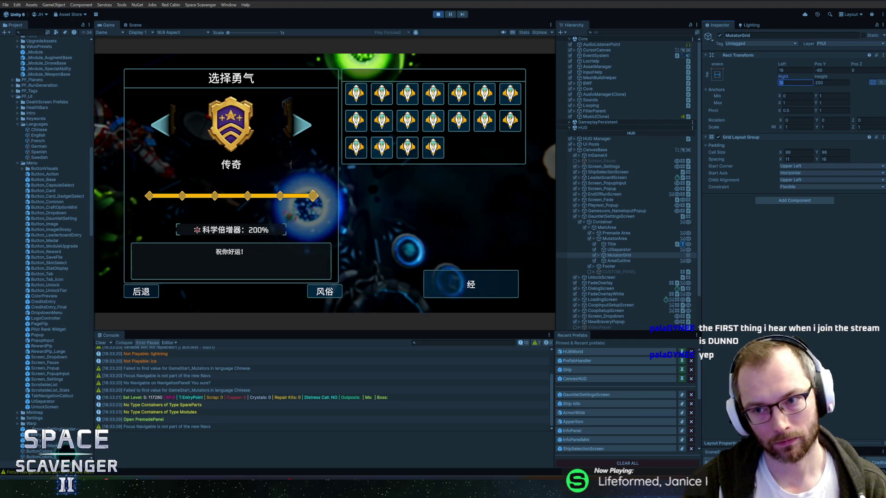
Set horizontal spacing to 12 and the left and right padding to 12
{"action": "left_click", "coordinate": [793, 159]}
{"action": "type", "text": "12"}
{"action": "left_click", "coordinate": [794, 83]}
{"action": "left_click", "coordinate": [794, 71]}
{"action": "type", "text": "12"}
{"action": "left_click", "coordinate": [794, 83]}
{"action": "type", "text": "12"}
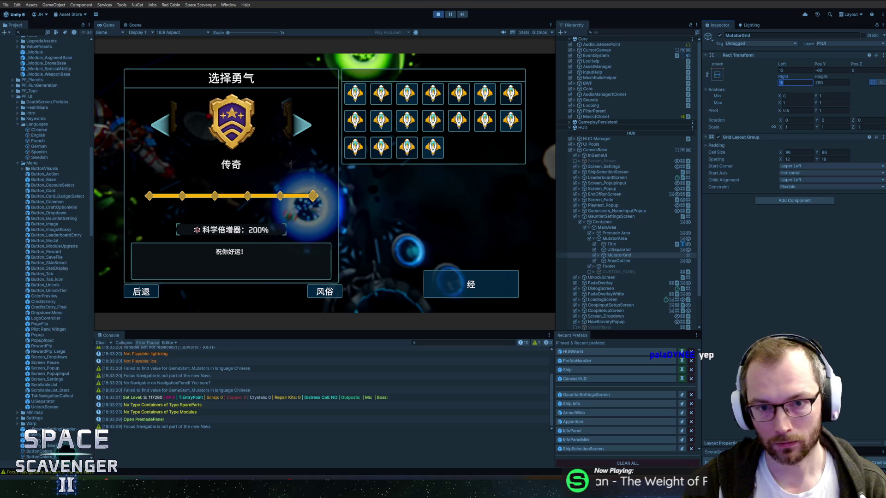
{"action": "left_click", "coordinate": [742, 252]}
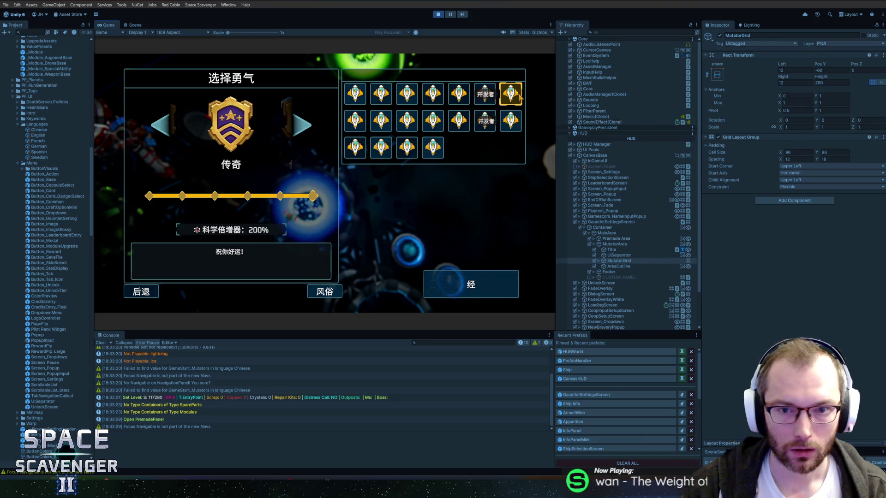
{"action": "left_click", "coordinate": [302, 126]}
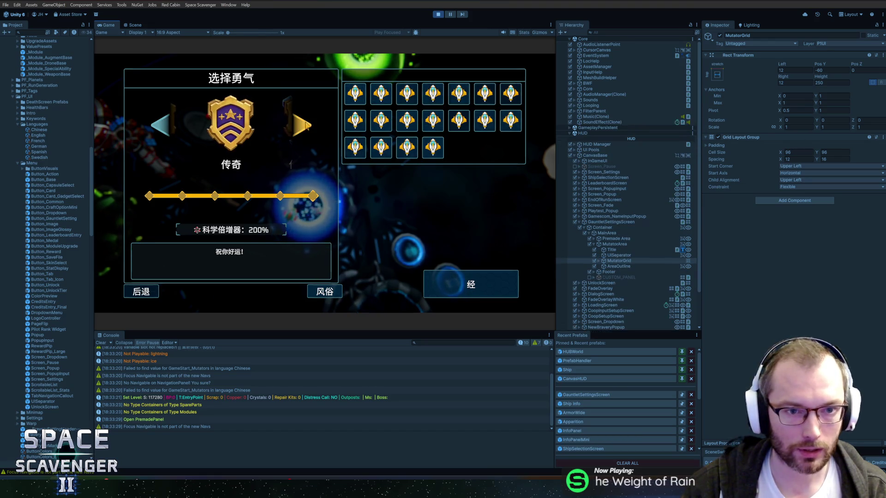
{"action": "left_click", "coordinate": [166, 130]}
{"action": "left_click", "coordinate": [165, 130]}
{"action": "left_click", "coordinate": [165, 130]}
{"action": "left_click", "coordinate": [165, 130]}
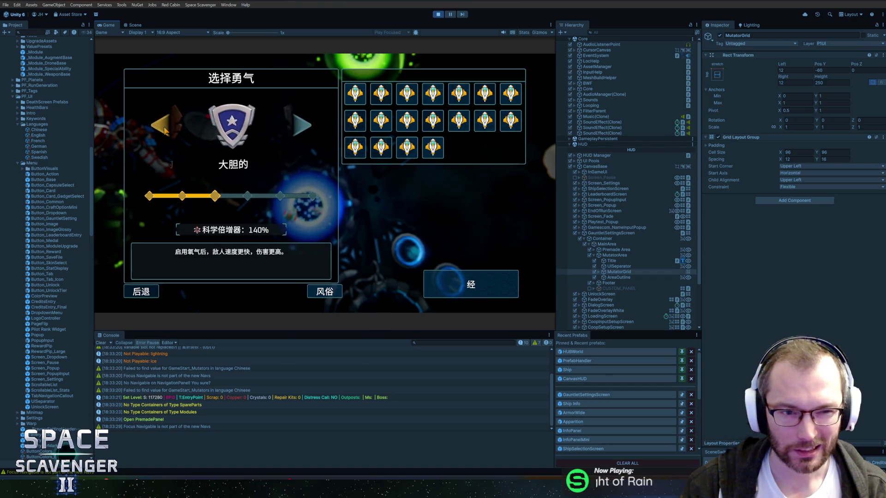
{"action": "left_click", "coordinate": [165, 130]}
{"action": "left_click", "coordinate": [165, 130]}
{"action": "left_click", "coordinate": [303, 125]}
{"action": "left_click", "coordinate": [303, 125]}
{"action": "left_click", "coordinate": [302, 125]}
{"action": "left_click", "coordinate": [302, 125]}
{"action": "left_click", "coordinate": [302, 126]}
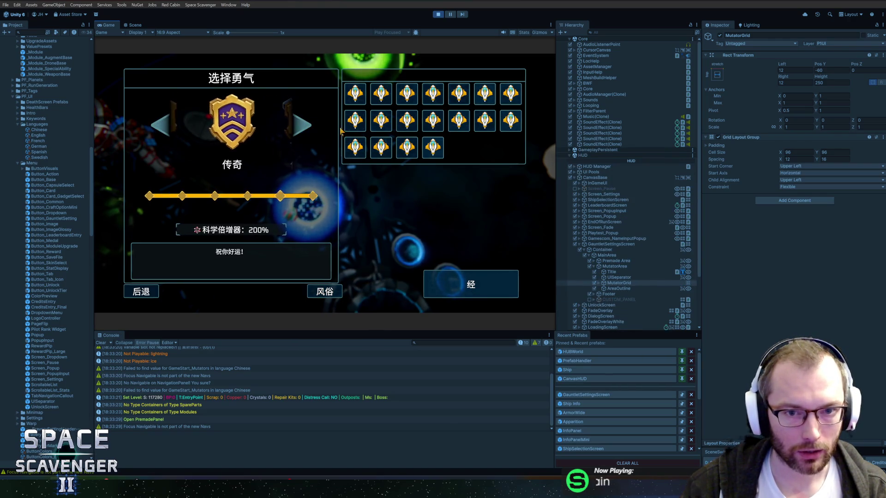
{"action": "left_click", "coordinate": [360, 102]}
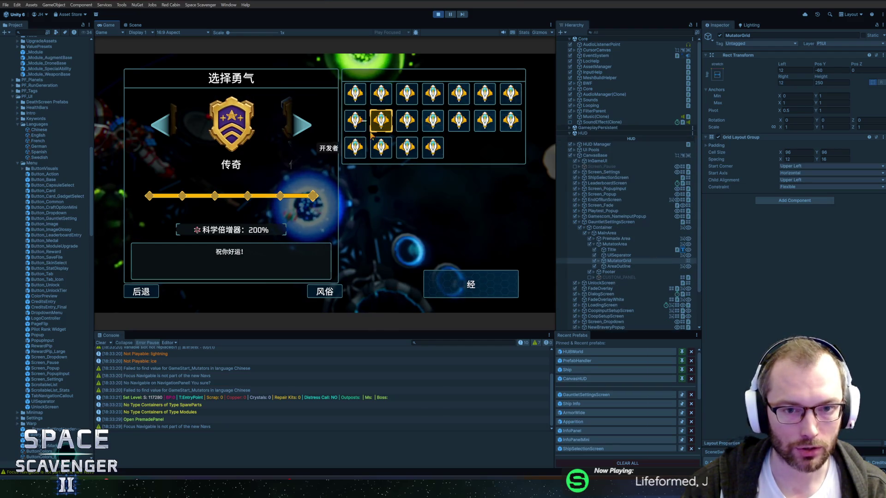
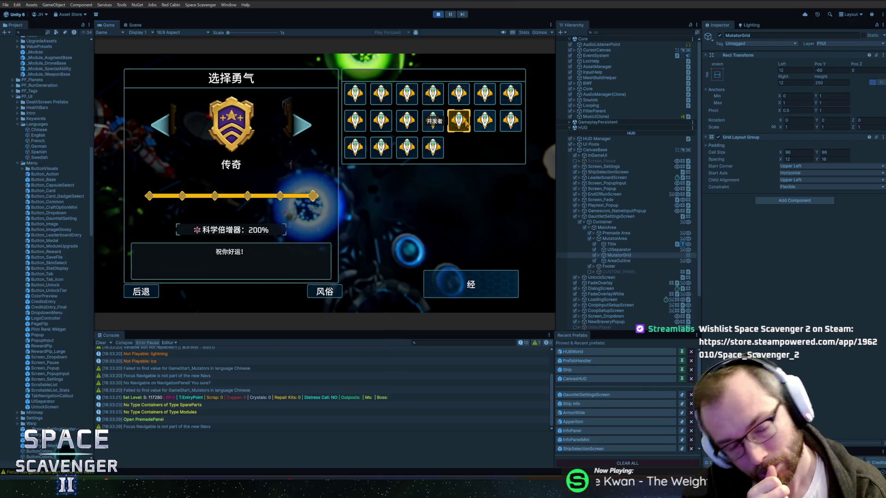
Highlight a different mutator in the running game's grid, then bring the Figma design document forward
{"action": "left_click", "coordinate": [406, 94]}
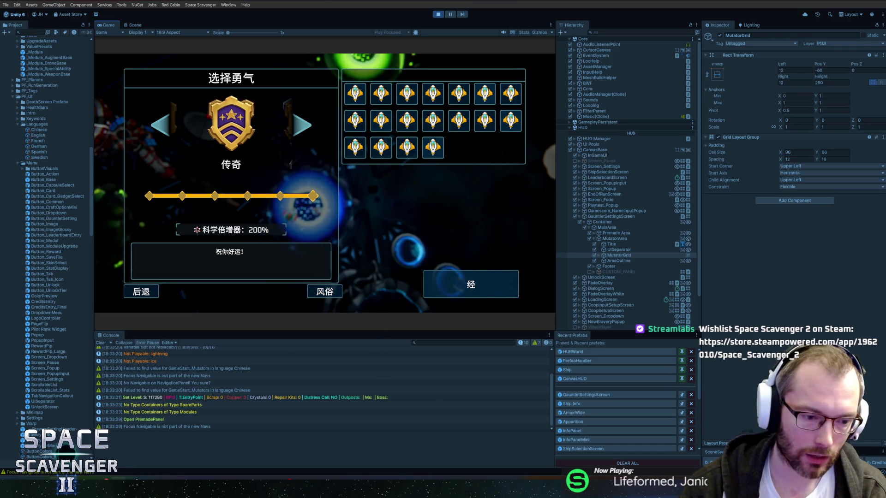
{"action": "mouse_move", "coordinate": [60, 489]}
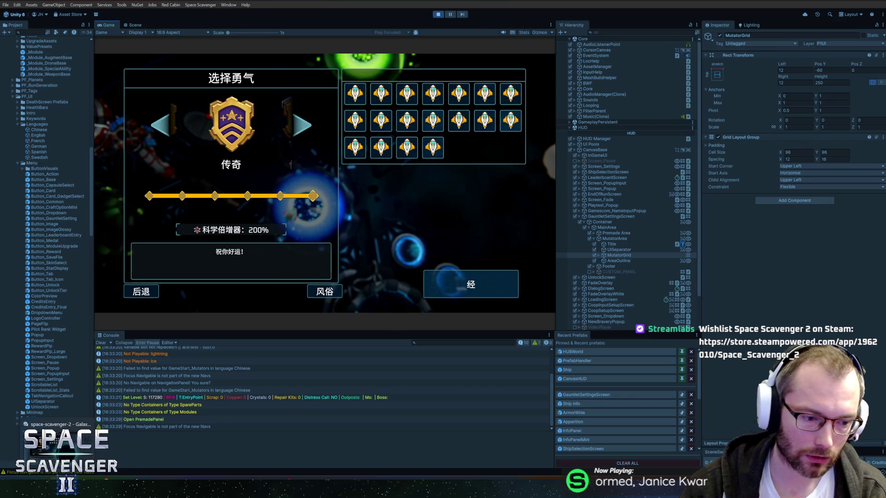
{"action": "left_click", "coordinate": [222, 490]}
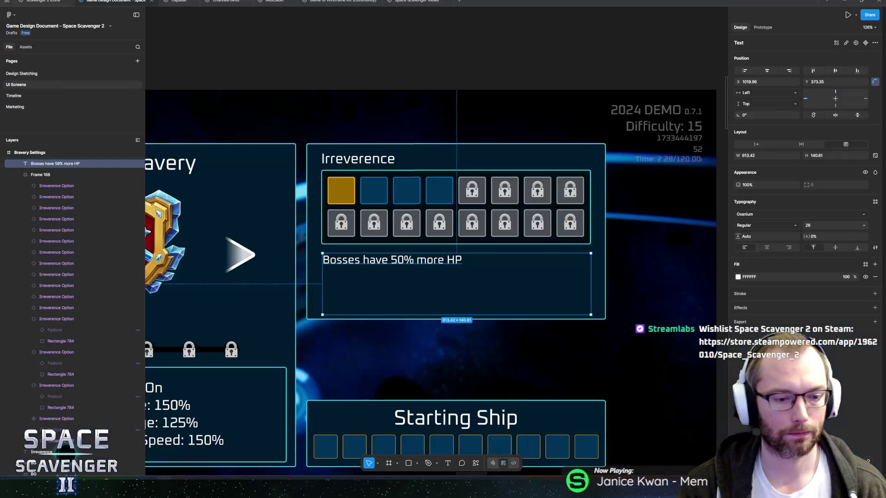
{"action": "scroll", "coordinate": [181, 396], "scroll_direction": "down", "scroll_amount": 10}
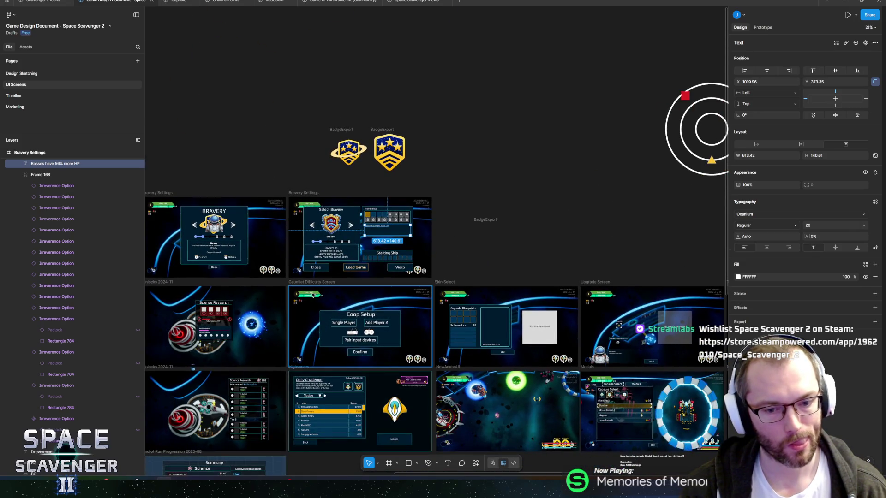
{"action": "left_click_drag", "start_coordinate": [311, 374], "coordinate": [355, 307]}
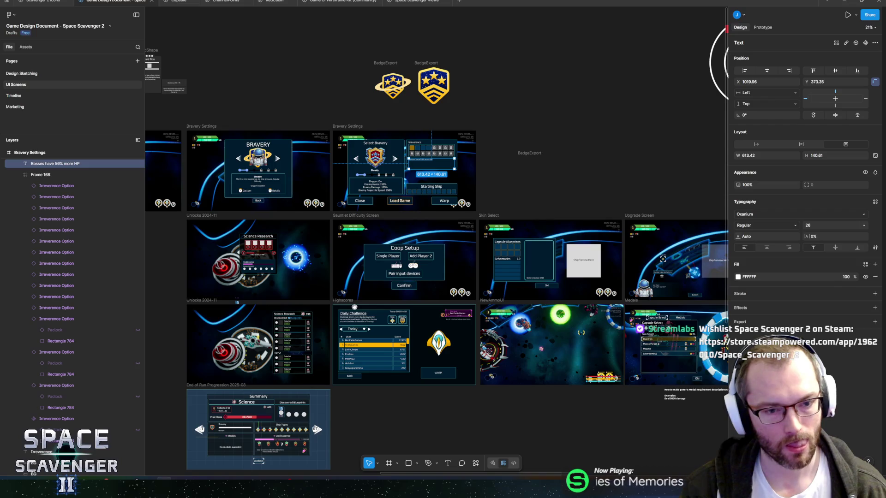
{"action": "scroll", "coordinate": [379, 228], "scroll_direction": "up", "scroll_amount": 5}
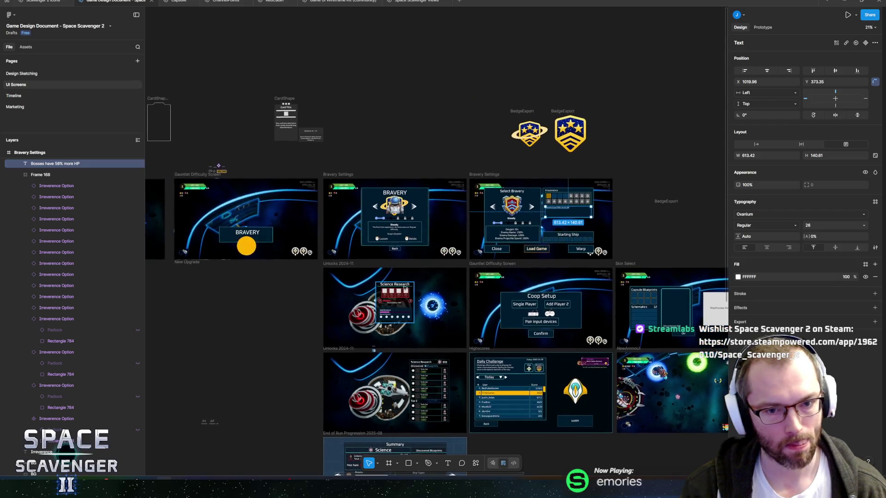
{"action": "scroll", "coordinate": [379, 228], "scroll_direction": "up", "scroll_amount": 4}
{"action": "left_click", "coordinate": [457, 175]}
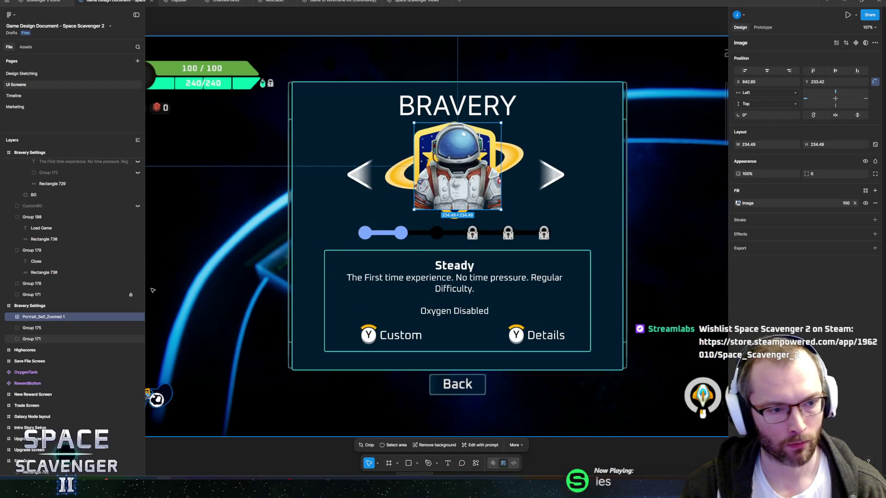
{"action": "left_click", "coordinate": [29, 328]}
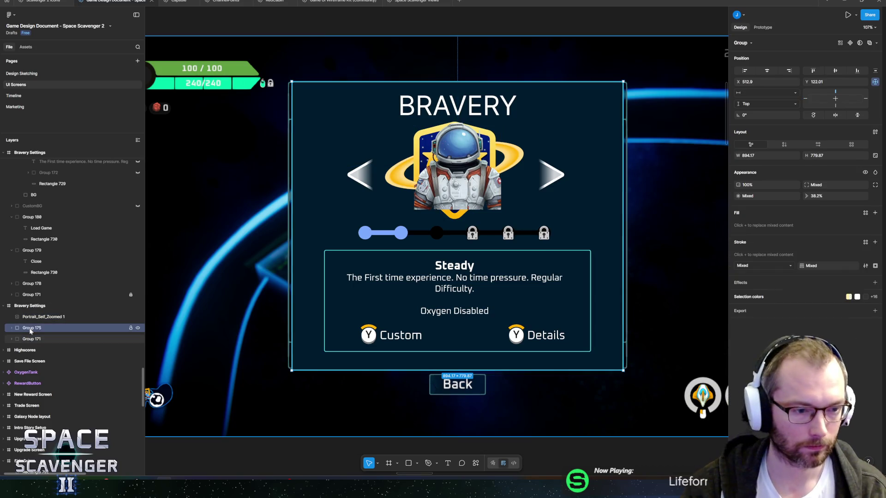
{"action": "left_click", "coordinate": [12, 328]}
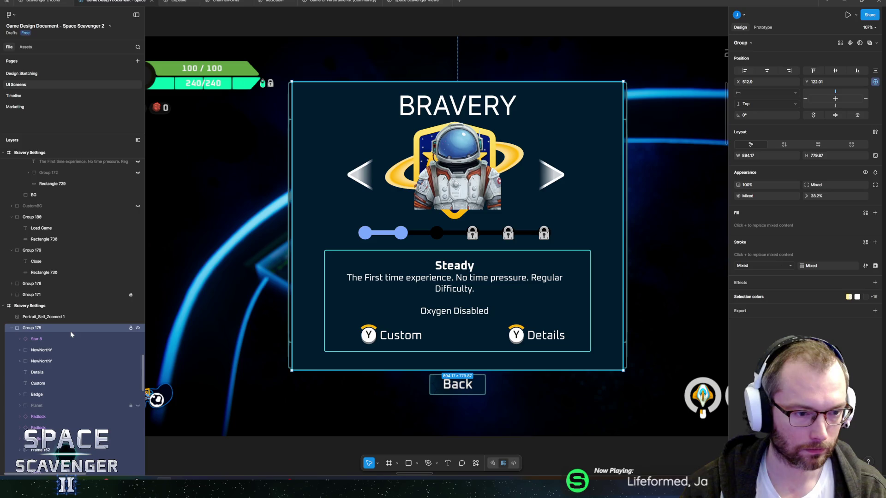
{"action": "scroll", "coordinate": [71, 331], "scroll_direction": "down", "scroll_amount": 3}
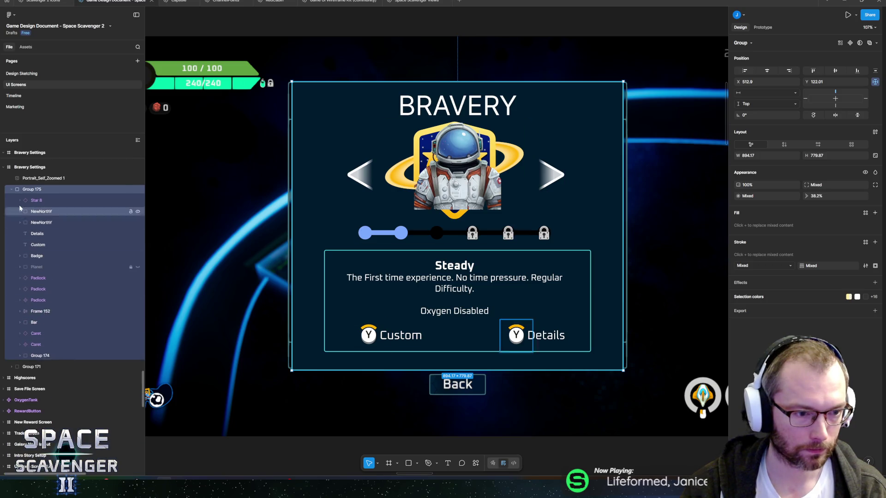
{"action": "left_click", "coordinate": [138, 189]}
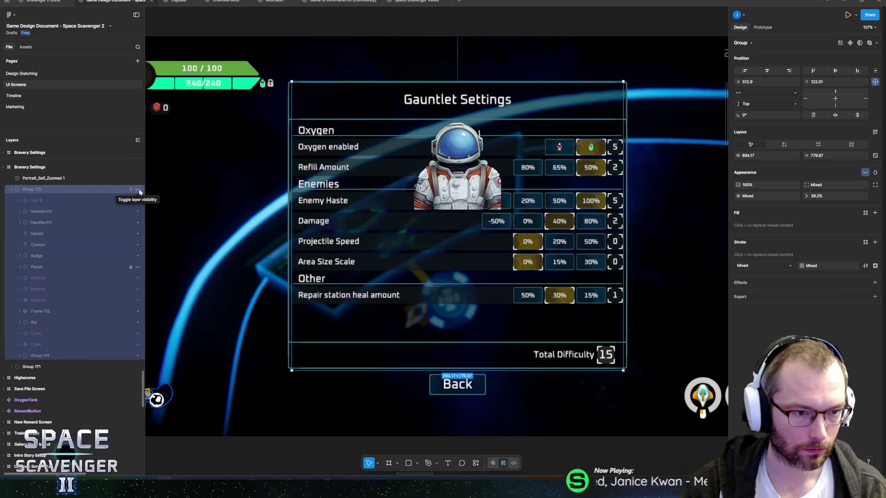
{"action": "left_click", "coordinate": [139, 189]}
{"action": "left_click", "coordinate": [11, 189]}
{"action": "left_click", "coordinate": [138, 189]}
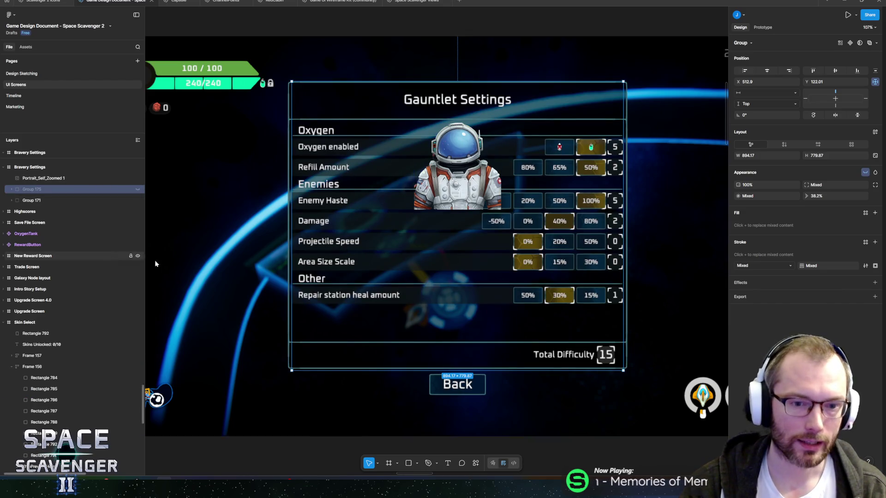
{"action": "left_click", "coordinate": [138, 190]}
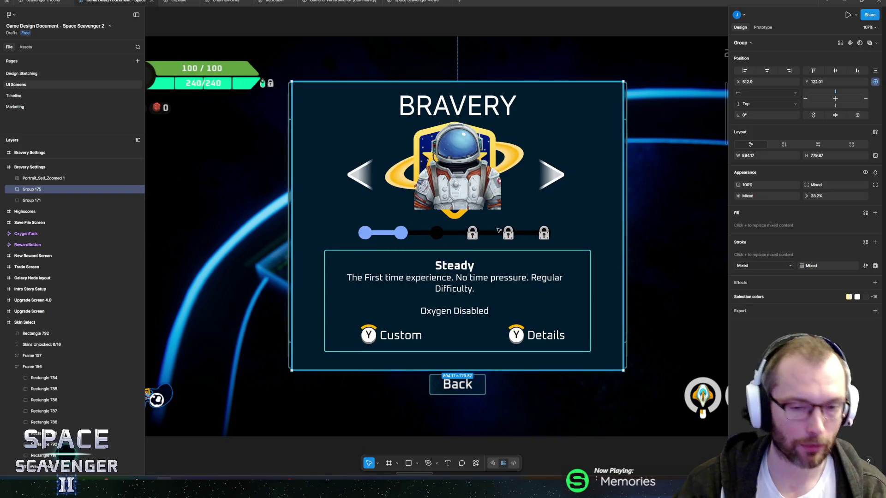
{"action": "scroll", "coordinate": [512, 220], "scroll_direction": "down", "scroll_amount": 10}
{"action": "scroll", "coordinate": [461, 208], "scroll_direction": "right", "scroll_amount": 3}
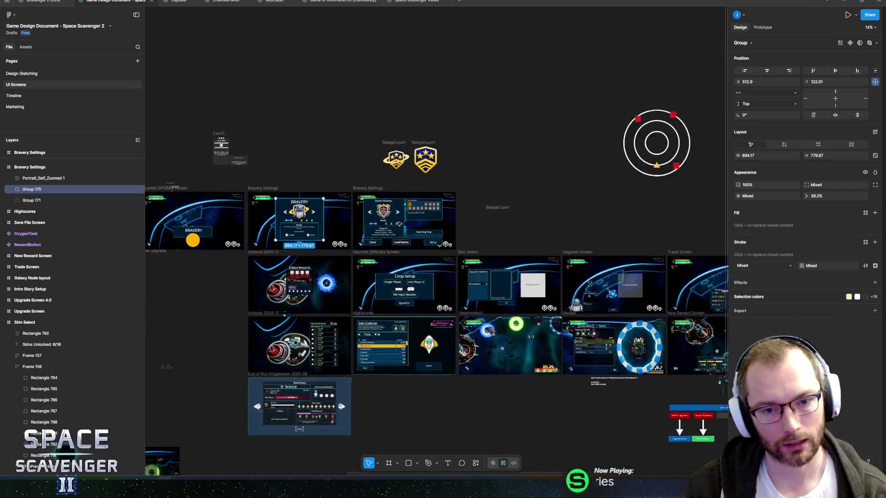
Zoom the Figma canvas to 77% on the Bravery Settings frame, then return to Unity
{"action": "scroll", "coordinate": [426, 192], "scroll_direction": "up", "scroll_amount": 6}
{"action": "scroll", "coordinate": [425, 191], "scroll_direction": "up", "scroll_amount": 4}
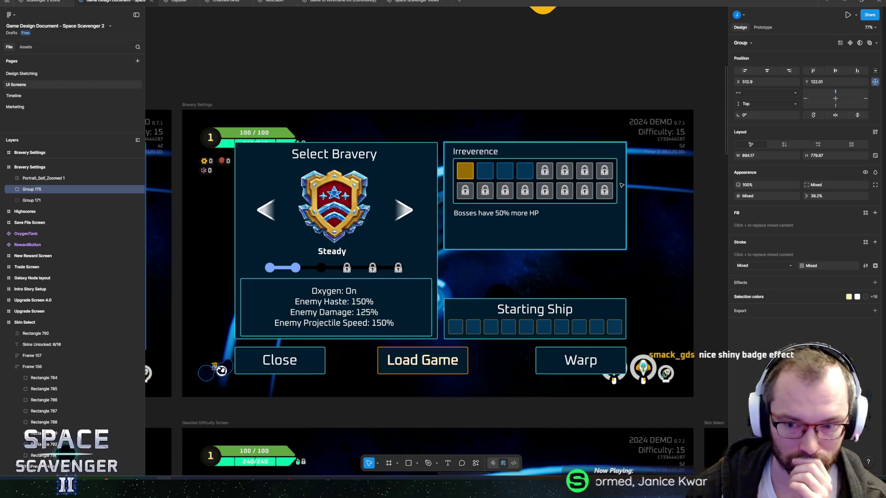
{"action": "key", "text": "alt+Tab"}
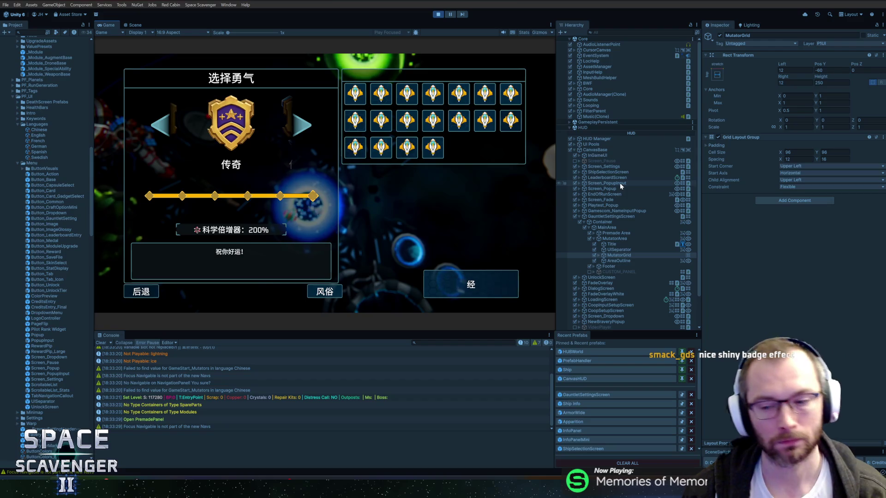
Switch to Figma to view the Select Bravery mockup set to Steady
{"action": "key", "text": "alt+Tab"}
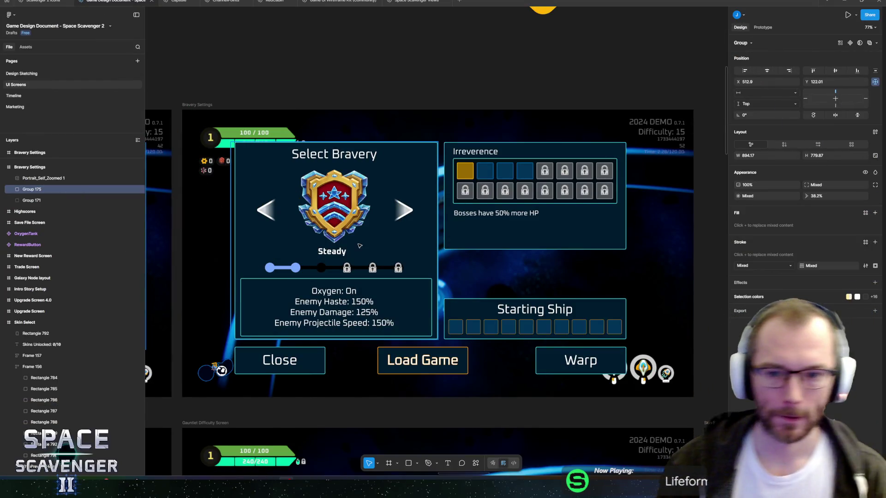
Return to the space-scavenger-2 Unity project and exit Play mode
{"action": "key", "text": "alt+Tab"}
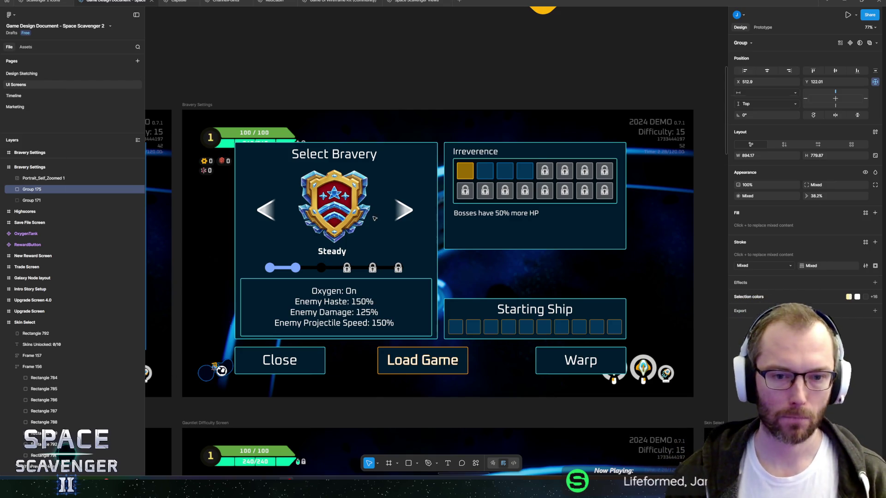
{"action": "key", "text": "alt+Tab"}
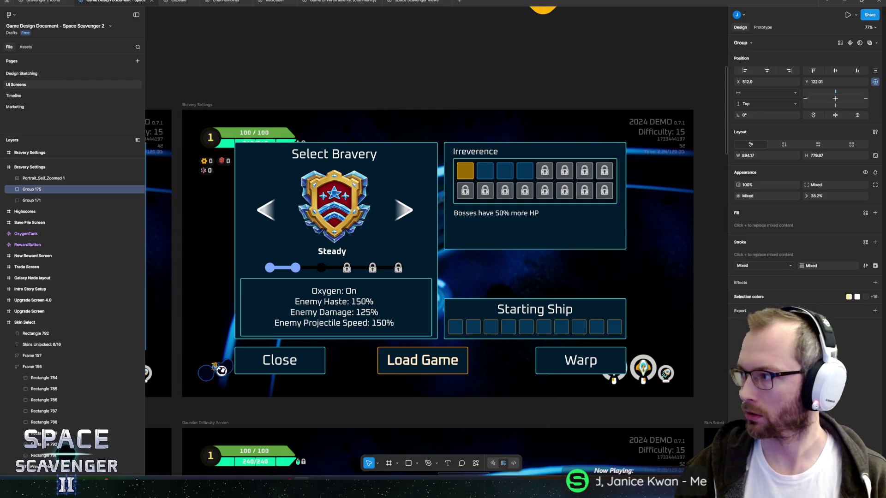
{"action": "key", "text": "alt+Tab"}
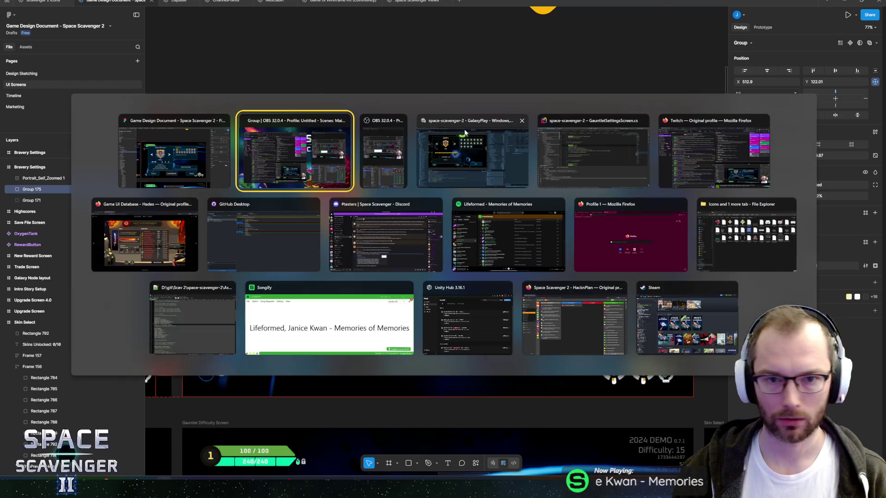
{"action": "left_click", "coordinate": [466, 159]}
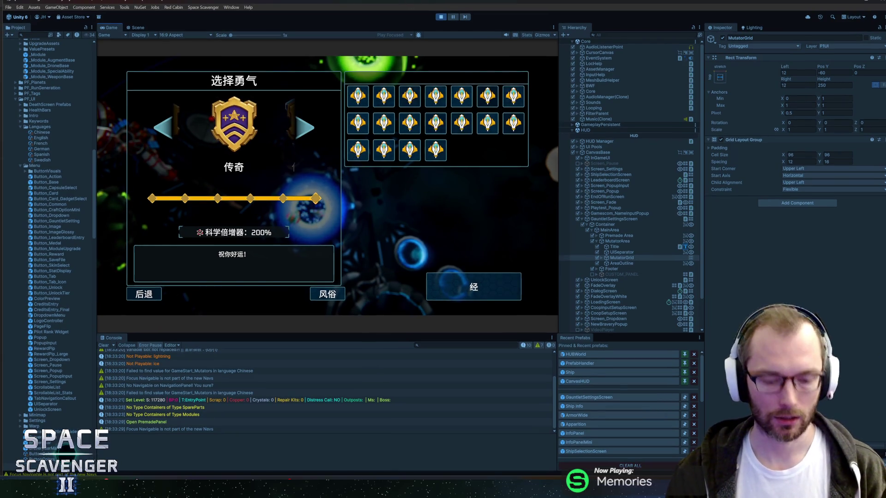
{"action": "left_click", "coordinate": [438, 14]}
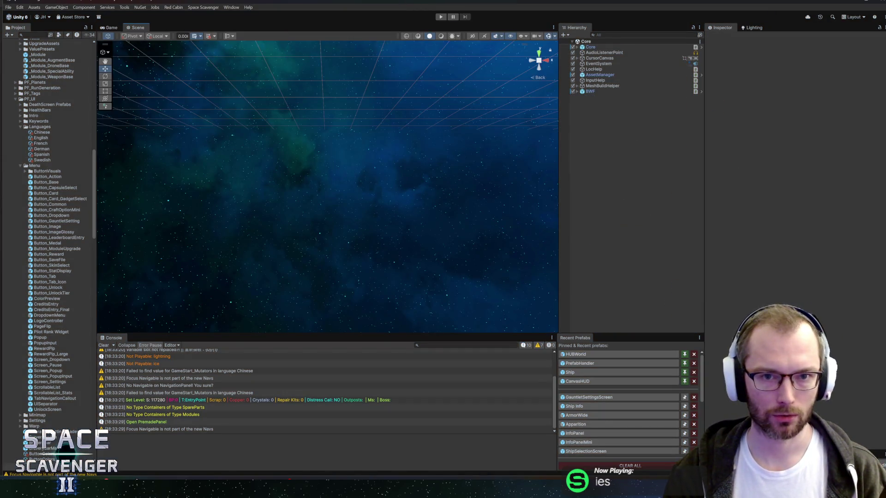
Start the game, open the bravery panel at the portal, then stop playing
{"action": "left_click", "coordinate": [438, 14]}
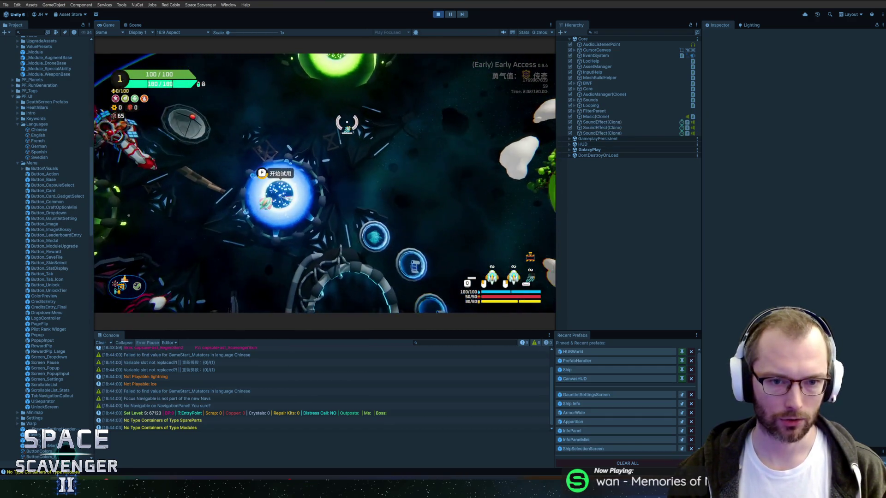
{"action": "key", "text": "e"}
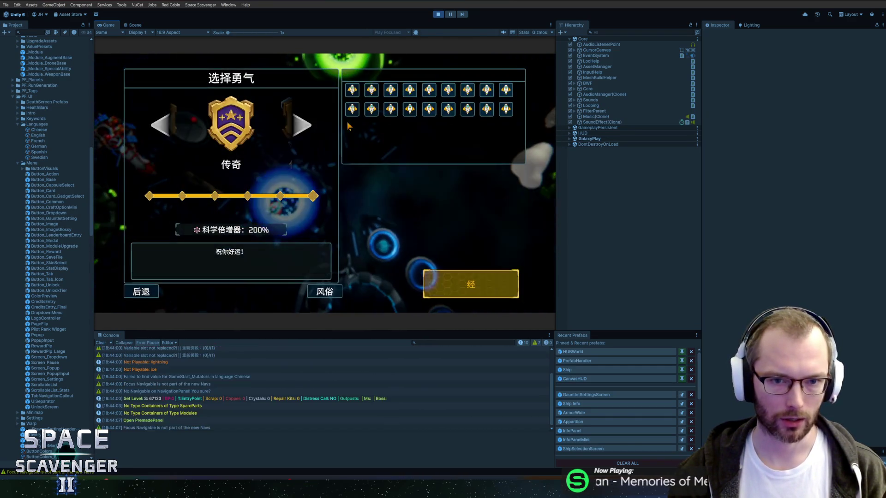
{"action": "key", "text": "ctrl+p"}
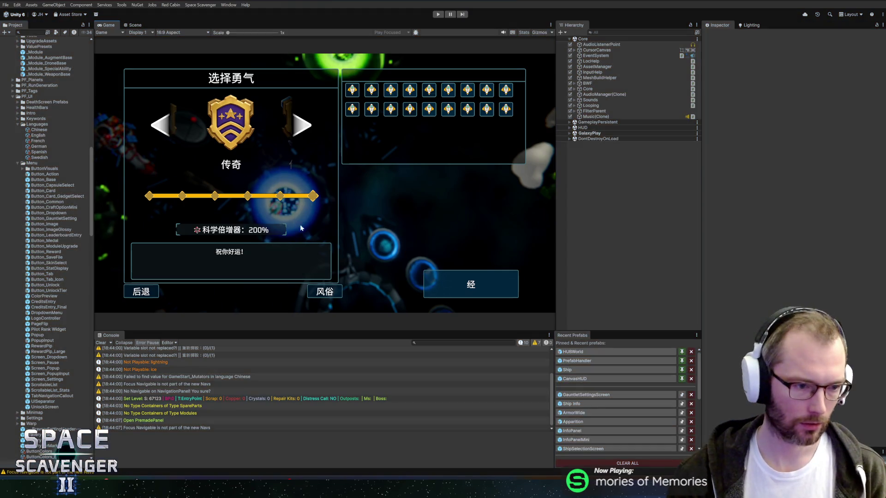
Reimport the Localization asset from the Project panel
{"action": "scroll", "coordinate": [47, 364], "scroll_direction": "down", "scroll_amount": 15}
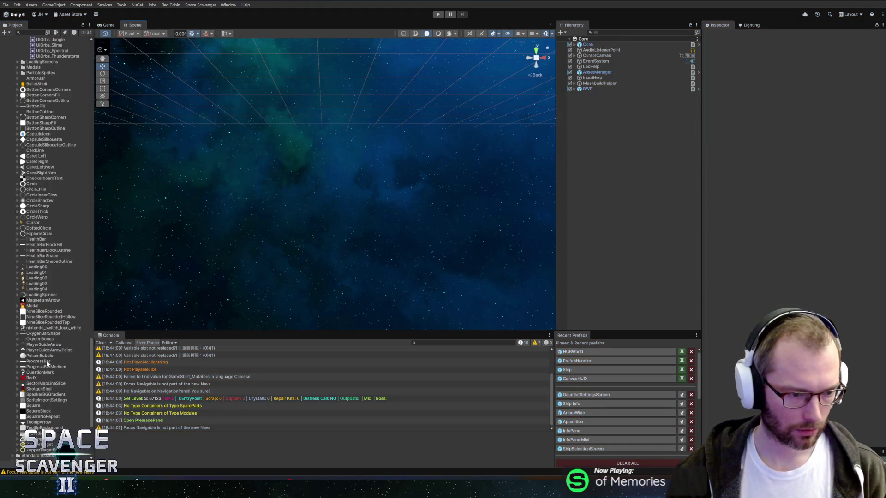
{"action": "scroll", "coordinate": [48, 363], "scroll_direction": "down", "scroll_amount": 6}
{"action": "left_click", "coordinate": [32, 369]}
{"action": "right_click", "coordinate": [33, 369]}
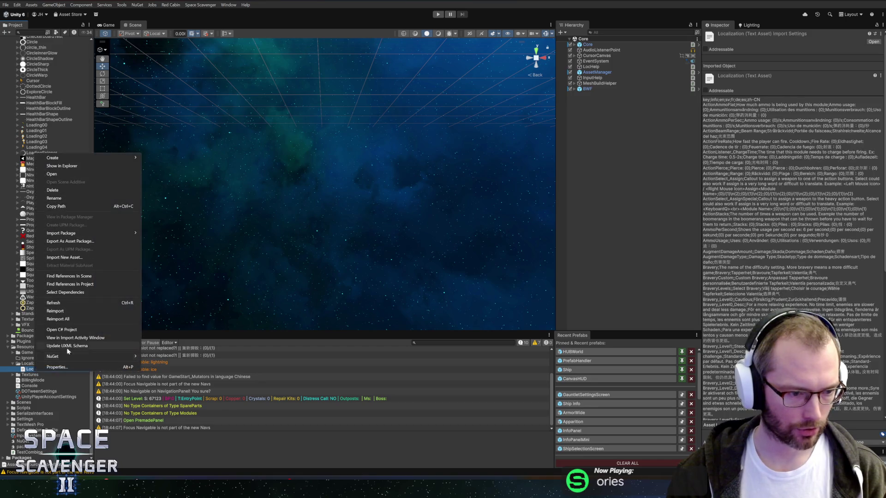
{"action": "left_click", "coordinate": [59, 306]}
Recheck the bravery panel in Play mode, reimport Localization again, and rerun the game
{"action": "left_click", "coordinate": [442, 15]}
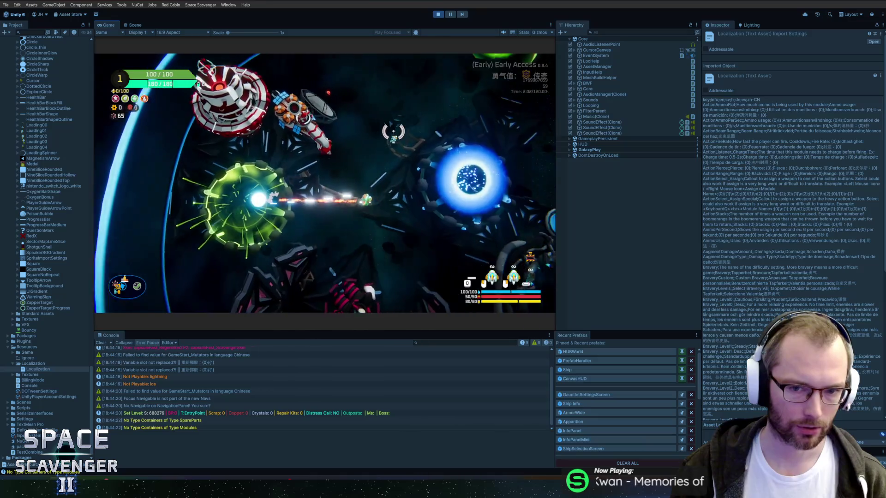
{"action": "key", "text": "f"}
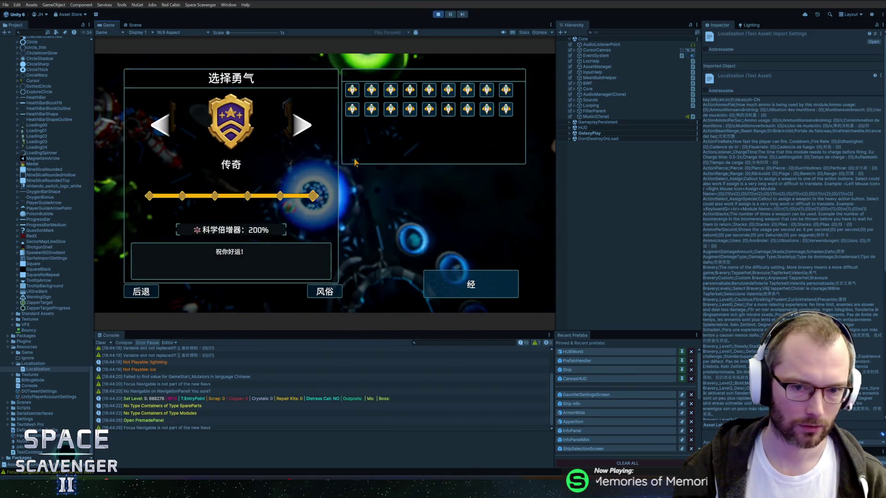
{"action": "key", "text": "Escape"}
{"action": "key", "text": "ctrl+p"}
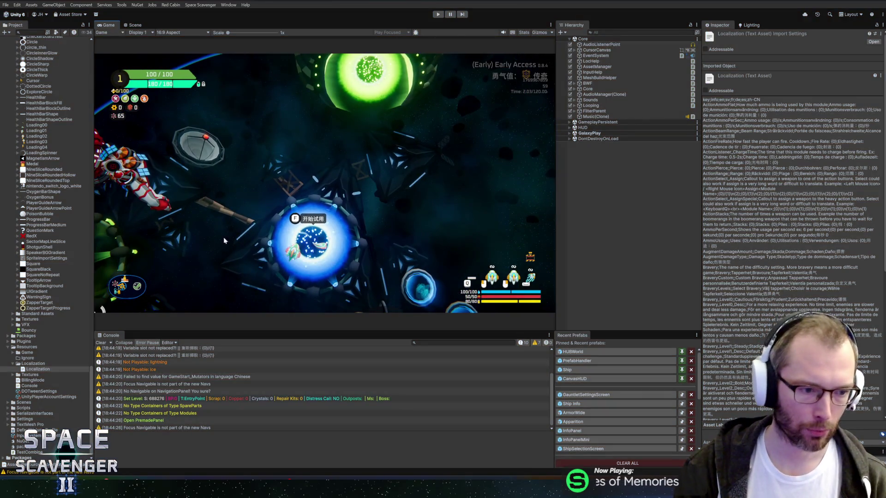
{"action": "right_click", "coordinate": [37, 369]}
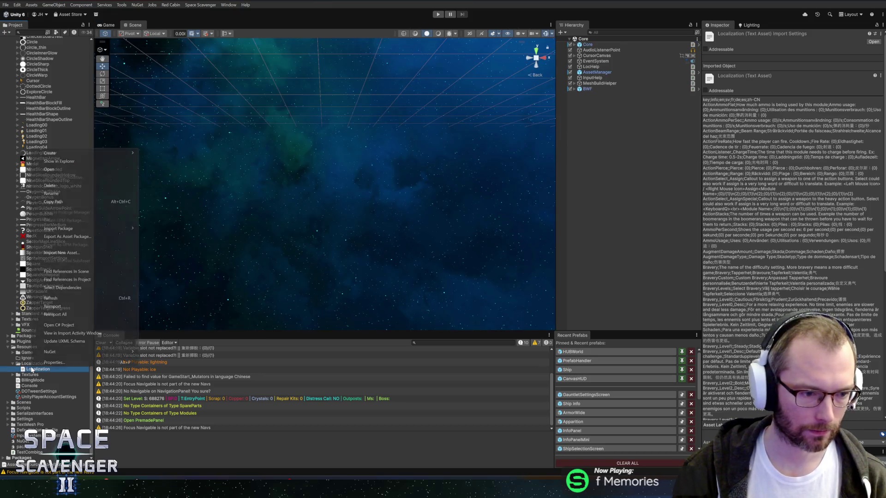
{"action": "left_click", "coordinate": [56, 306]}
{"action": "left_click", "coordinate": [439, 14]}
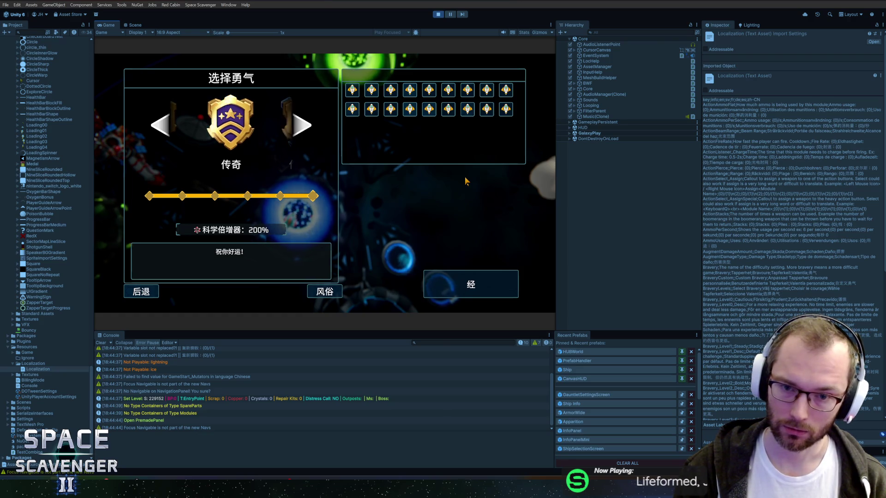
Start a run with the chosen bravery, stop the playtest, and clear the Console
{"action": "left_click", "coordinate": [454, 290]}
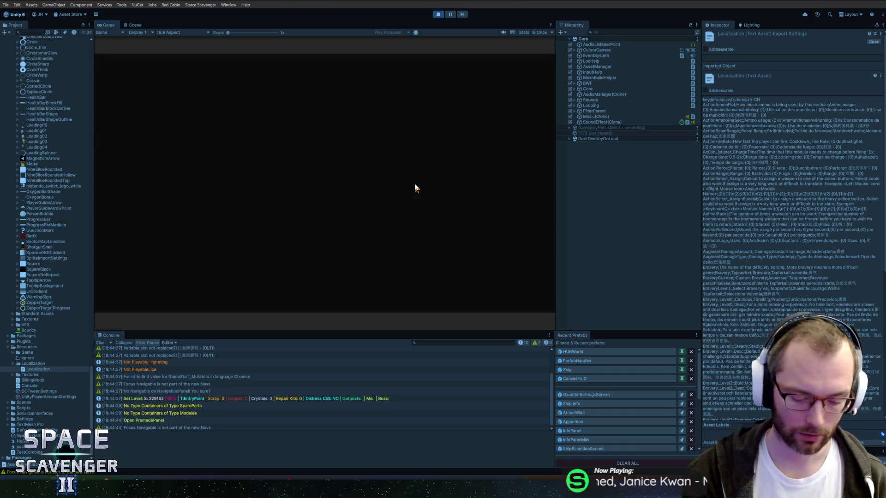
{"action": "key", "text": "ctrl+p"}
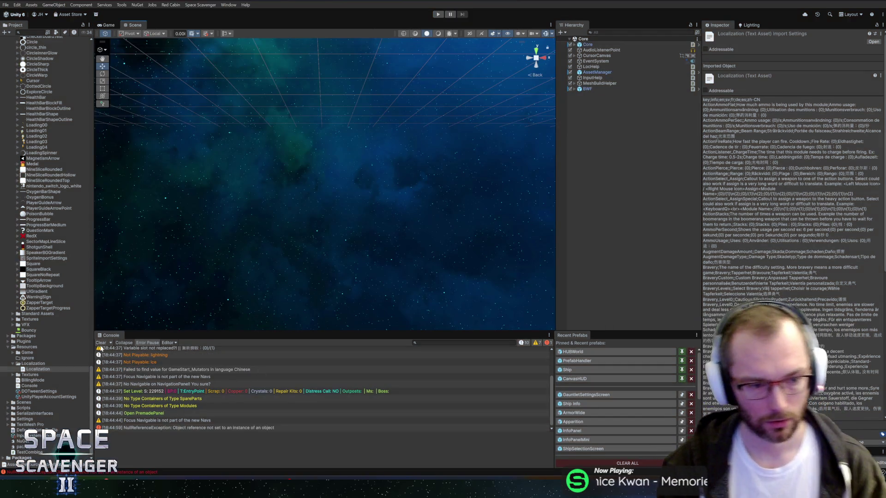
{"action": "left_click", "coordinate": [100, 343]}
Save the Localization asset's entries to its CSV through the Localization Editor, then close it
{"action": "right_click", "coordinate": [36, 369]}
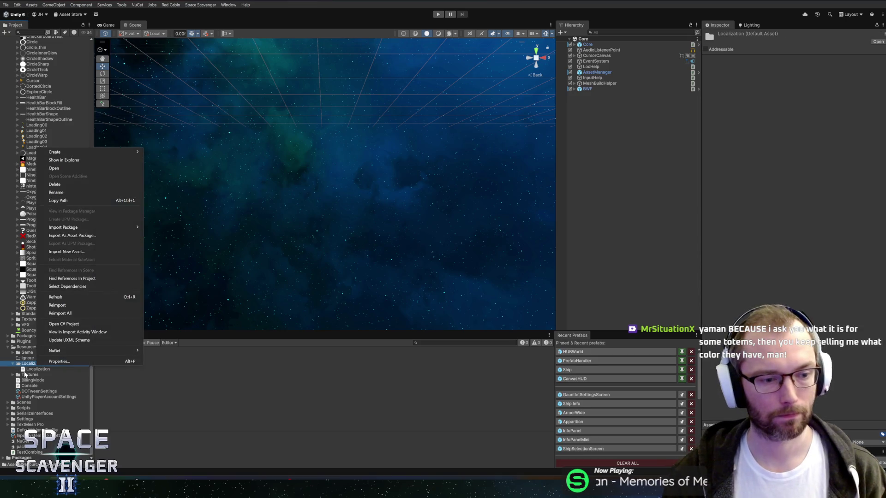
{"action": "left_click", "coordinate": [26, 369]}
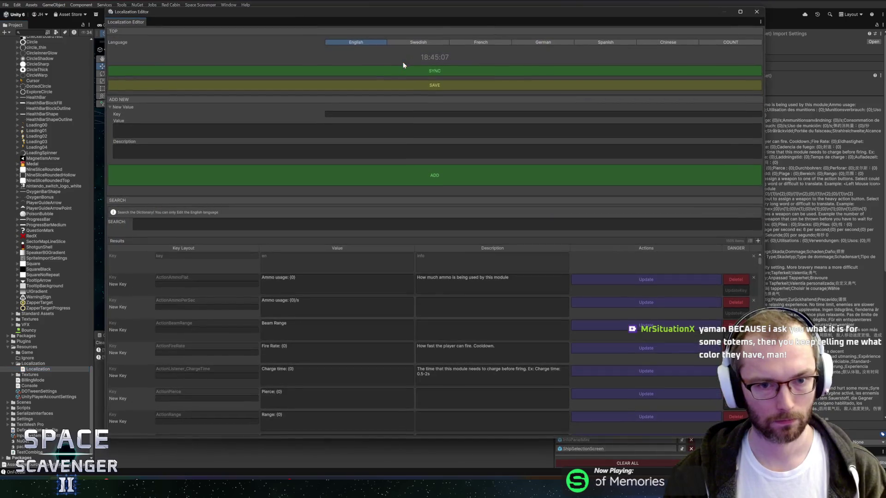
{"action": "left_click", "coordinate": [408, 85]}
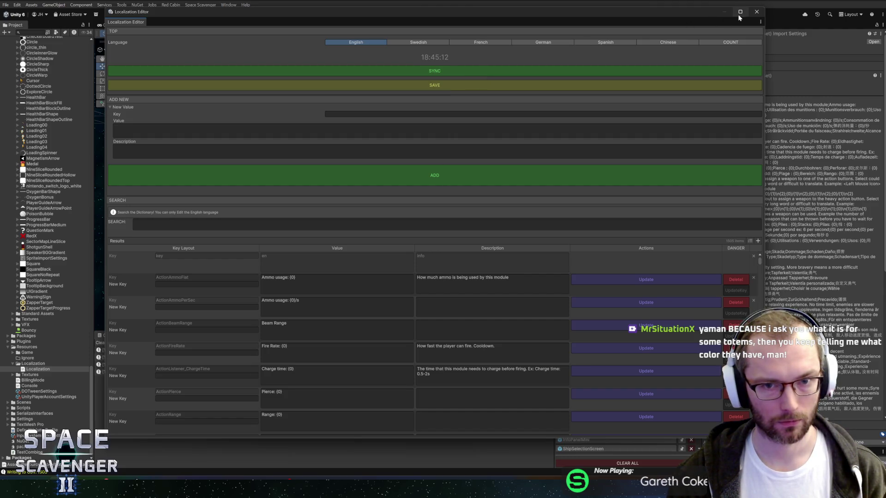
{"action": "left_click", "coordinate": [757, 12]}
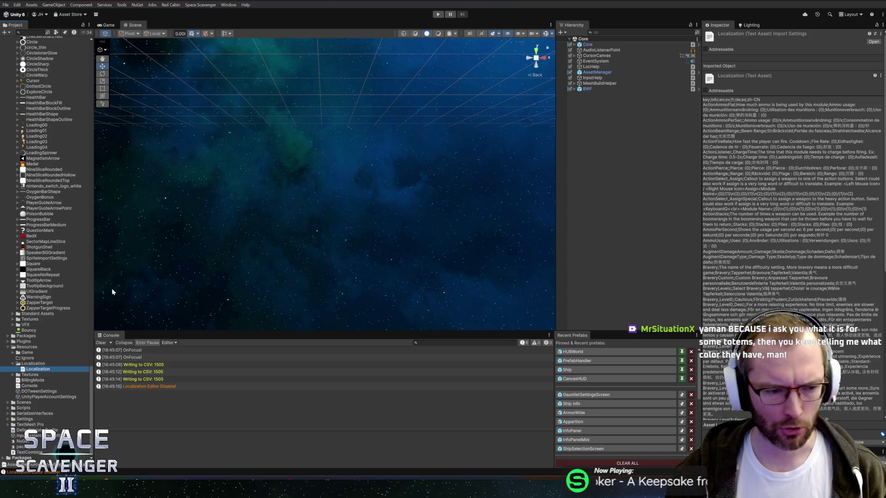
{"action": "left_click_drag", "start_coordinate": [92, 288], "coordinate": [101, 290]}
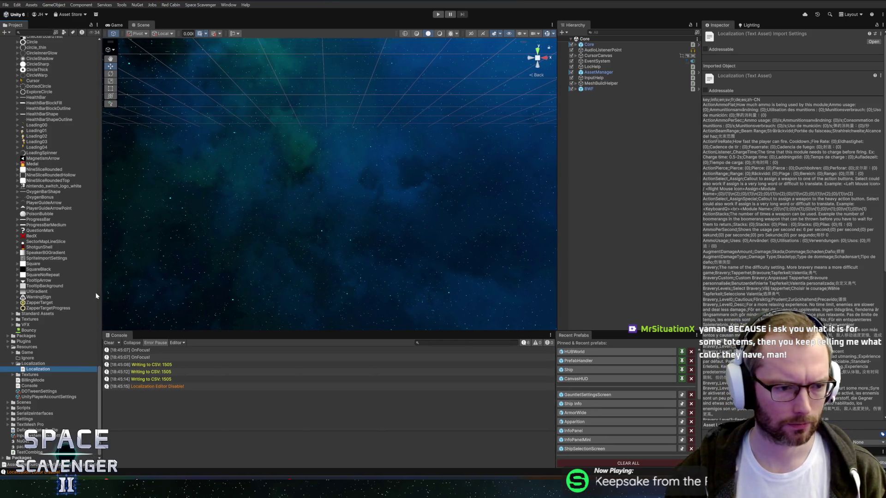
{"action": "left_click", "coordinate": [28, 364]}
{"action": "left_click", "coordinate": [32, 369]}
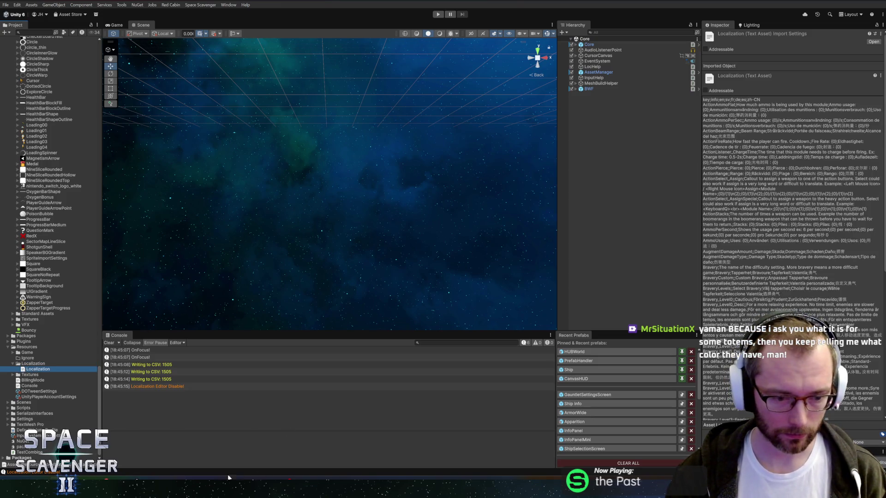
{"action": "mouse_move", "coordinate": [175, 492]}
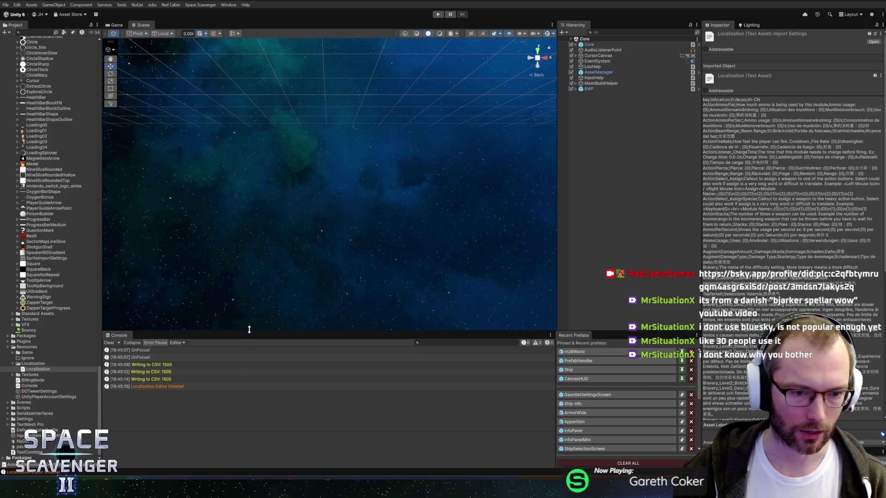
Widen the Project panel and make the Console and Recent Prefabs panels taller
{"action": "left_click_drag", "start_coordinate": [248, 328], "coordinate": [251, 330]}
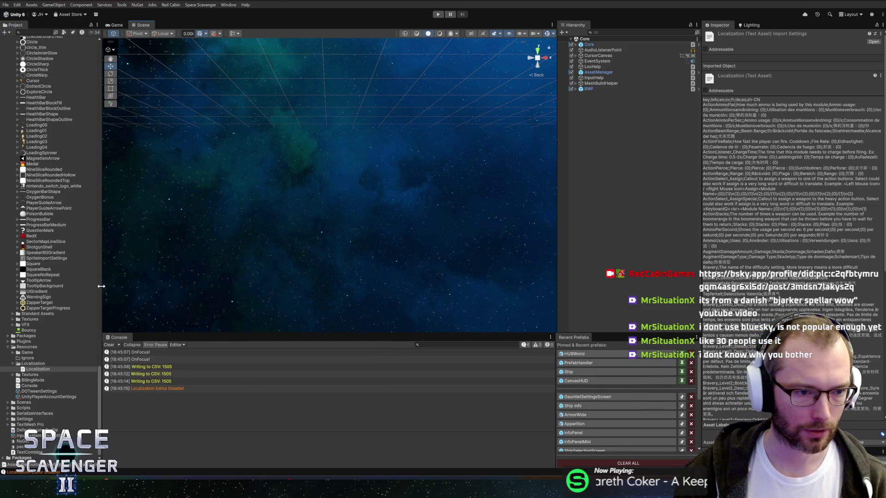
{"action": "left_click_drag", "start_coordinate": [102, 286], "coordinate": [107, 286]}
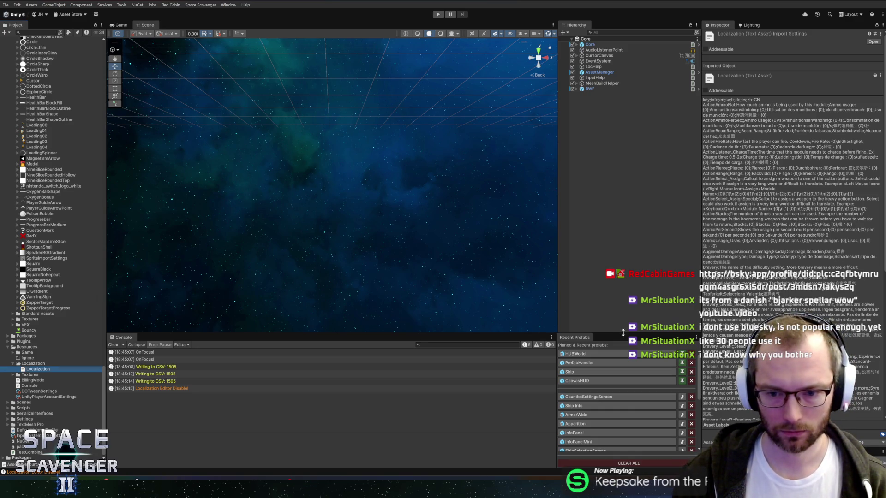
{"action": "left_click_drag", "start_coordinate": [623, 332], "coordinate": [626, 320]}
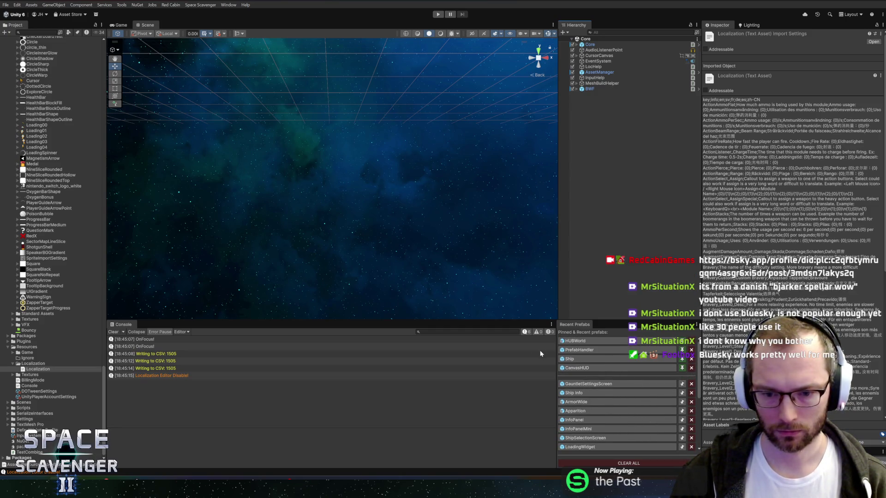
{"action": "left_click_drag", "start_coordinate": [554, 377], "coordinate": [551, 378]}
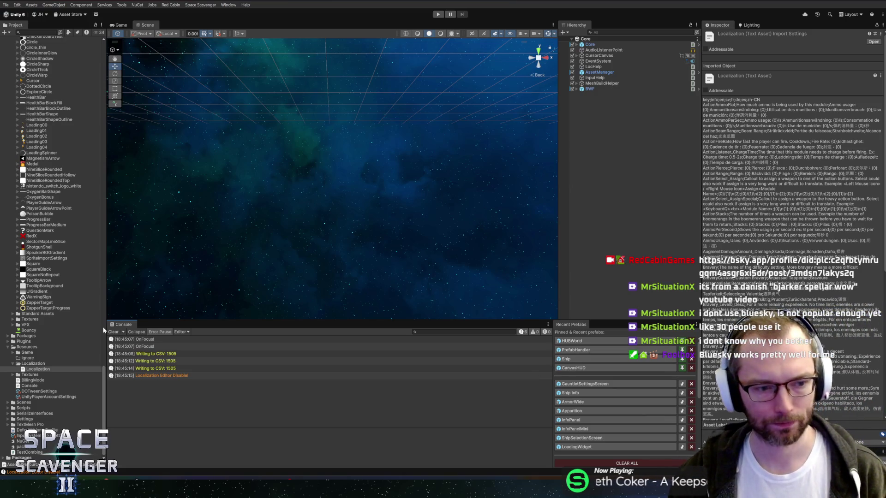
{"action": "left_click_drag", "start_coordinate": [174, 320], "coordinate": [174, 322]}
{"action": "left_click_drag", "start_coordinate": [106, 298], "coordinate": [112, 301]}
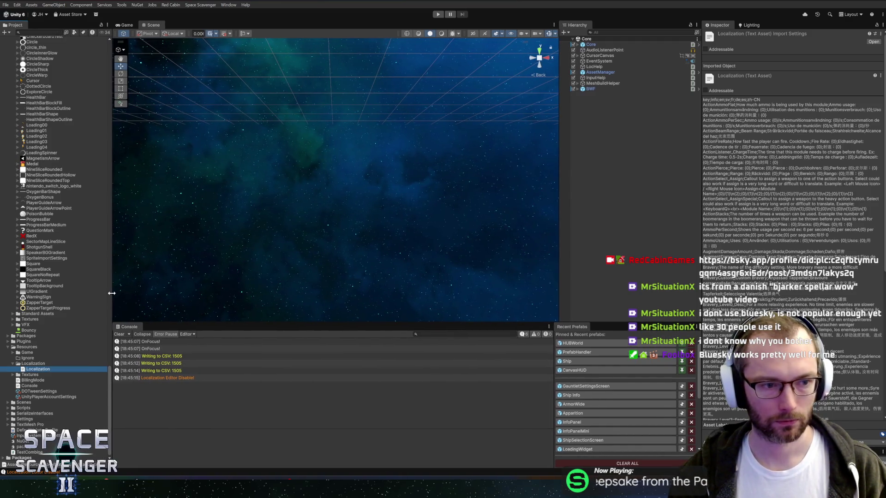
{"action": "scroll", "coordinate": [98, 280], "scroll_direction": "up", "scroll_amount": 5}
{"action": "scroll", "coordinate": [98, 281], "scroll_direction": "down", "scroll_amount": 10}
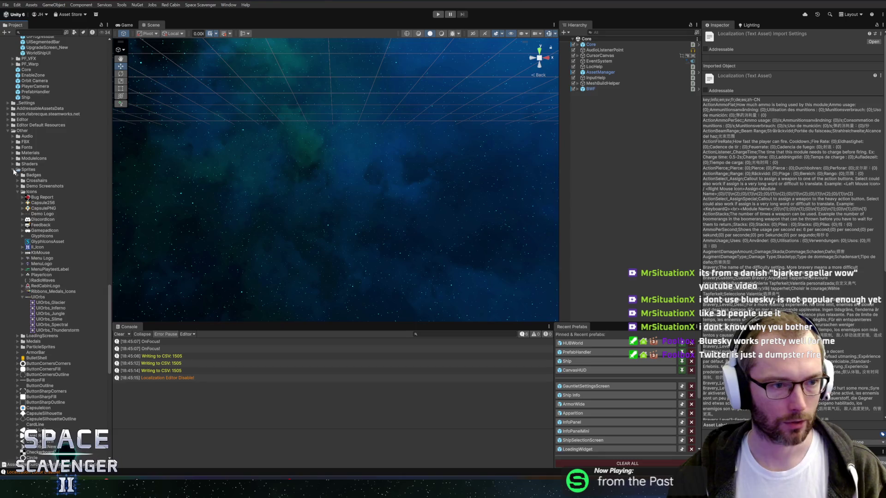
Clear the Console, then open the GauntletSettingsScreen prefab from Recent Prefabs
{"action": "scroll", "coordinate": [9, 155], "scroll_direction": "down", "scroll_amount": 5}
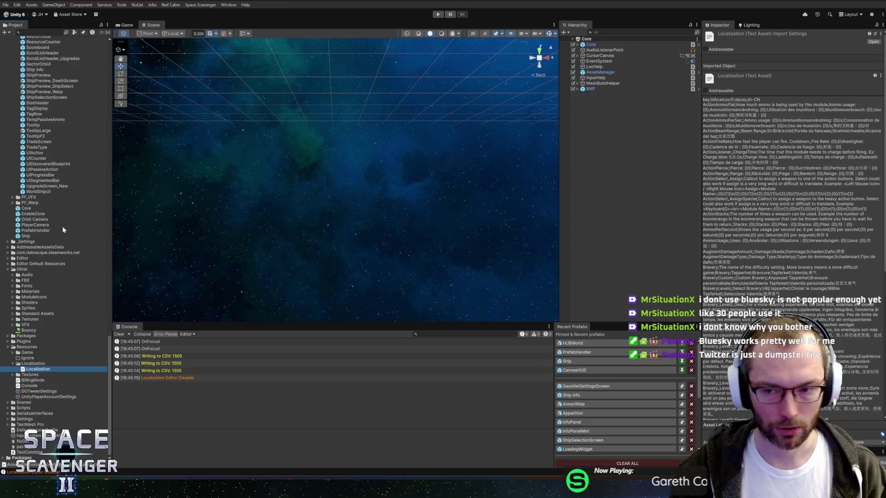
{"action": "left_click", "coordinate": [130, 332]}
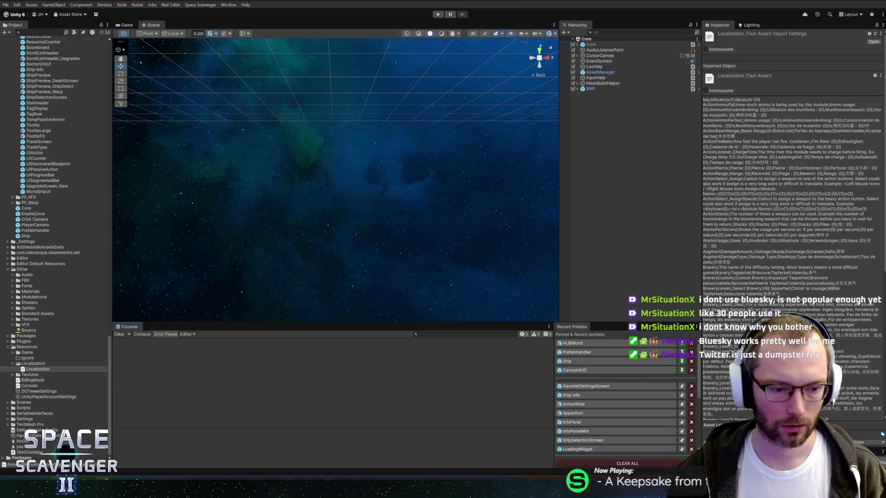
{"action": "mouse_move", "coordinate": [104, 490]}
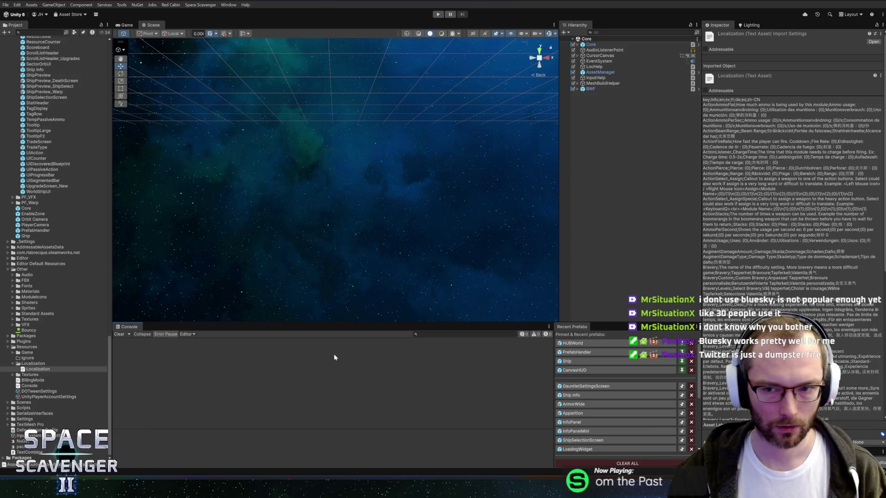
{"action": "left_click", "coordinate": [582, 386]}
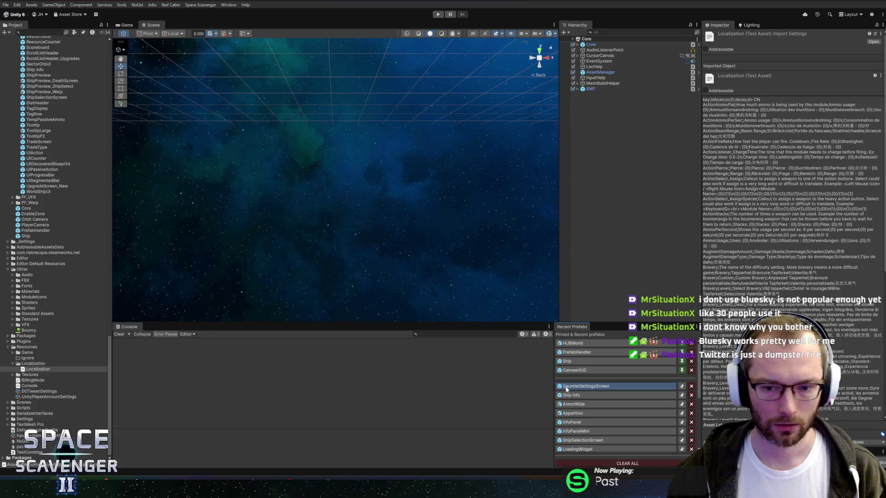
Frame the settings screen, select the MutatorArea Title, and collapse its Localized Text component
{"action": "scroll", "coordinate": [406, 152], "scroll_direction": "down", "scroll_amount": 3}
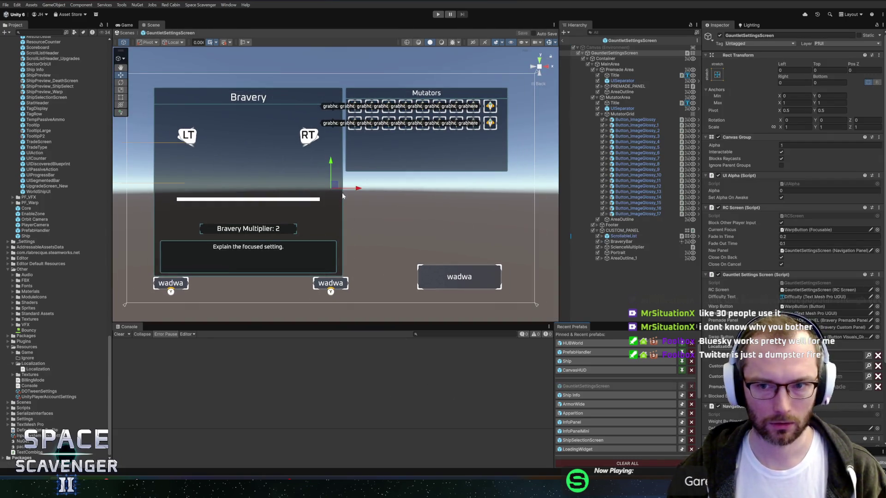
{"action": "left_click_drag", "start_coordinate": [386, 160], "coordinate": [402, 175]}
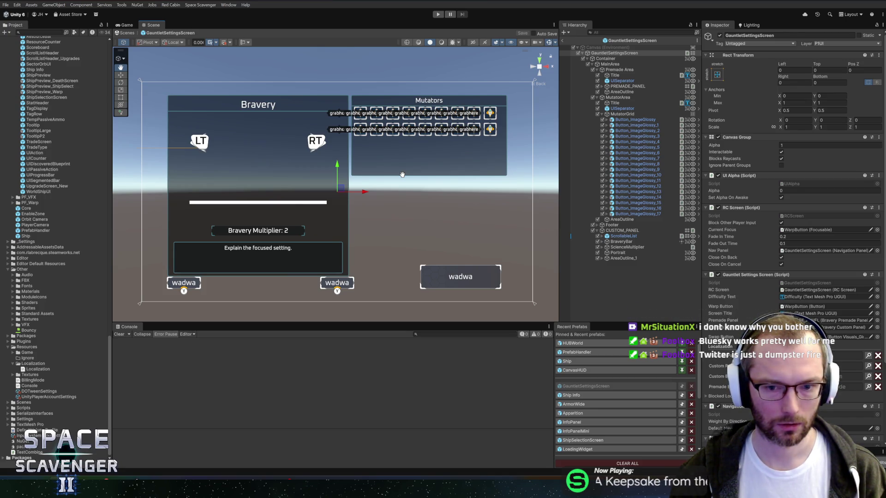
{"action": "left_click_drag", "start_coordinate": [403, 175], "coordinate": [402, 183]}
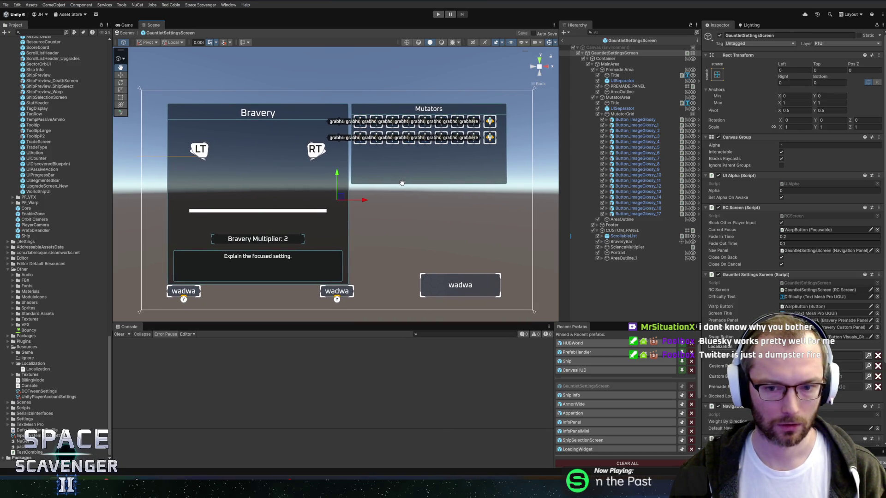
{"action": "left_click_drag", "start_coordinate": [401, 182], "coordinate": [403, 184]}
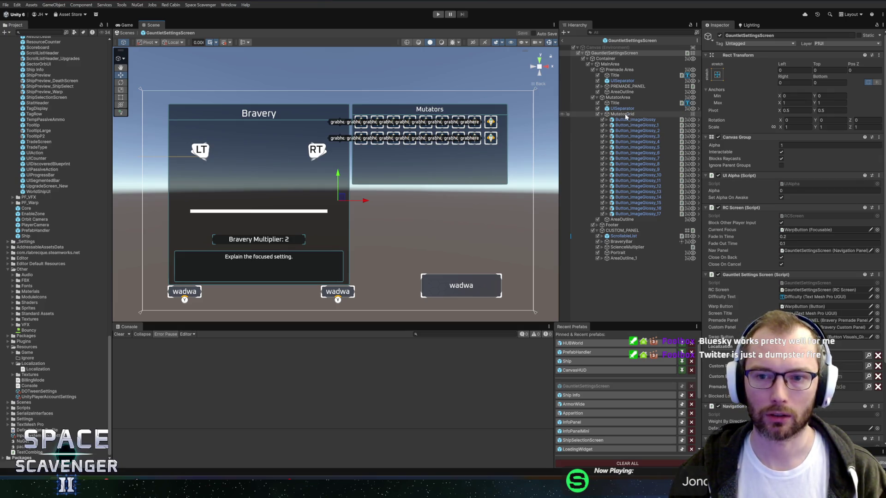
{"action": "left_click", "coordinate": [615, 104]}
{"action": "scroll", "coordinate": [784, 282], "scroll_direction": "down", "scroll_amount": 10}
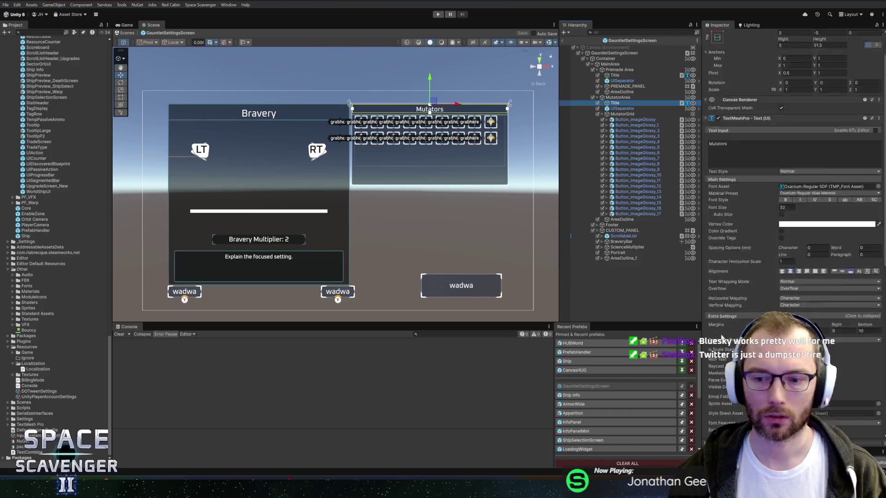
{"action": "left_click", "coordinate": [784, 282]}
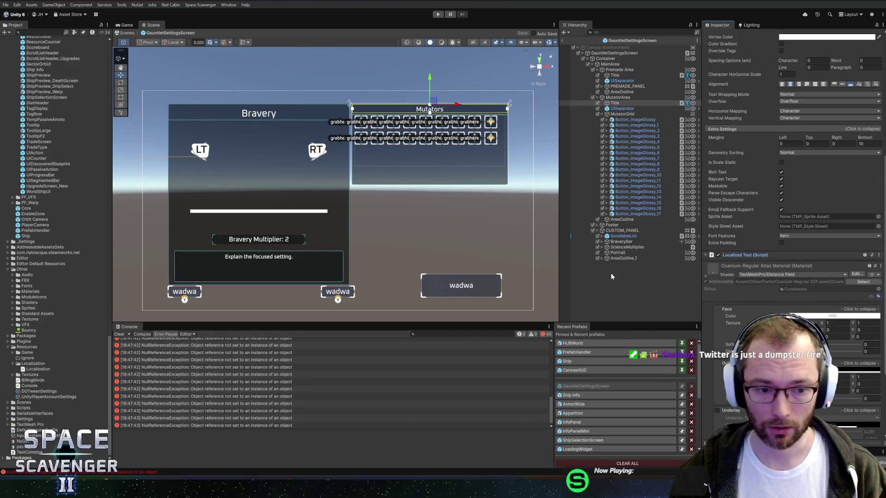
Clear the Console errors and switch over to the Rider code editor
{"action": "left_click", "coordinate": [117, 335]}
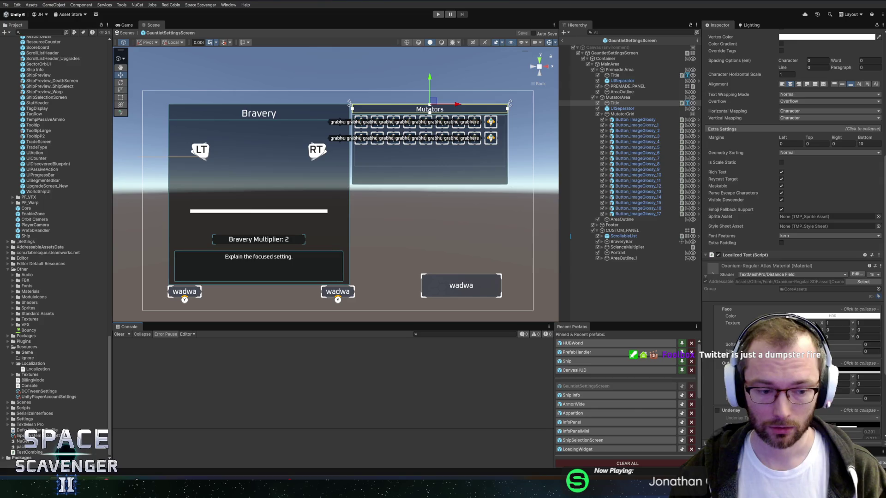
{"action": "key", "text": "alt+Tab"}
{"action": "left_click_drag", "start_coordinate": [174, 69], "coordinate": [174, 289]}
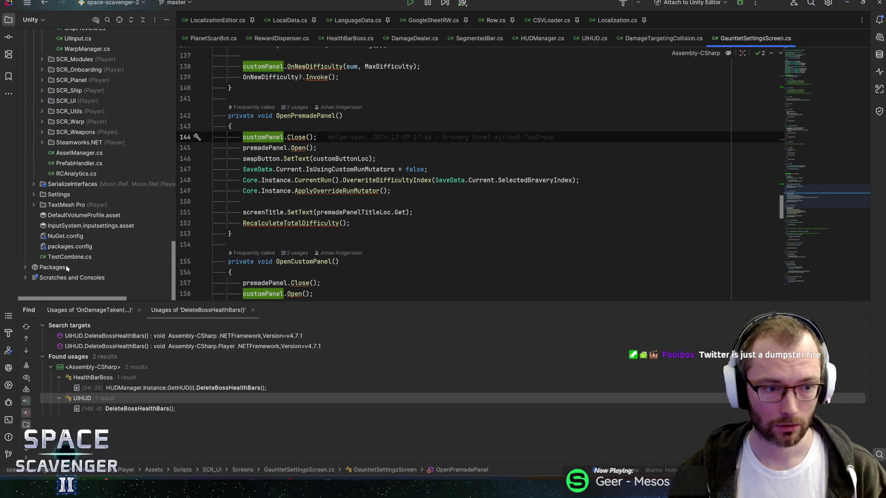
Open Localization.csv from Rider's file tree
{"action": "left_click", "coordinate": [27, 270]}
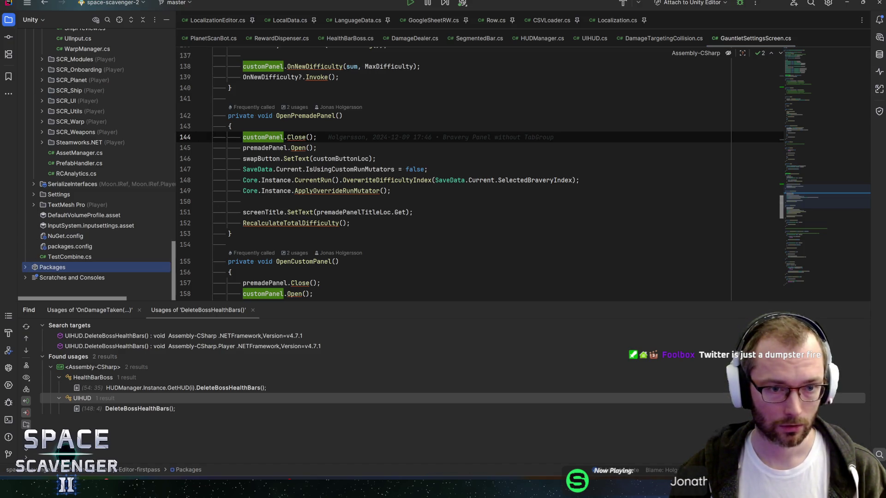
{"action": "scroll", "coordinate": [62, 184], "scroll_direction": "up", "scroll_amount": 5}
{"action": "scroll", "coordinate": [64, 186], "scroll_direction": "up", "scroll_amount": 10}
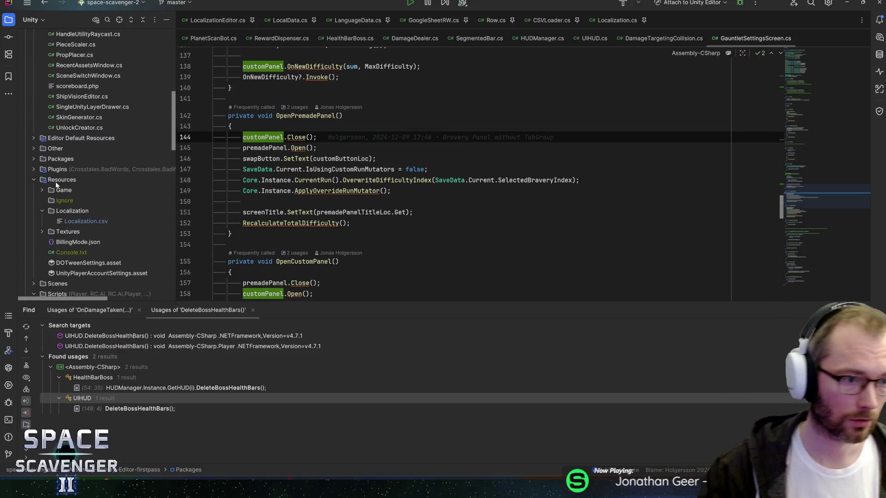
{"action": "left_click", "coordinate": [77, 222]}
{"action": "double_click", "coordinate": [76, 223]}
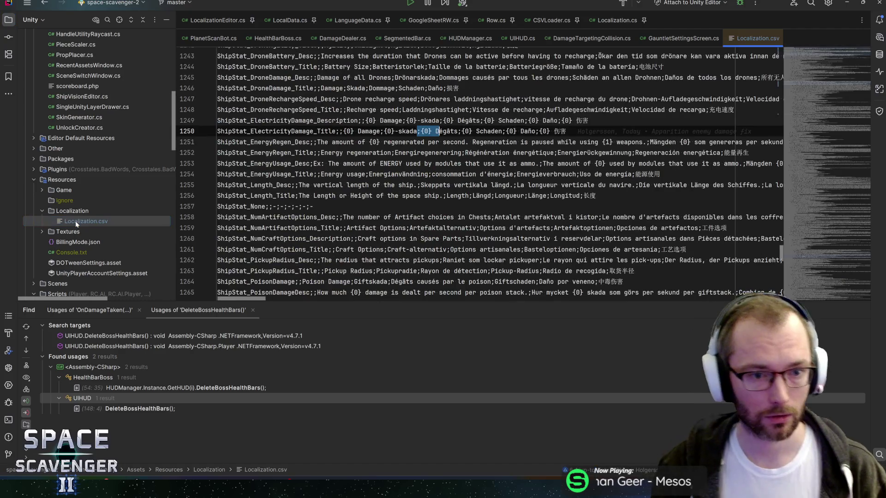
Search the file for 'mutator' to reach GameStart_Mutators, then return to Unity
{"action": "key", "text": "ctrl+f"}
{"action": "type", "text": "mutator"}
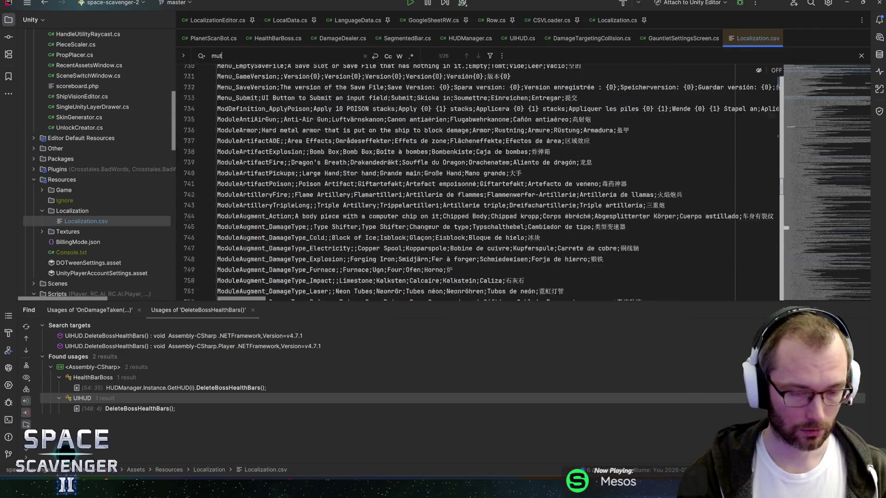
{"action": "left_click", "coordinate": [321, 148]}
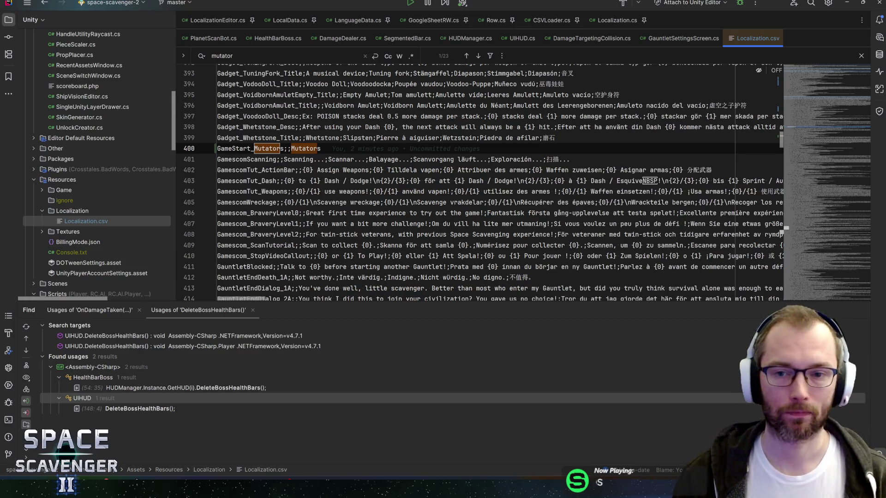
{"action": "key", "text": "F3"}
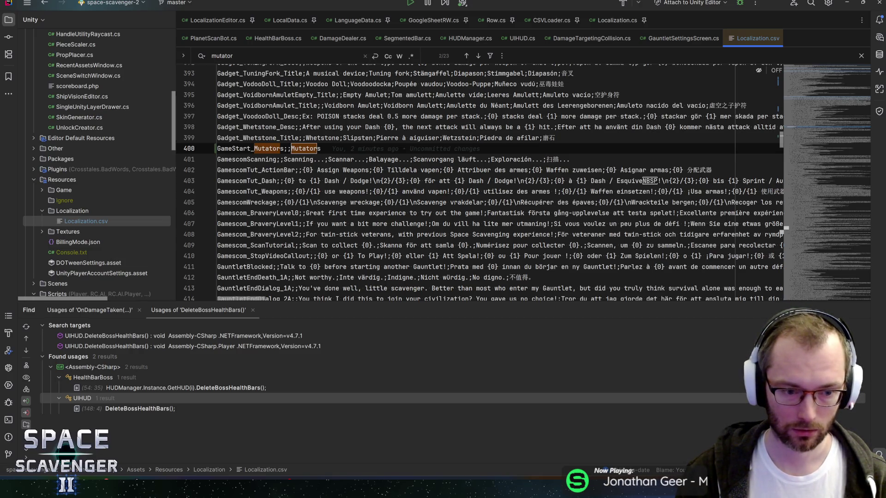
{"action": "key", "text": "alt+Tab"}
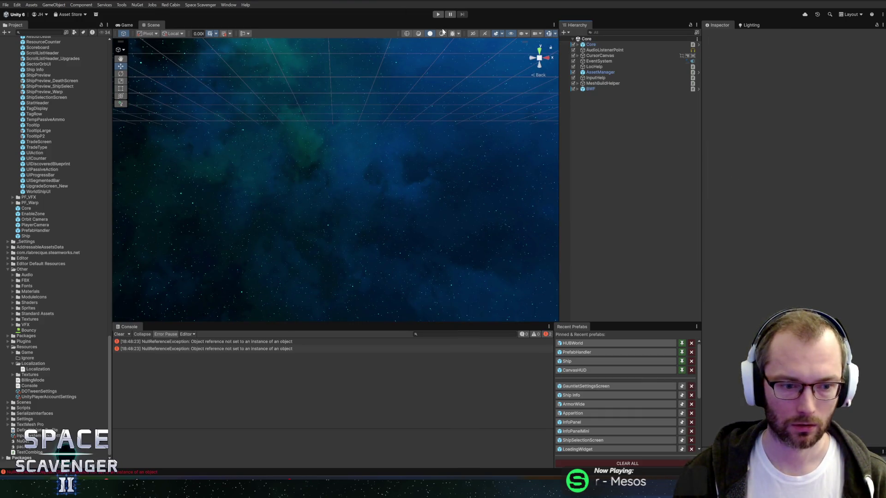
Play-test the Select Bravery panel, back out of it, and stop Play mode
{"action": "left_click", "coordinate": [438, 14]}
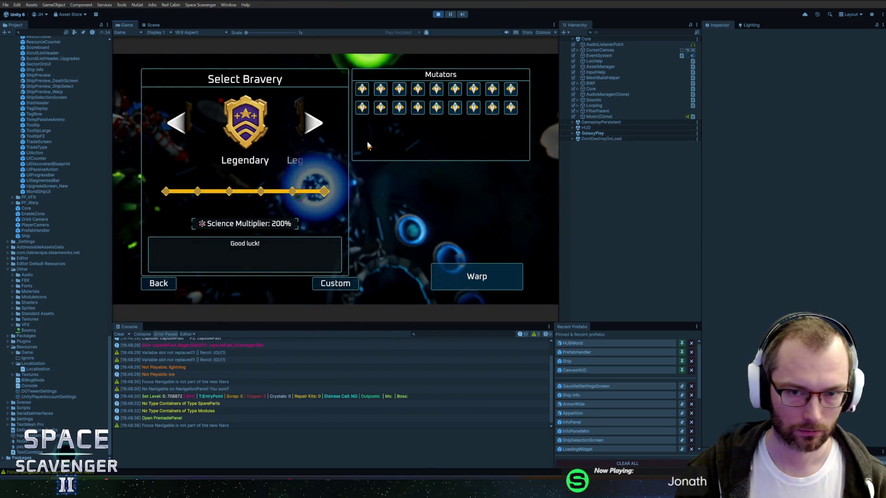
{"action": "left_click", "coordinate": [159, 285]}
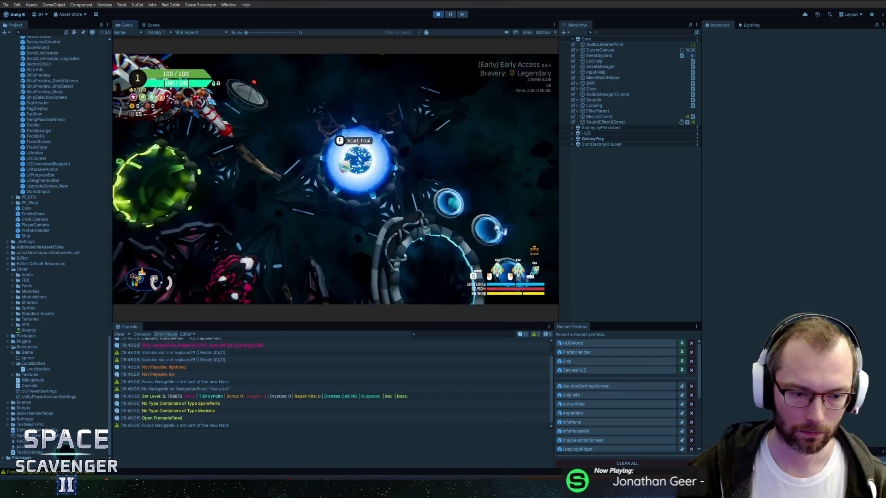
{"action": "key", "text": "ctrl+p"}
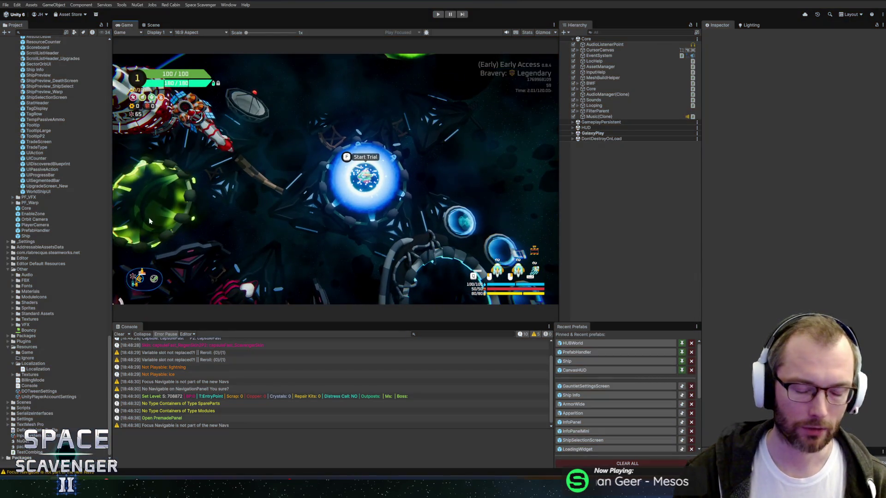
{"action": "mouse_move", "coordinate": [87, 482]}
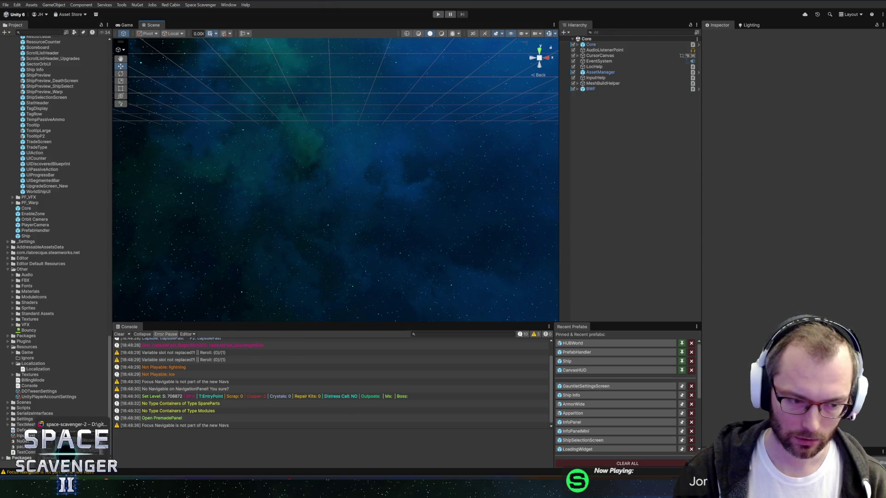
In Rider, open the LocalizationEditor class, then switch to GoogleSheetRW.cs
{"action": "left_click", "coordinate": [88, 482]}
{"action": "key", "text": "ctrl+n"}
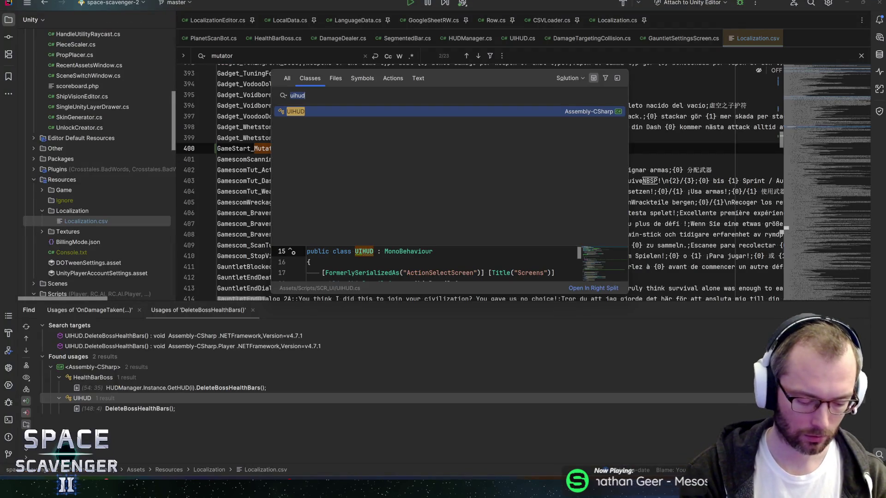
{"action": "type", "text": "lo"}
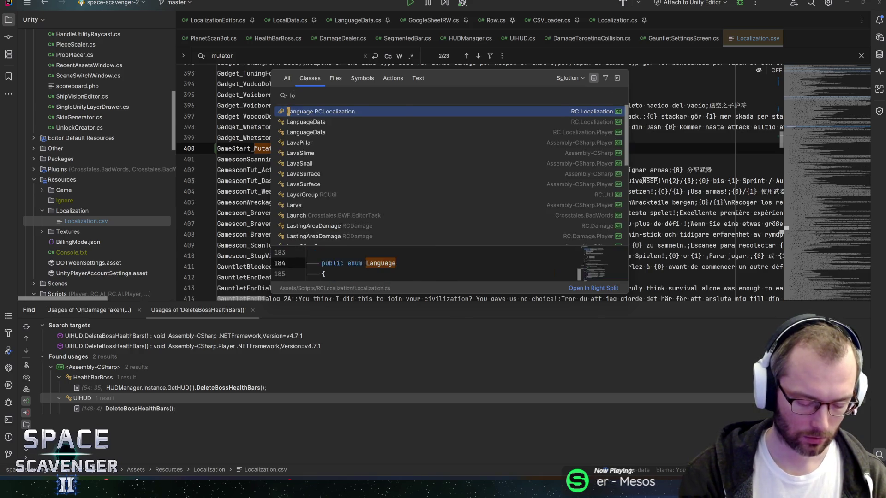
{"action": "type", "text": "calizationed"}
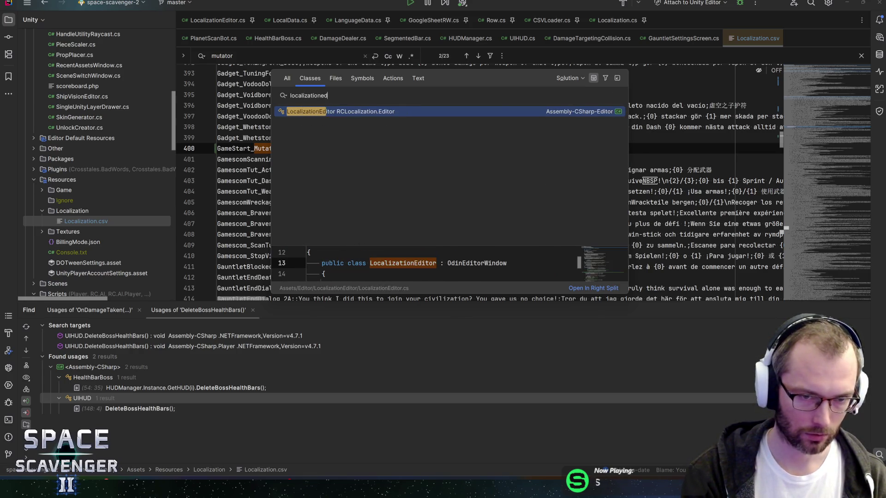
{"action": "key", "text": "Return"}
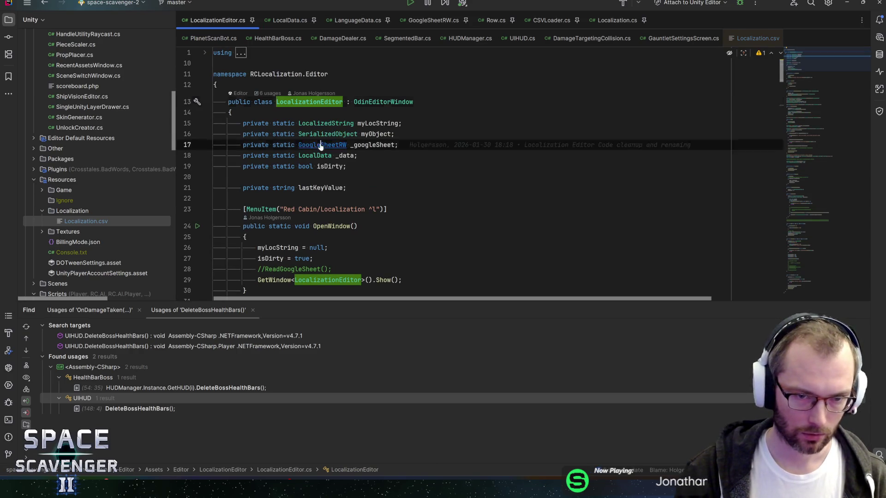
{"action": "left_click", "coordinate": [318, 145], "text": "ctrl"}
Inspect the Insert(Row row) method and jump to where Insert is called
{"action": "scroll", "coordinate": [461, 175], "scroll_direction": "down", "scroll_amount": 10}
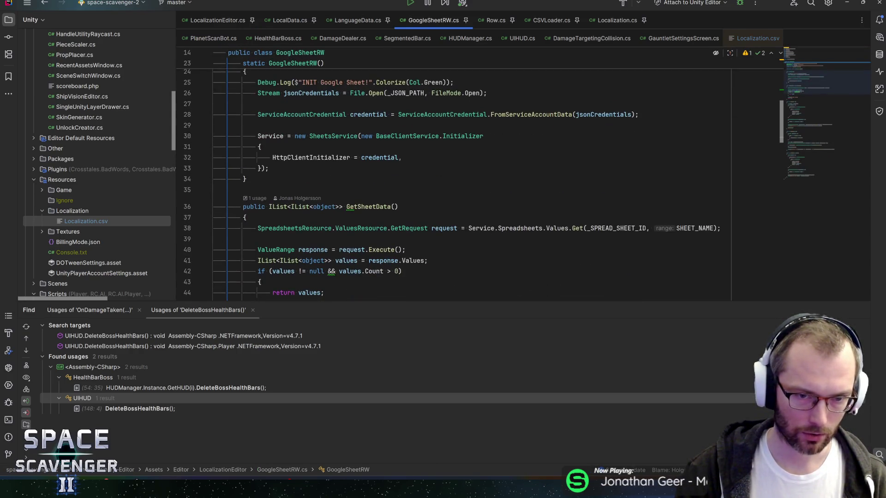
{"action": "scroll", "coordinate": [461, 185], "scroll_direction": "down", "scroll_amount": 5}
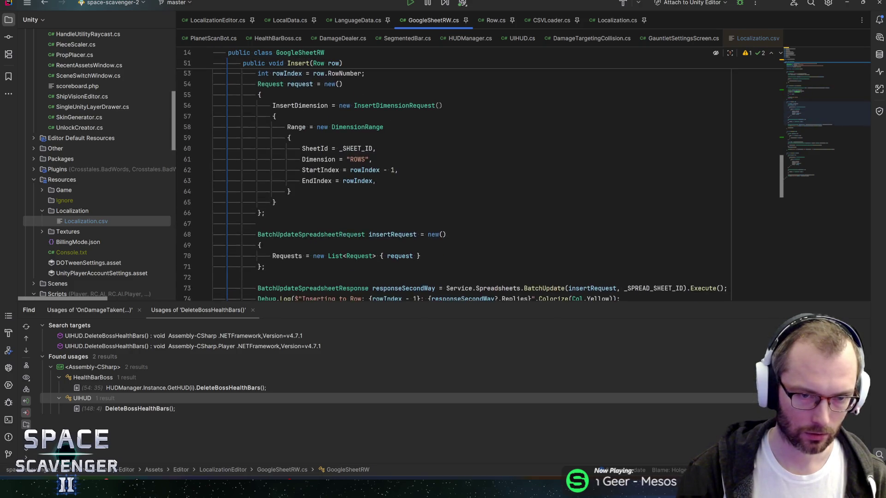
{"action": "scroll", "coordinate": [461, 185], "scroll_direction": "up", "scroll_amount": 3}
{"action": "left_click", "coordinate": [318, 149]}
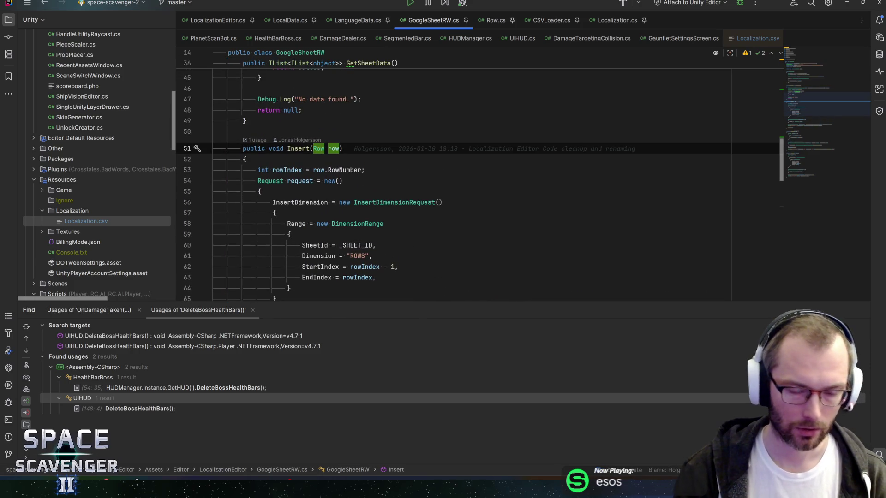
{"action": "scroll", "coordinate": [461, 185], "scroll_direction": "down", "scroll_amount": 2}
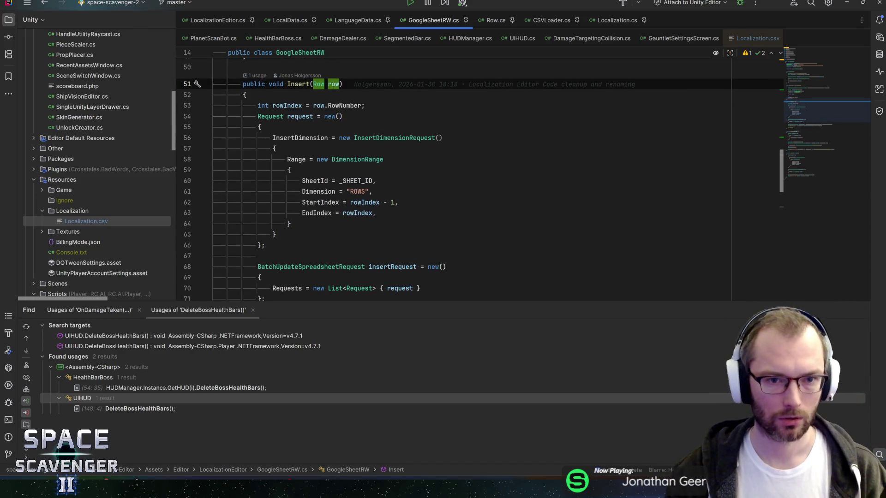
{"action": "mouse_move", "coordinate": [383, 138]}
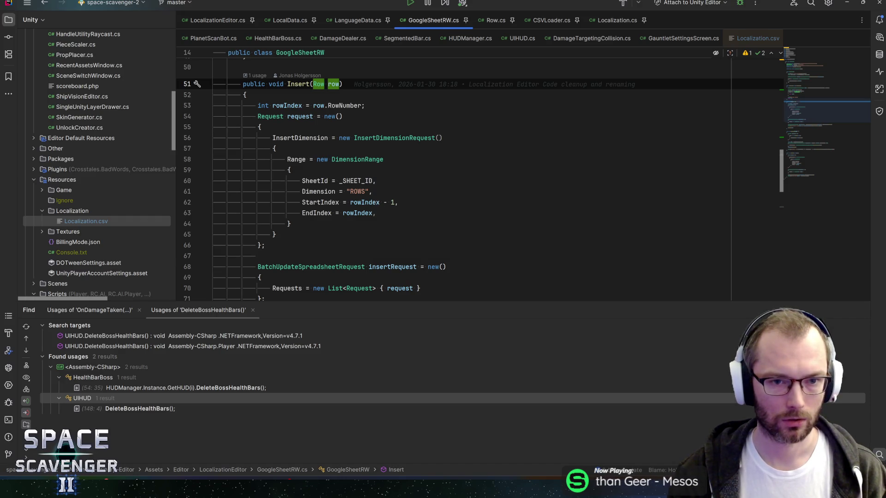
{"action": "mouse_move", "coordinate": [323, 84]}
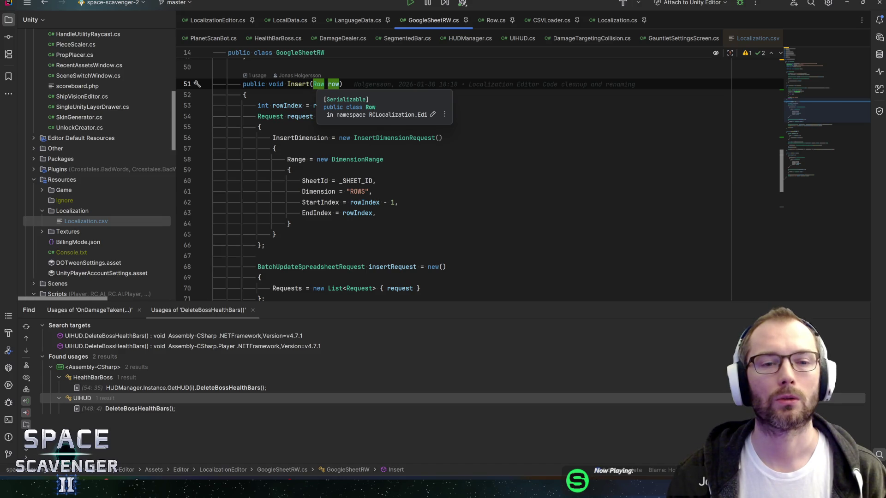
{"action": "left_click", "coordinate": [245, 95]}
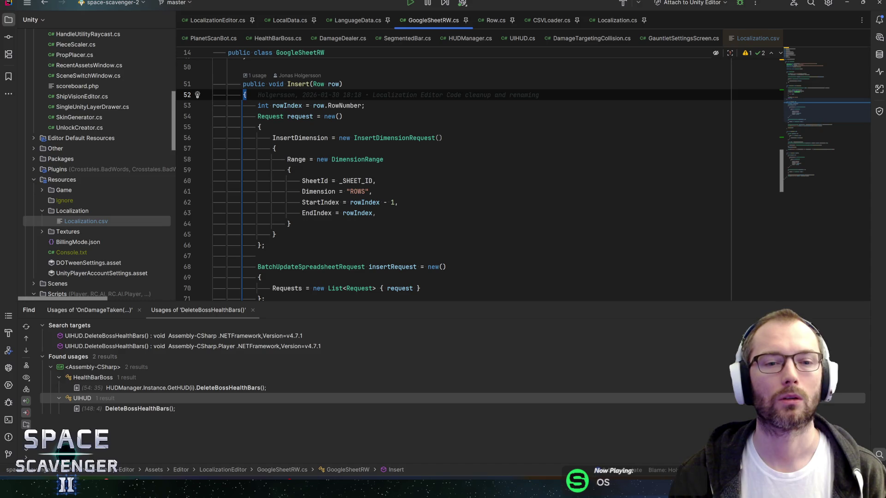
{"action": "left_click", "coordinate": [294, 84]}
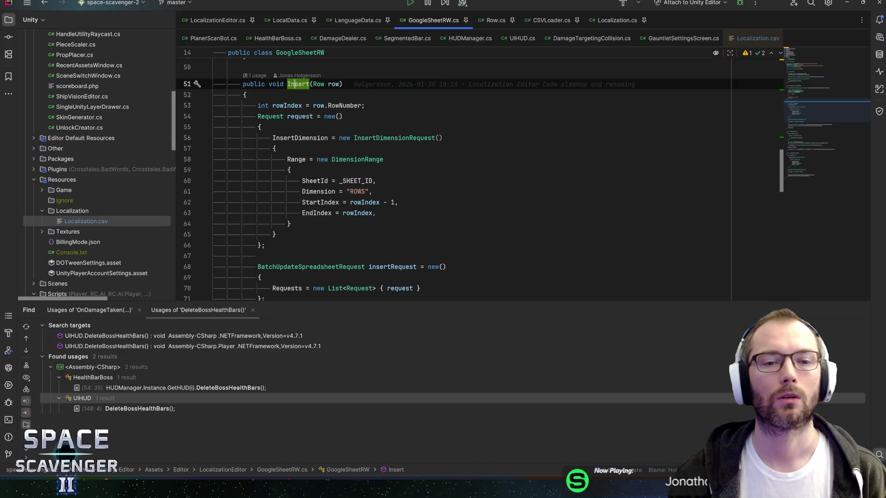
{"action": "key", "text": "ctrl+b"}
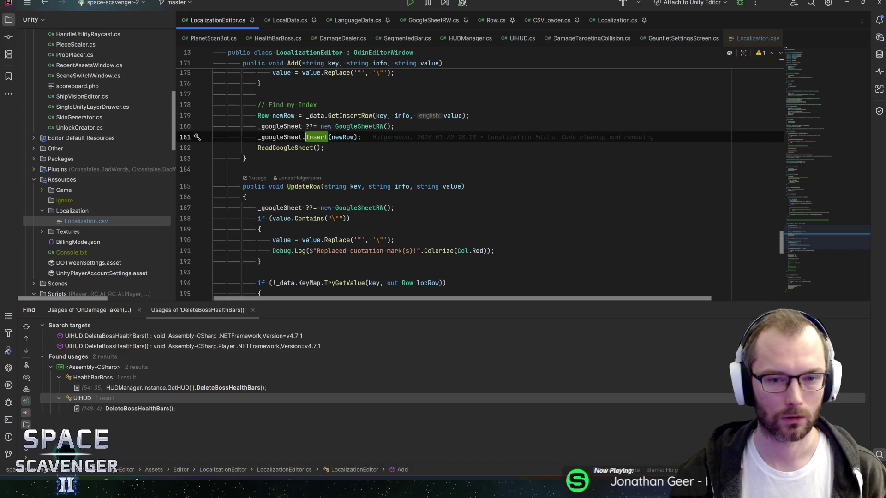
Check GetInsertRow's documentation and declaration in LocalData, then open the Row class declaration
{"action": "scroll", "coordinate": [351, 148], "scroll_direction": "up", "scroll_amount": 1}
{"action": "left_click", "coordinate": [351, 147]}
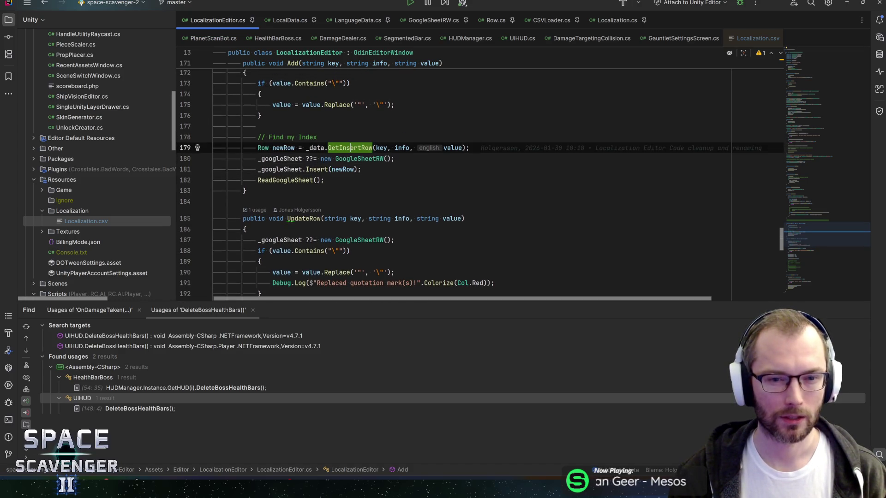
{"action": "scroll", "coordinate": [350, 147], "scroll_direction": "up", "scroll_amount": 2}
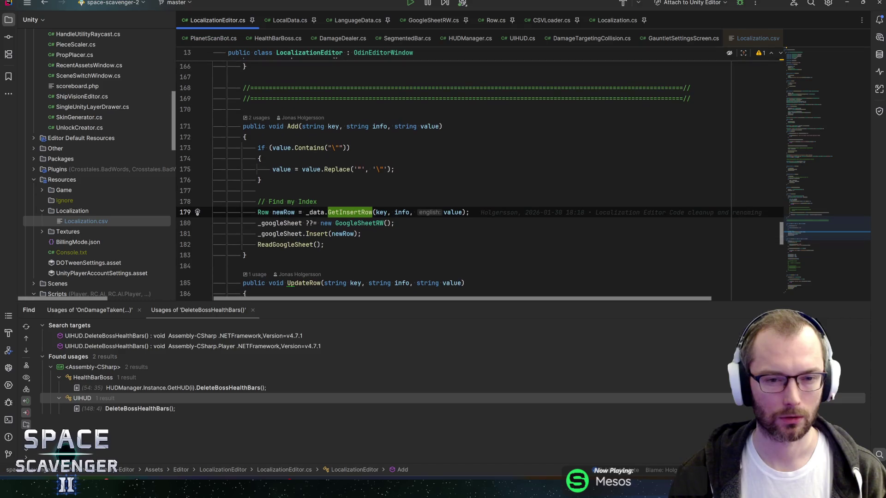
{"action": "scroll", "coordinate": [480, 178], "scroll_direction": "down", "scroll_amount": 1}
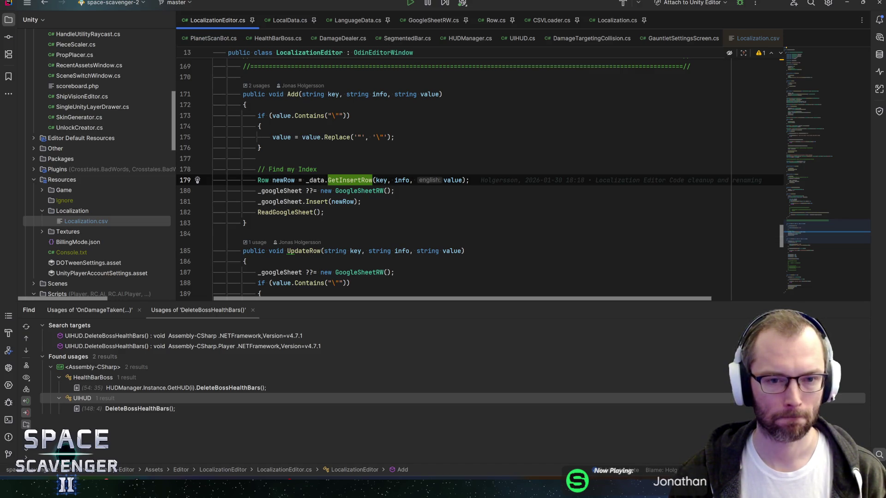
{"action": "key", "text": "ctrl+q"}
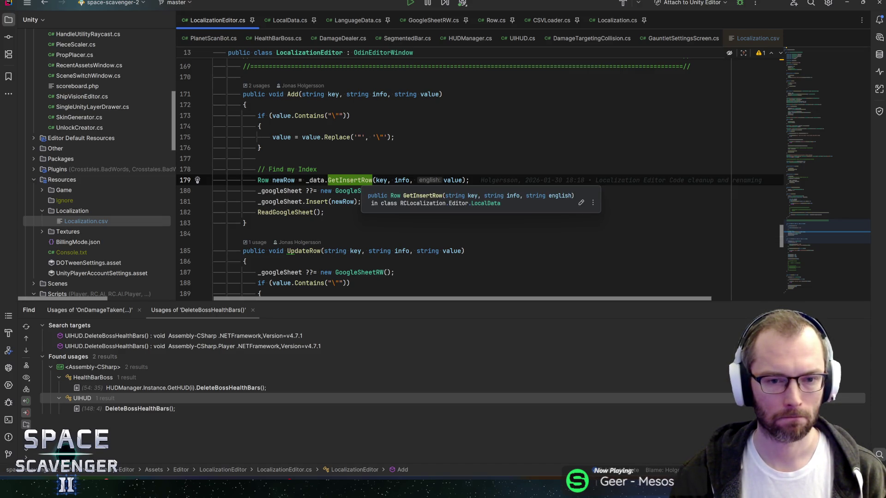
{"action": "key", "text": "ctrl+b"}
{"action": "key", "text": "ctrl+minus"}
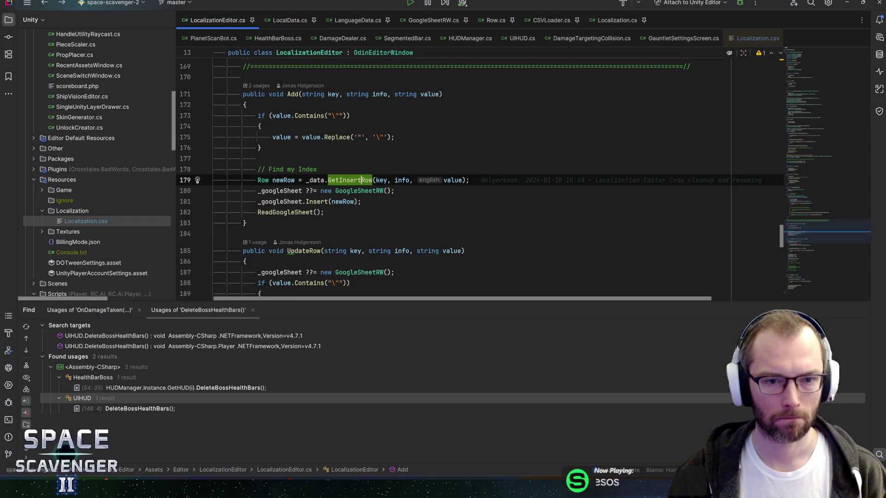
{"action": "left_click", "coordinate": [263, 179]}
{"action": "key", "text": "ctrl+b"}
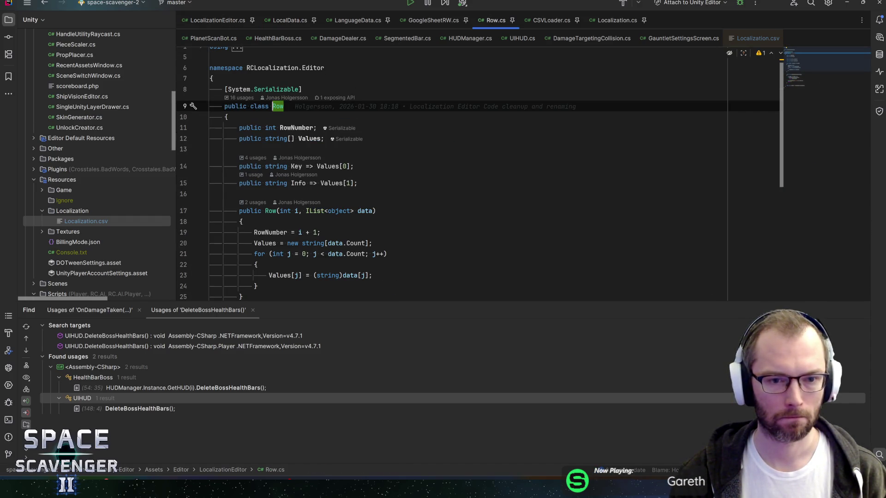
Find all usages of Row.Values and visit those in LocalData, LocalizationEditor and Row's Info
{"action": "left_click", "coordinate": [332, 183]}
{"action": "scroll", "coordinate": [461, 185], "scroll_direction": "down", "scroll_amount": 3}
{"action": "key", "text": "alt+F7"}
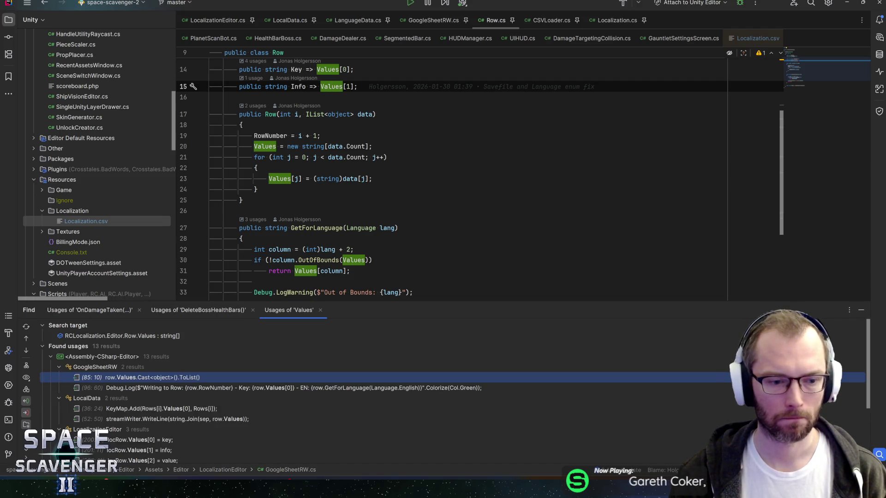
{"action": "double_click", "coordinate": [131, 409]}
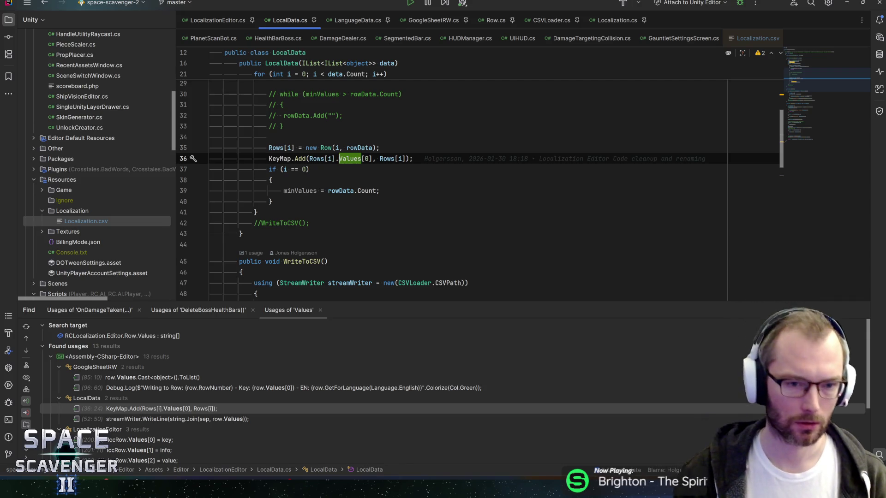
{"action": "scroll", "coordinate": [461, 184], "scroll_direction": "up", "scroll_amount": 1}
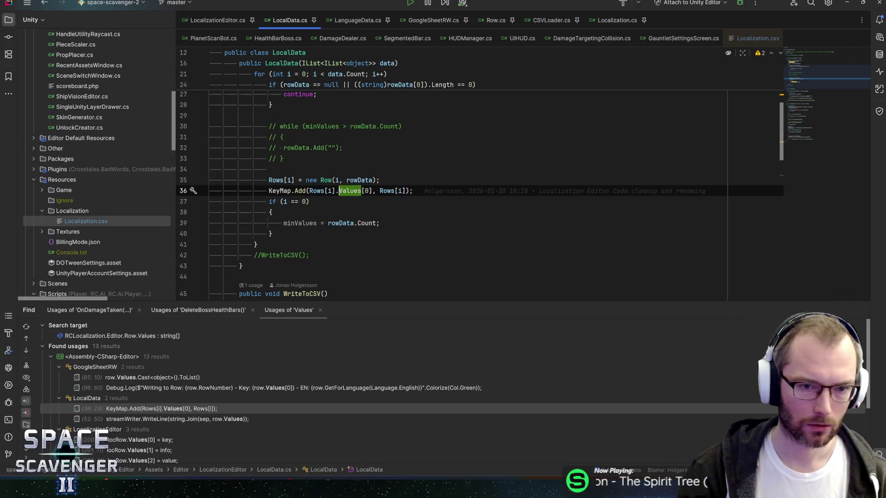
{"action": "left_click", "coordinate": [178, 420]}
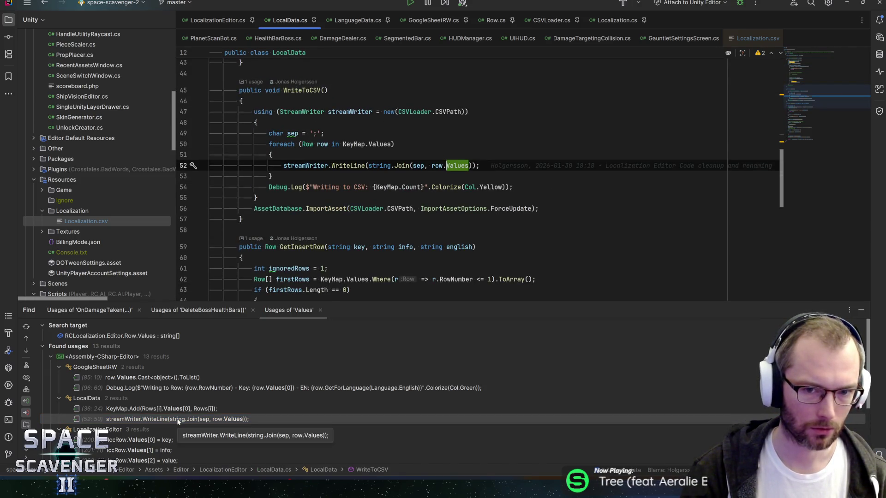
{"action": "scroll", "coordinate": [223, 423], "scroll_direction": "down", "scroll_amount": 3}
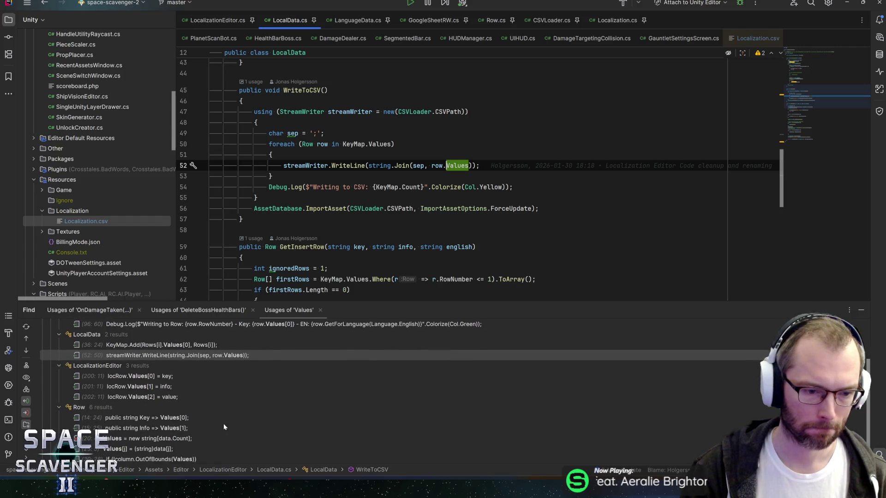
{"action": "left_click", "coordinate": [184, 396]}
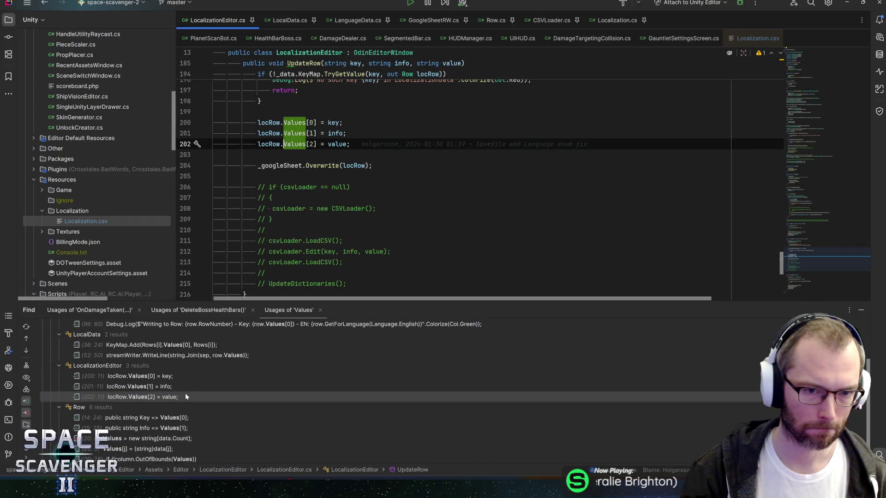
{"action": "left_click", "coordinate": [156, 419]}
{"action": "left_click", "coordinate": [151, 429]}
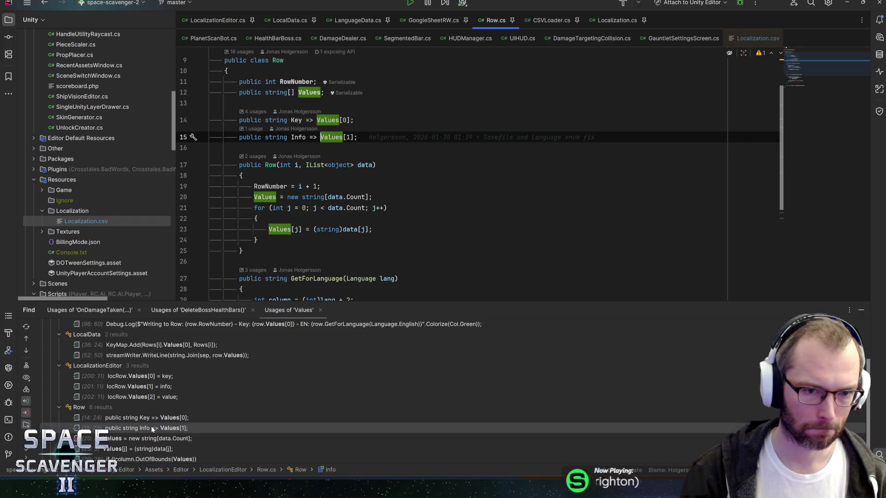
Review the OutOfBounds check and return-line usages of Values in Row.cs
{"action": "scroll", "coordinate": [151, 429], "scroll_direction": "down", "scroll_amount": 1}
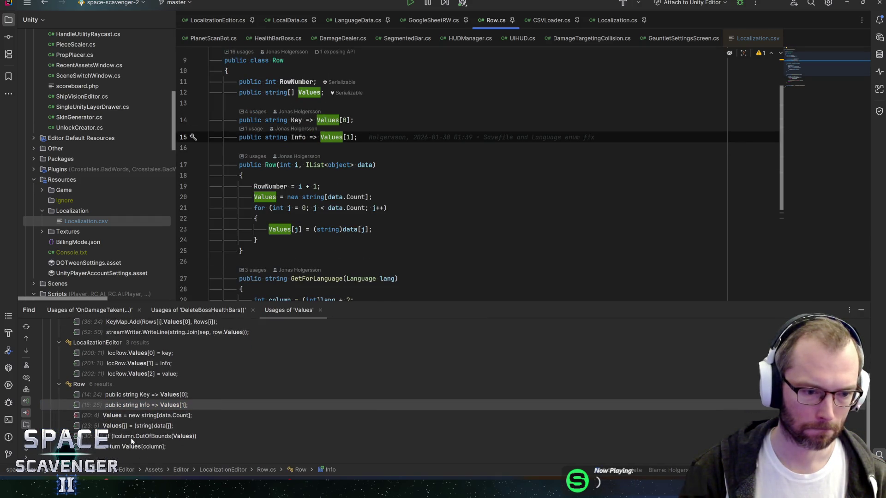
{"action": "left_click", "coordinate": [131, 439]}
{"action": "double_click", "coordinate": [131, 439]}
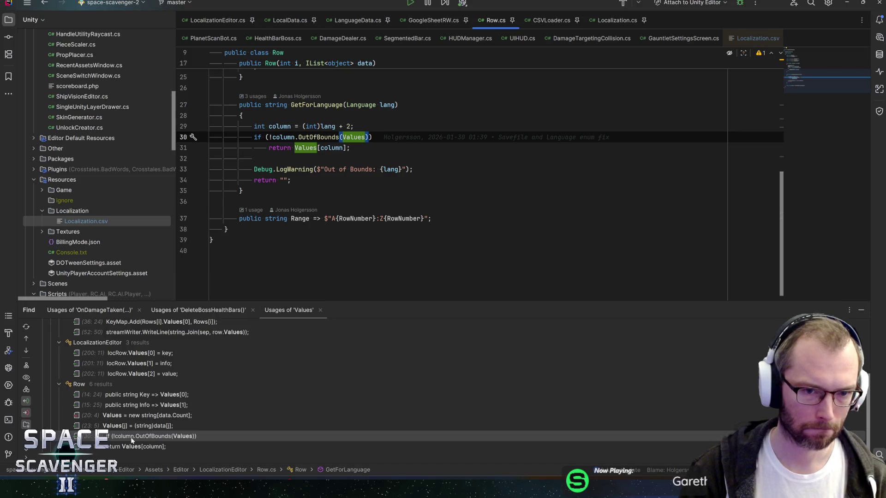
{"action": "key", "text": "ctrl+alt+Down"}
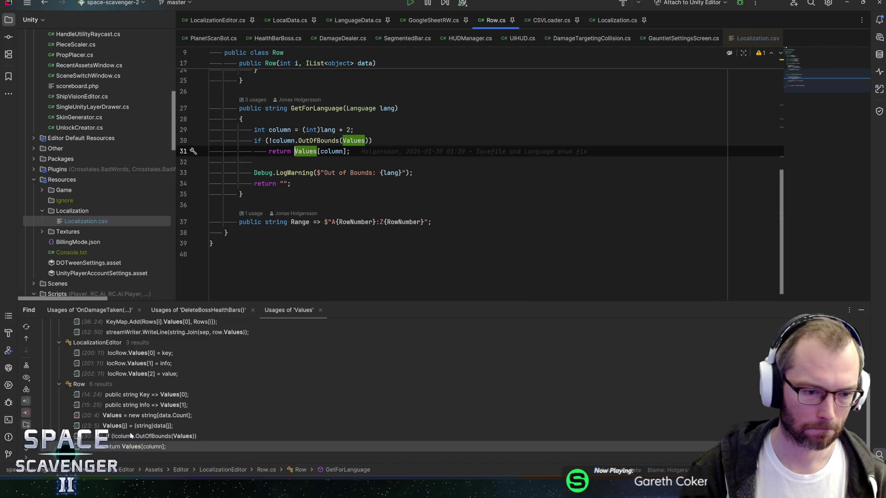
{"action": "scroll", "coordinate": [129, 380], "scroll_direction": "up", "scroll_amount": 3}
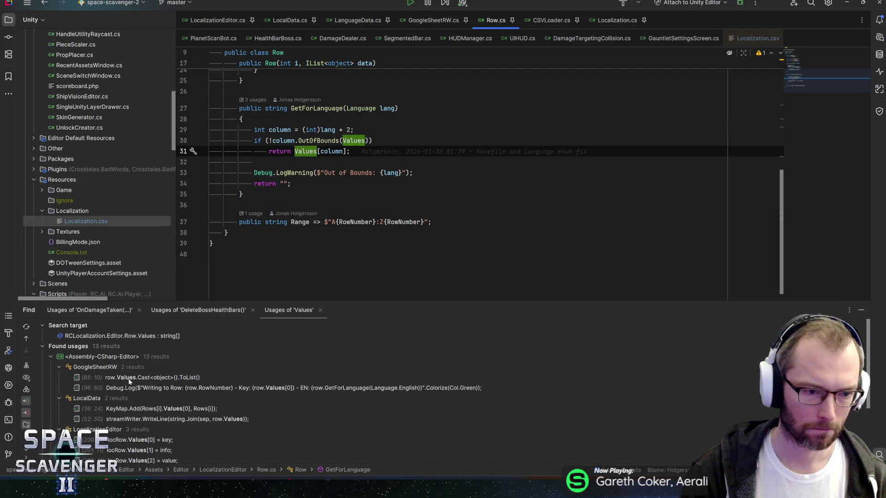
Open the WriteToCSV and constructor usages in LocalData and inspect the minValues variable
{"action": "double_click", "coordinate": [129, 419]}
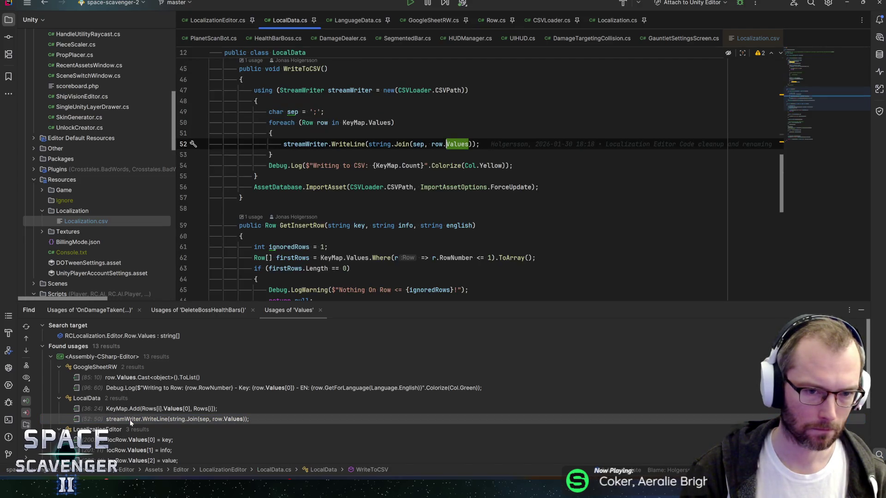
{"action": "double_click", "coordinate": [131, 408]}
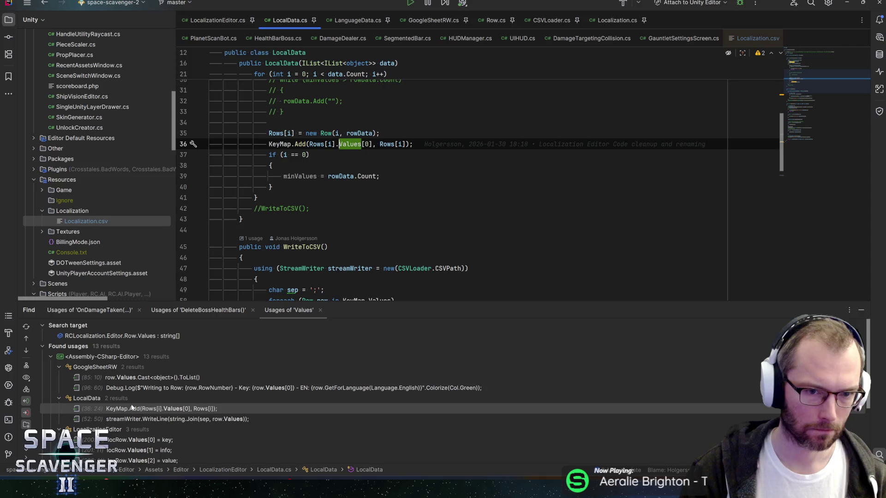
{"action": "scroll", "coordinate": [462, 184], "scroll_direction": "up", "scroll_amount": 5}
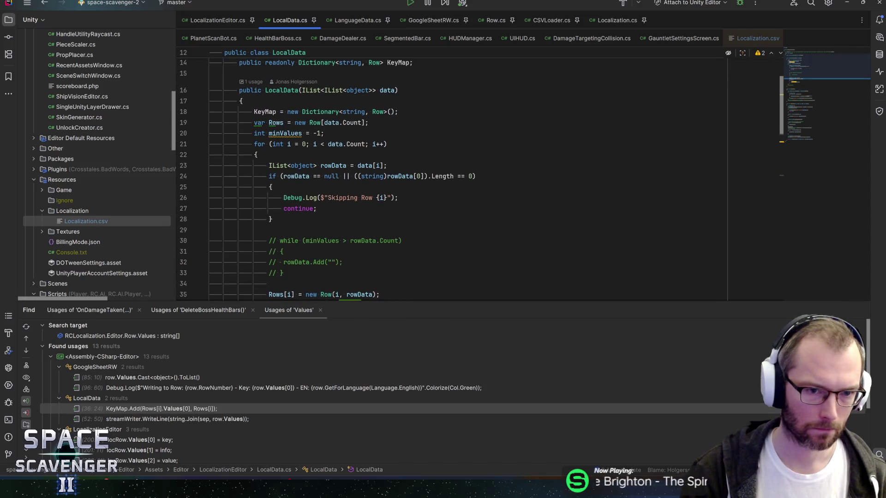
{"action": "left_click", "coordinate": [285, 133]}
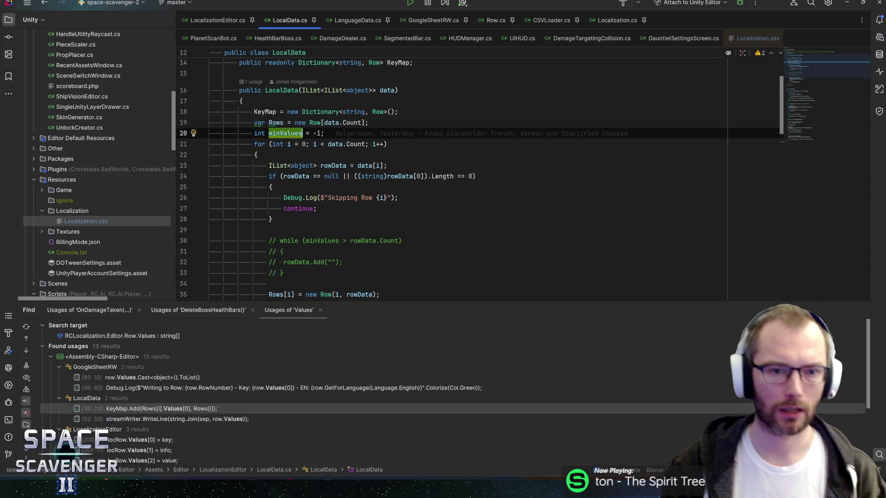
{"action": "mouse_move", "coordinate": [285, 134]}
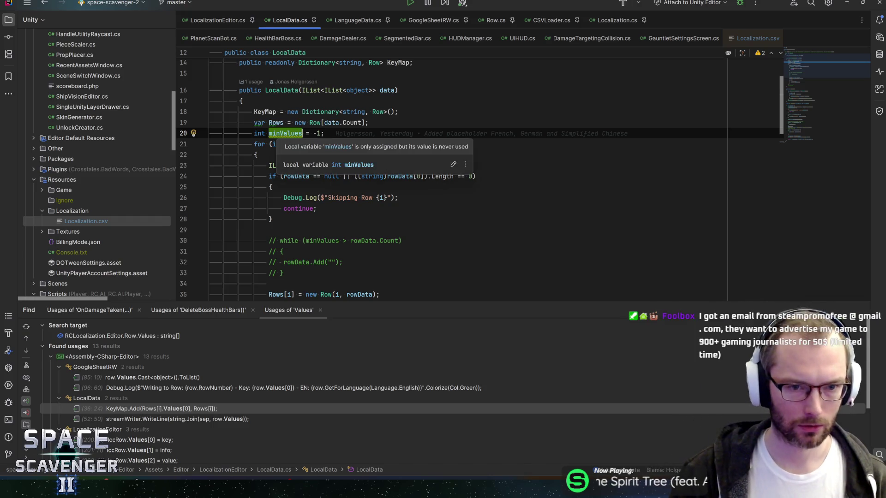
{"action": "scroll", "coordinate": [461, 184], "scroll_direction": "down", "scroll_amount": 2}
{"action": "scroll", "coordinate": [323, 207], "scroll_direction": "up", "scroll_amount": 1}
Uncomment the while loop that pads rowData with empty strings up to minValues
{"action": "left_click_drag", "start_coordinate": [284, 240], "coordinate": [126, 208]}
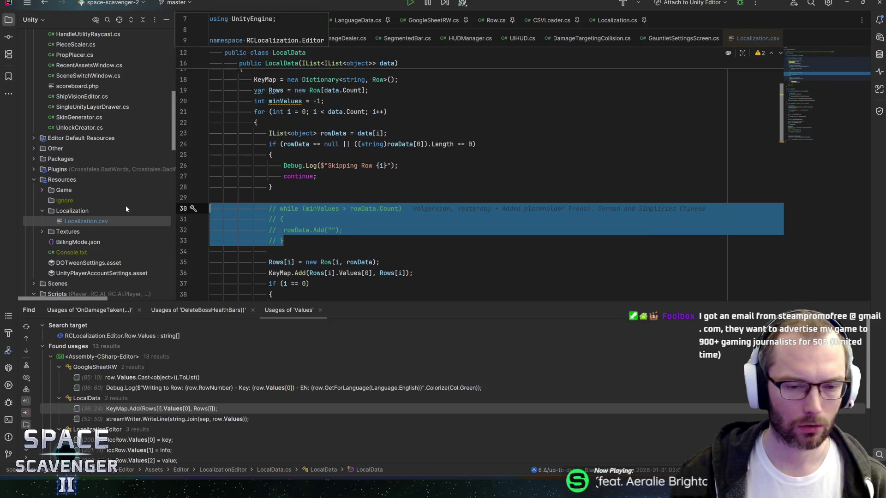
{"action": "key", "text": "ctrl+slash"}
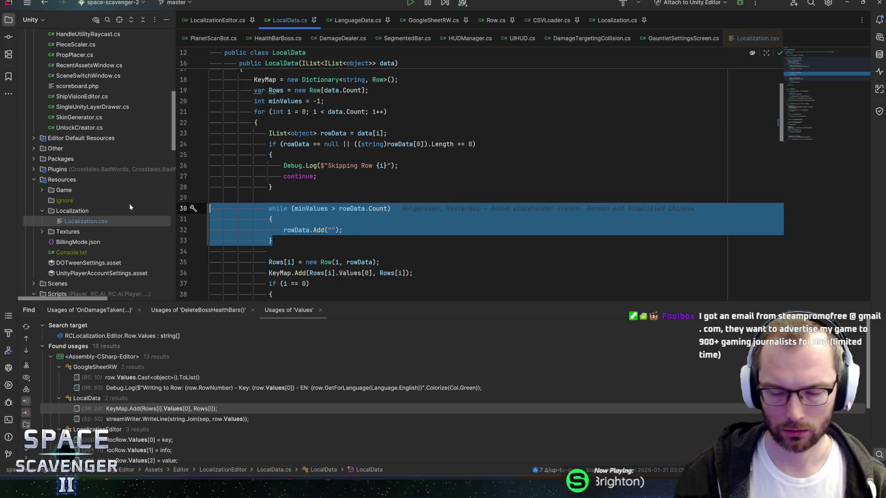
{"action": "key", "text": "End"}
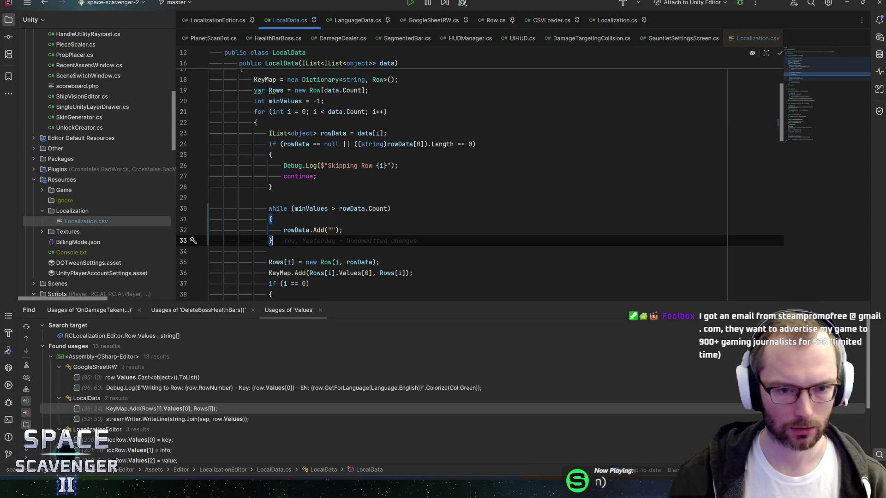
{"action": "left_click", "coordinate": [343, 229]}
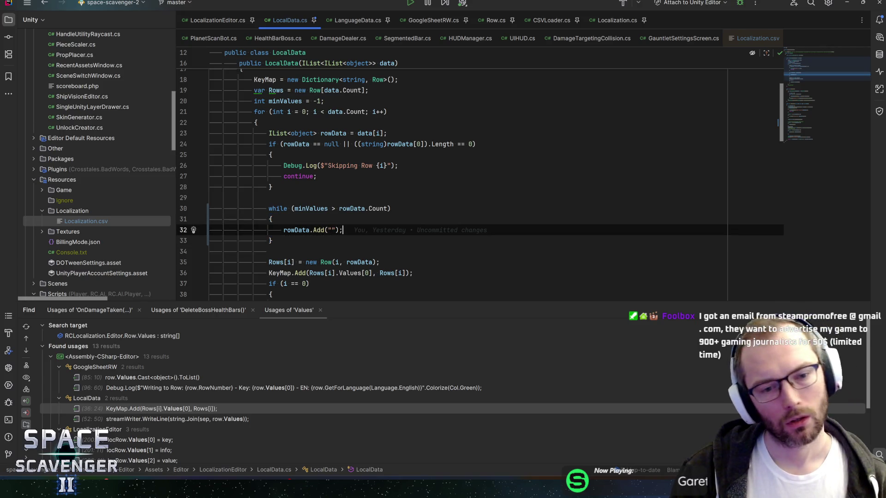
{"action": "mouse_move", "coordinate": [343, 230]}
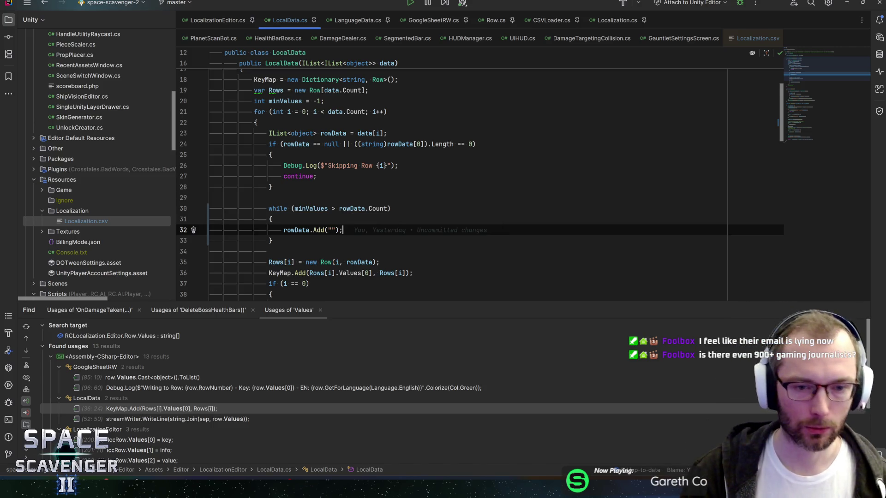
Step through the constructor from the while loop up to the KeyMap initialisation line
{"action": "key", "text": "Up"}
{"action": "key", "text": "Up"}
{"action": "key", "text": "Down"}
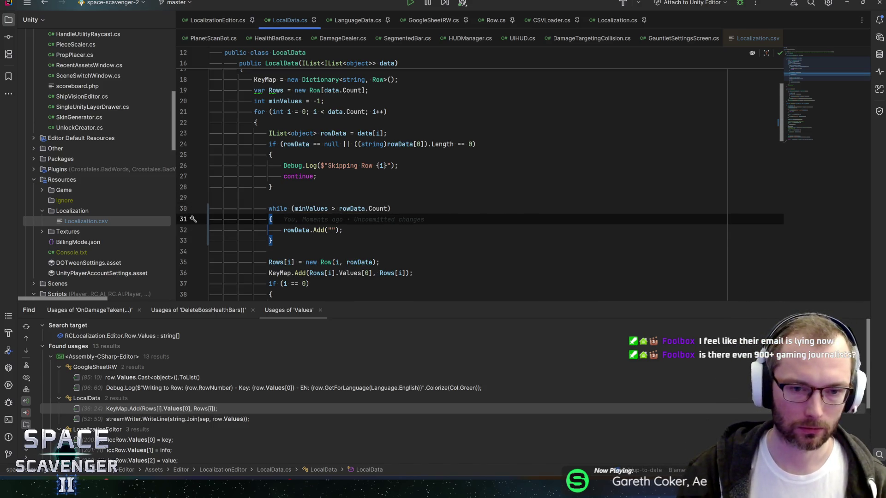
{"action": "key", "text": "Up"}
{"action": "key", "text": "Up"}
{"action": "key", "text": "Up"}
{"action": "key", "text": "Up"}
{"action": "key", "text": "Up"}
{"action": "key", "text": "Up"}
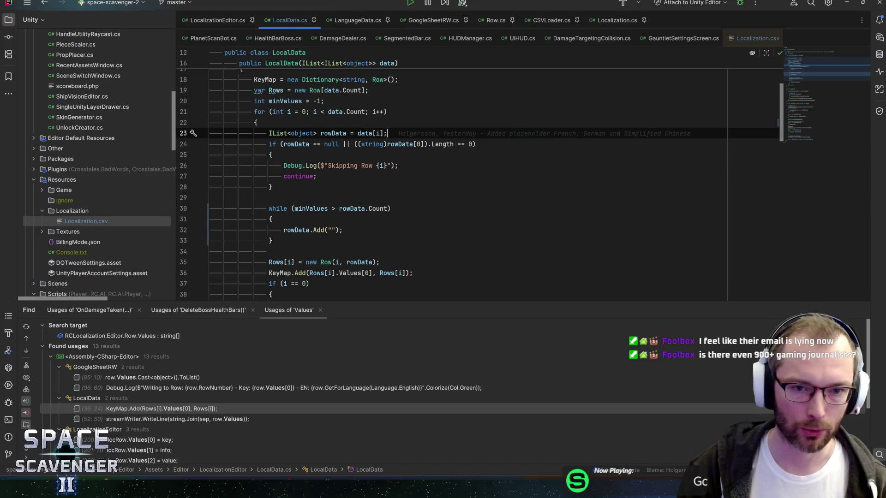
{"action": "key", "text": "Up"}
{"action": "key", "text": "Up"}
{"action": "key", "text": "Up"}
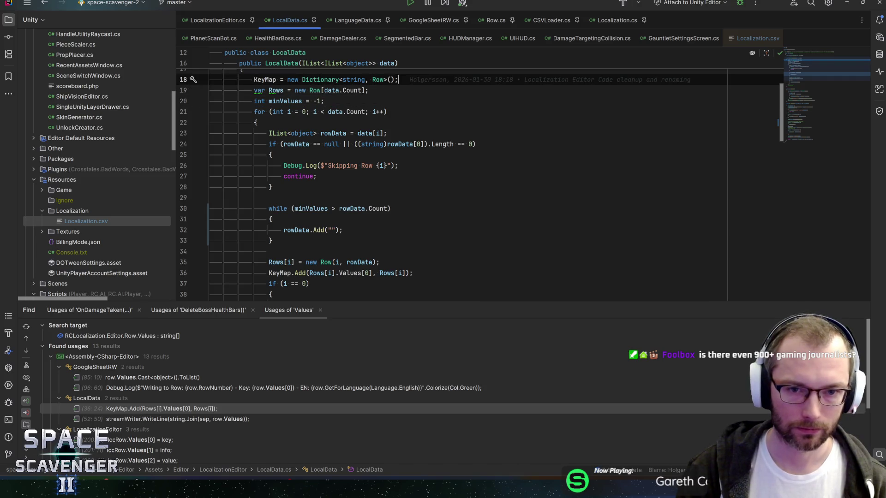
{"action": "scroll", "coordinate": [480, 184], "scroll_direction": "up", "scroll_amount": 1}
{"action": "scroll", "coordinate": [480, 185], "scroll_direction": "down", "scroll_amount": 4}
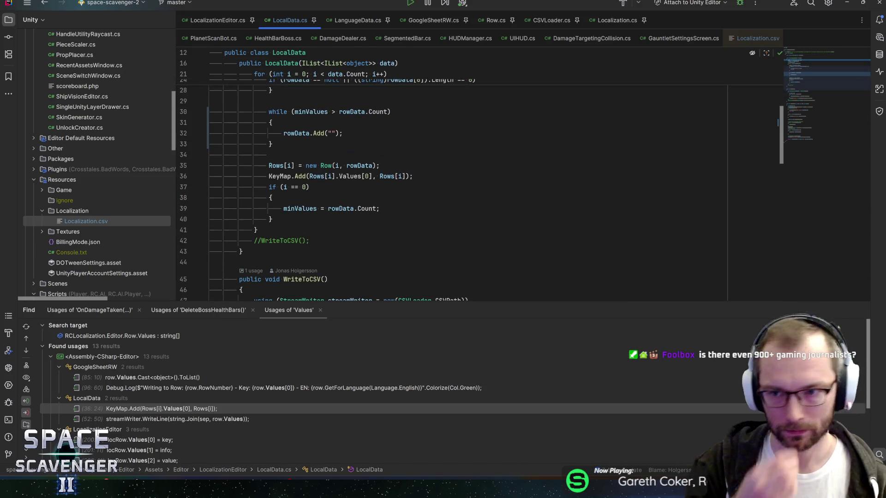
{"action": "scroll", "coordinate": [479, 184], "scroll_direction": "up", "scroll_amount": 1}
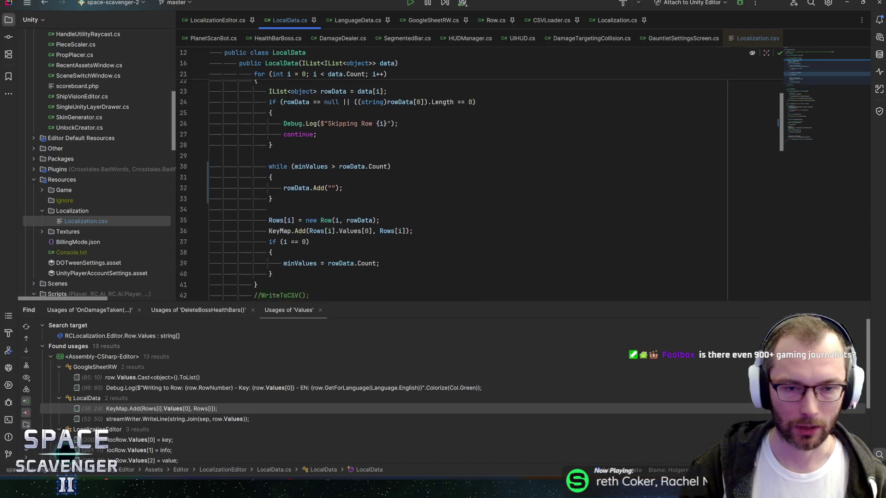
{"action": "left_click", "coordinate": [343, 164]}
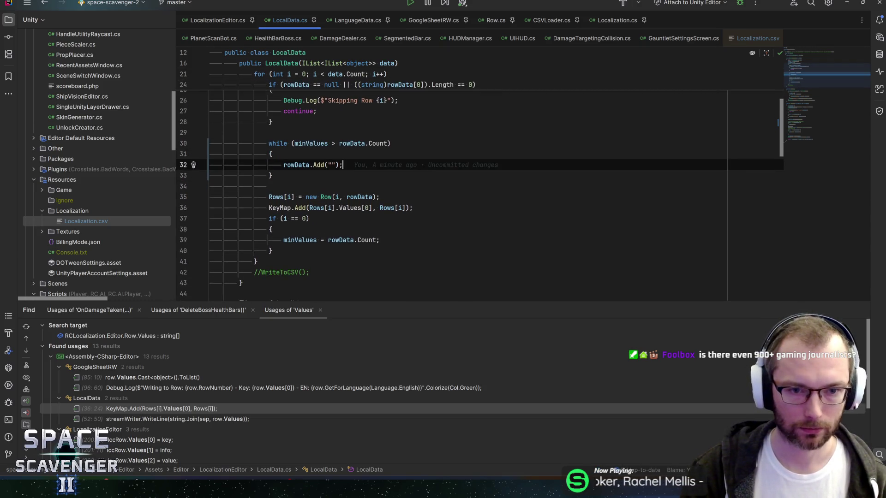
Highlight the uses of minValues and rowData, then select the four while-loop lines
{"action": "left_click", "coordinate": [309, 144]}
{"action": "scroll", "coordinate": [479, 185], "scroll_direction": "up", "scroll_amount": 2}
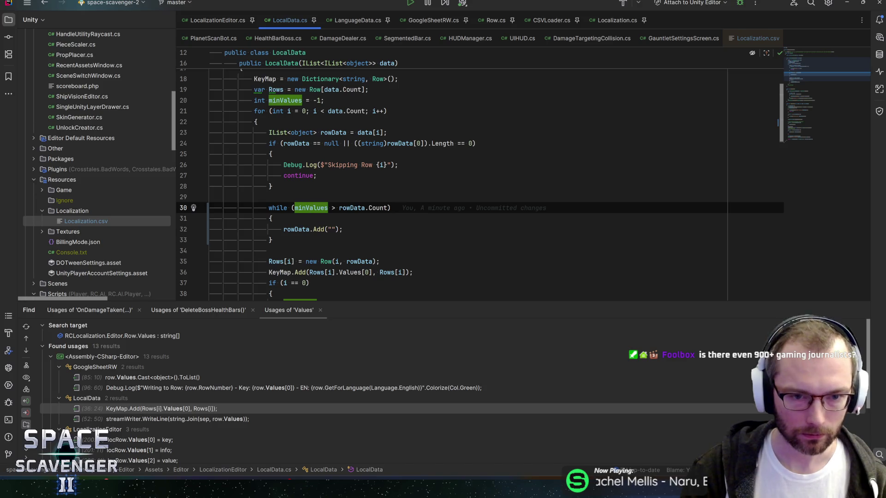
{"action": "left_click", "coordinate": [351, 208]}
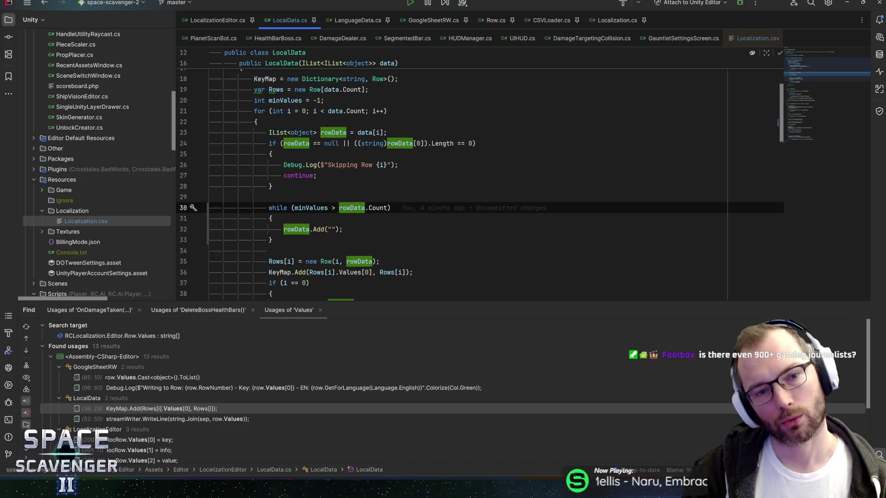
{"action": "scroll", "coordinate": [480, 184], "scroll_direction": "up", "scroll_amount": 3}
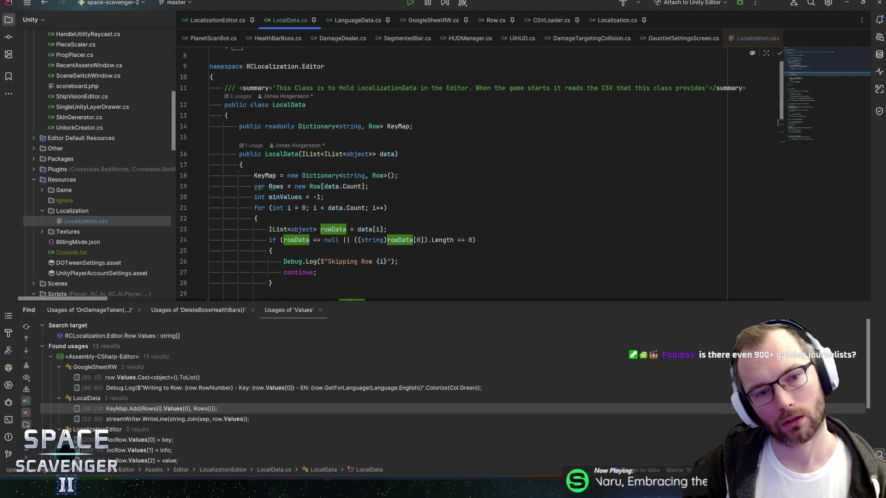
{"action": "scroll", "coordinate": [480, 185], "scroll_direction": "down", "scroll_amount": 3}
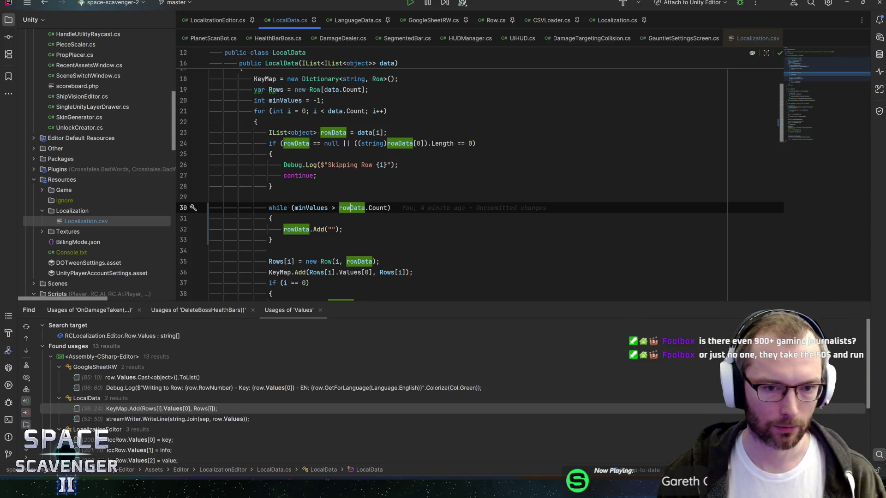
{"action": "left_click_drag", "start_coordinate": [276, 240], "coordinate": [201, 210]}
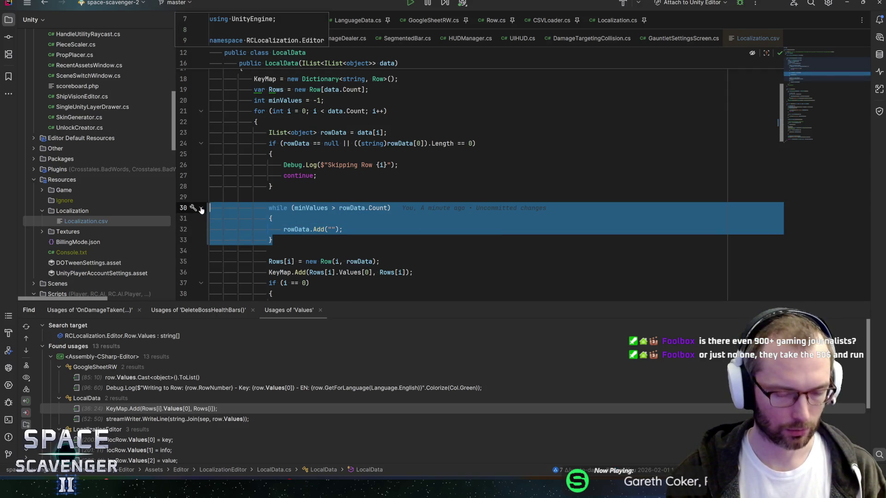
{"action": "key", "text": "ctrl+slash"}
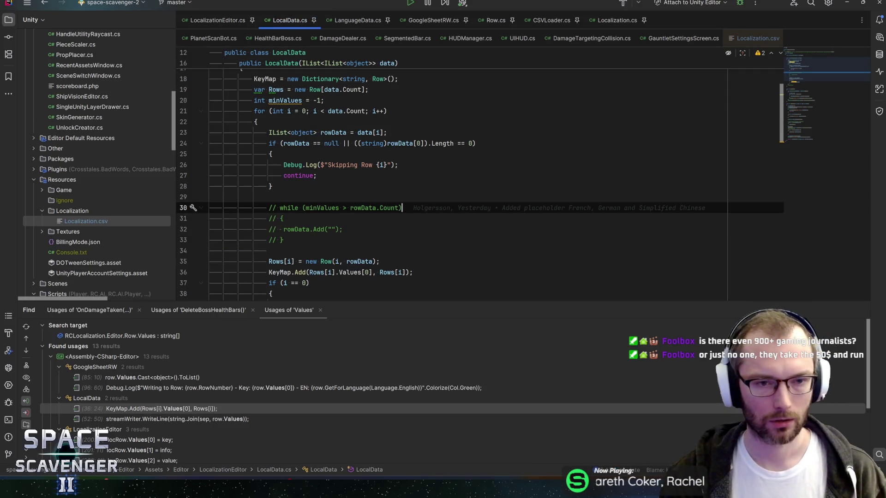
{"action": "left_click", "coordinate": [284, 100]}
{"action": "key", "text": "ctrl+alt+Down"}
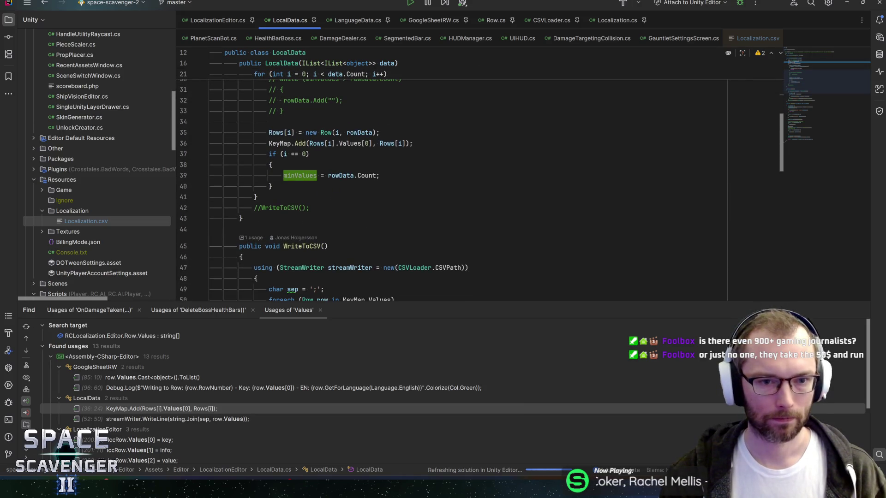
{"action": "scroll", "coordinate": [295, 193], "scroll_direction": "up", "scroll_amount": 2}
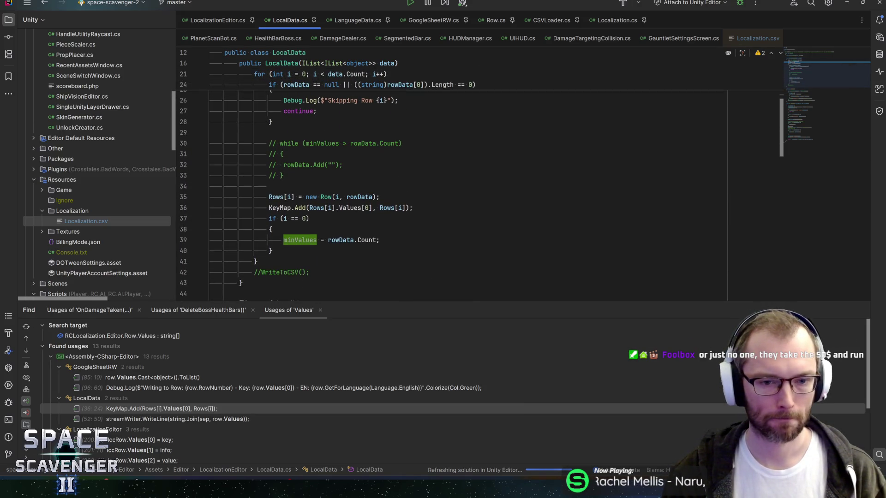
{"action": "key", "text": "ctrl+alt+Up"}
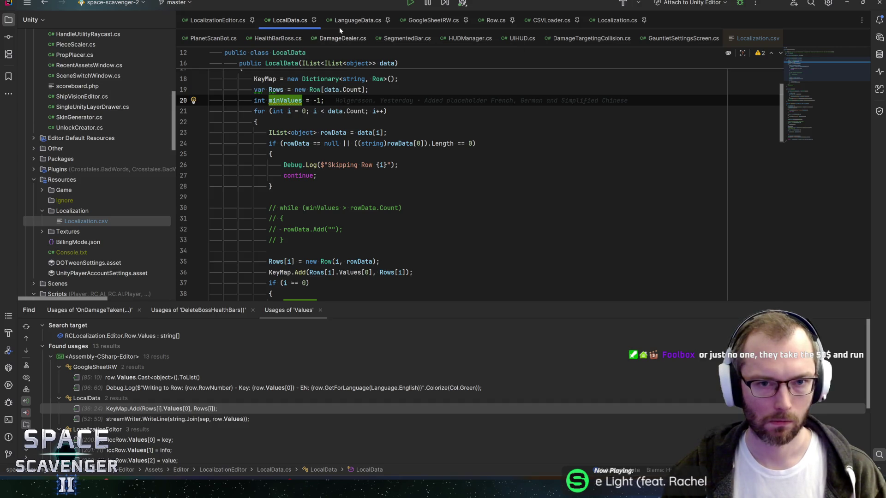
{"action": "left_click", "coordinate": [349, 20]}
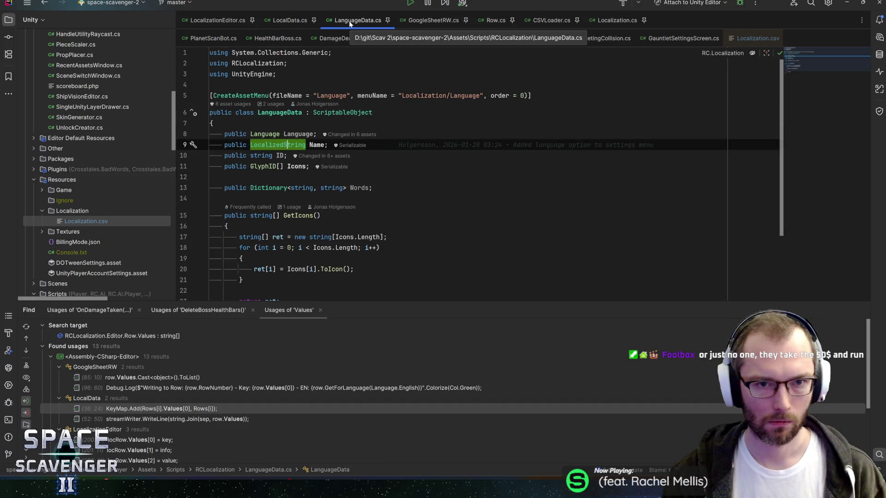
{"action": "left_click", "coordinate": [289, 20]}
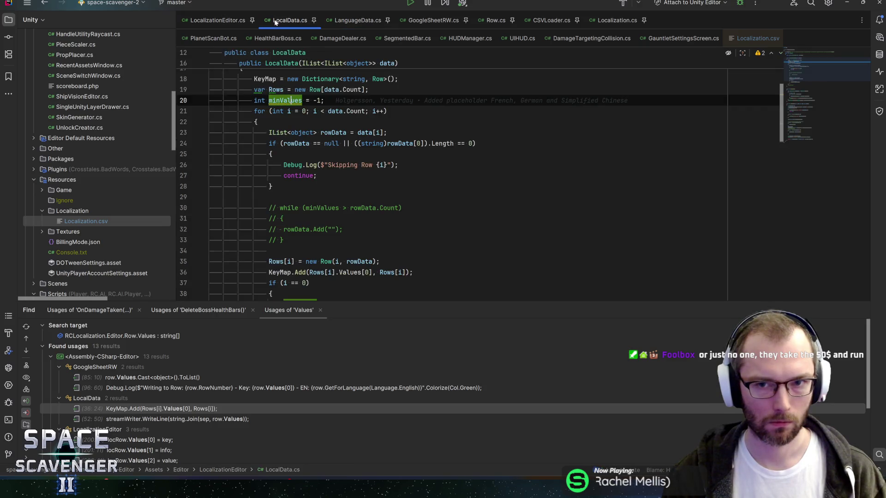
{"action": "left_click", "coordinate": [492, 20]}
{"action": "left_click", "coordinate": [350, 151]}
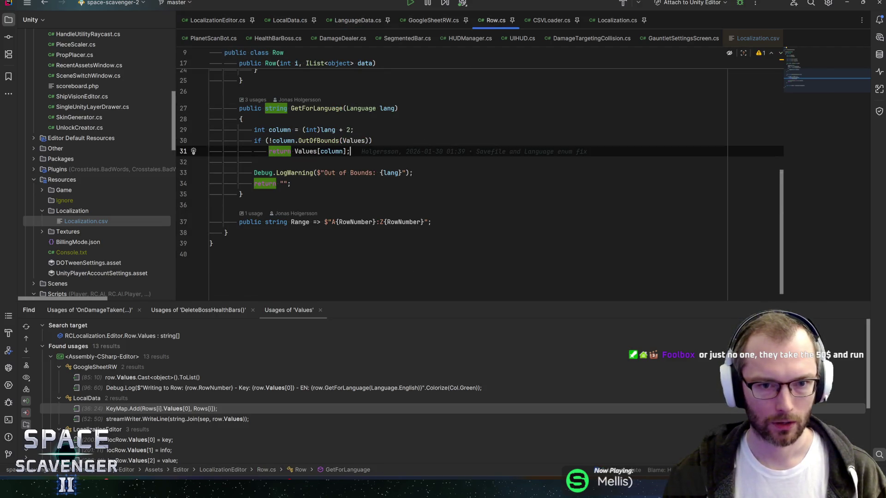
{"action": "left_click", "coordinate": [816, 70]}
{"action": "left_click_drag", "start_coordinate": [815, 69], "coordinate": [814, 62]}
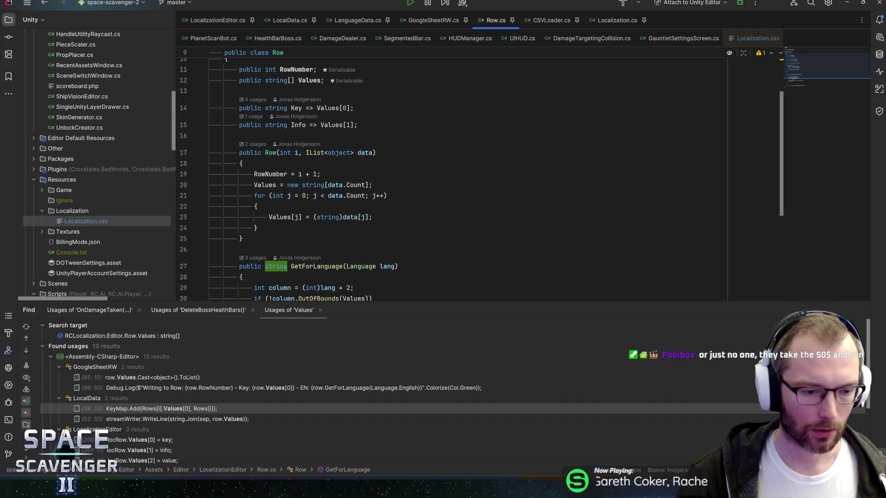
{"action": "mouse_move", "coordinate": [177, 490]}
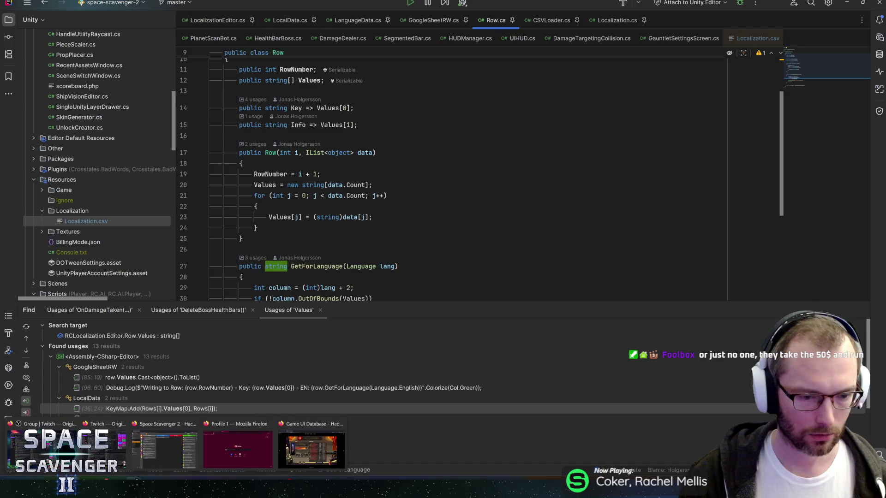
{"action": "left_click", "coordinate": [171, 464]}
Create Refactoring task 'When adding a new Row in Localization Editor it should include columns for all languages'
{"action": "double_click", "coordinate": [413, 278]}
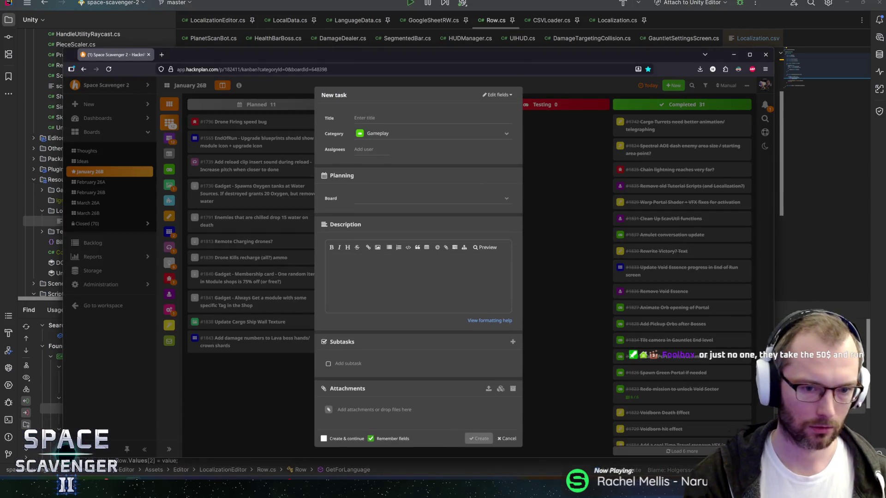
{"action": "type", "text": "When addin"}
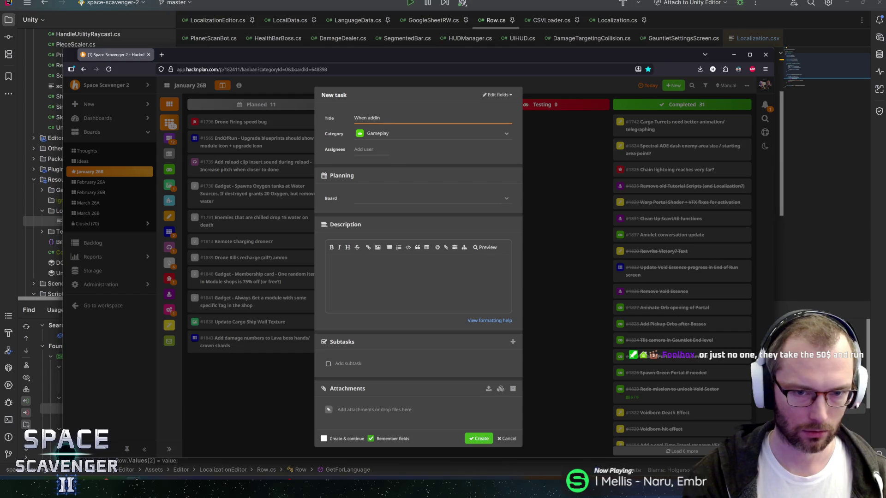
{"action": "type", "text": "g anew Row"}
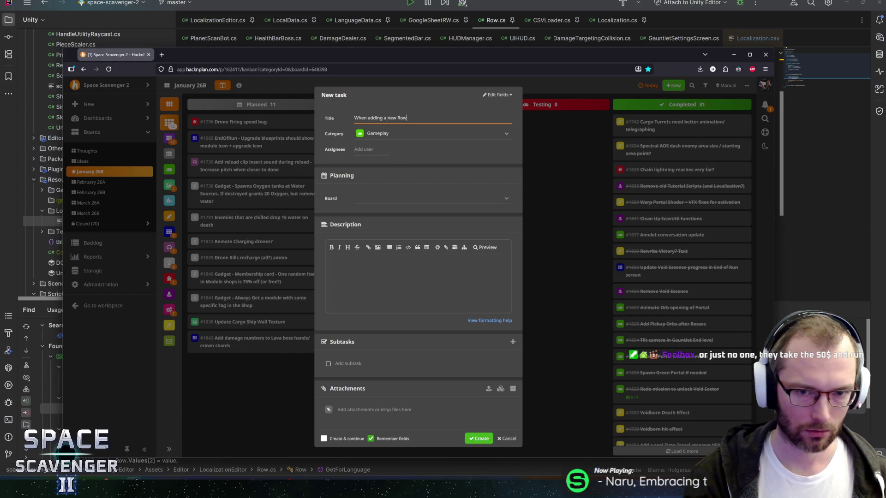
{"action": "type", "text": "in L"}
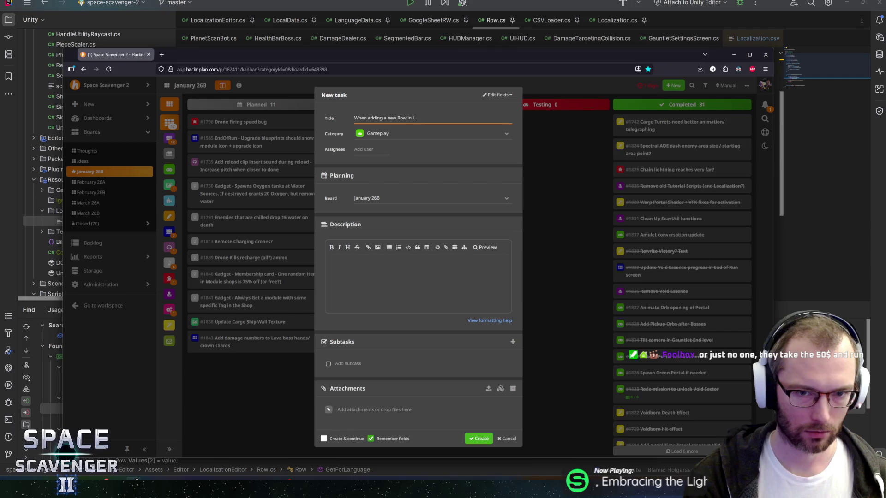
{"action": "type", "text": "ocalizatio"}
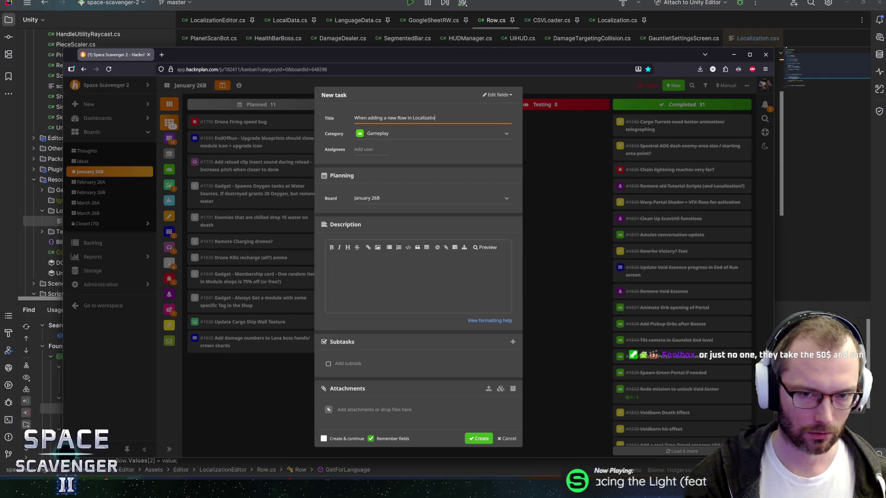
{"action": "type", "text": "ditorit should include"}
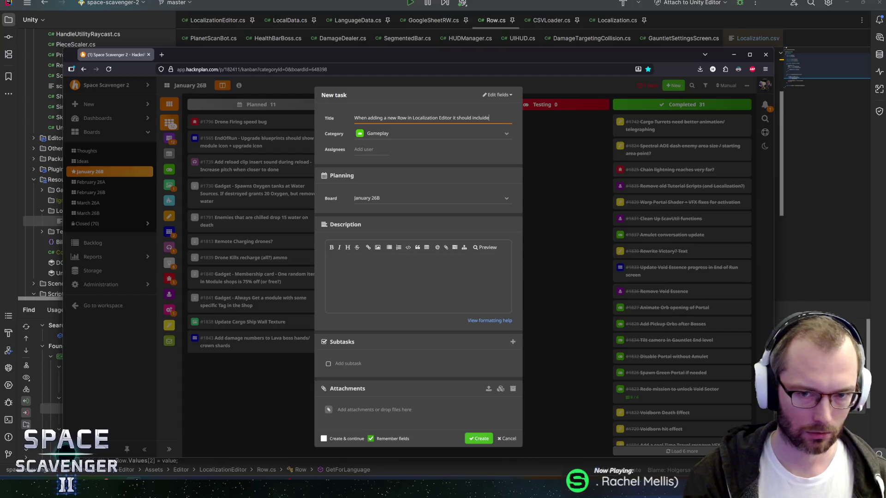
{"action": "type", "text": "de "}
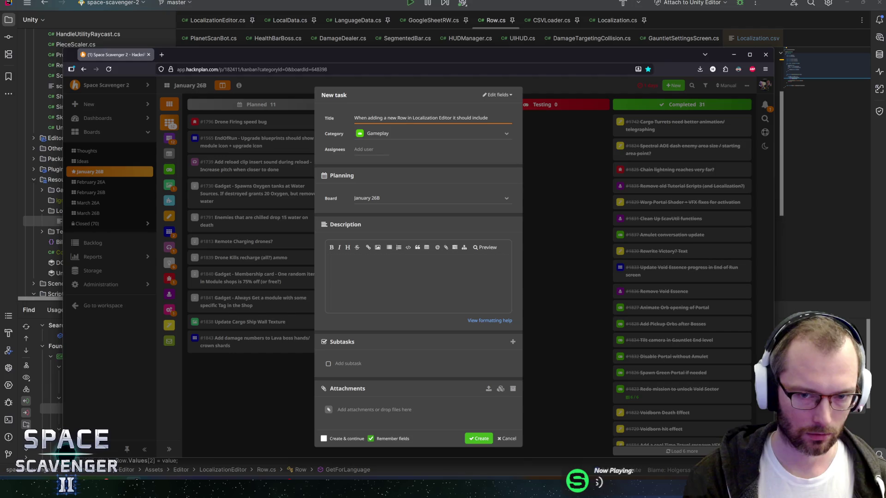
{"action": "type", "text": "columns for al"}
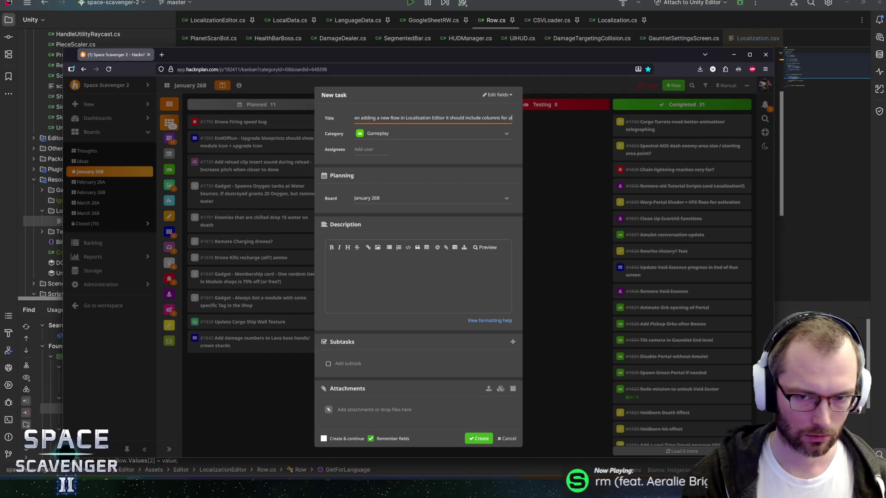
{"action": "type", "text": "l languages"}
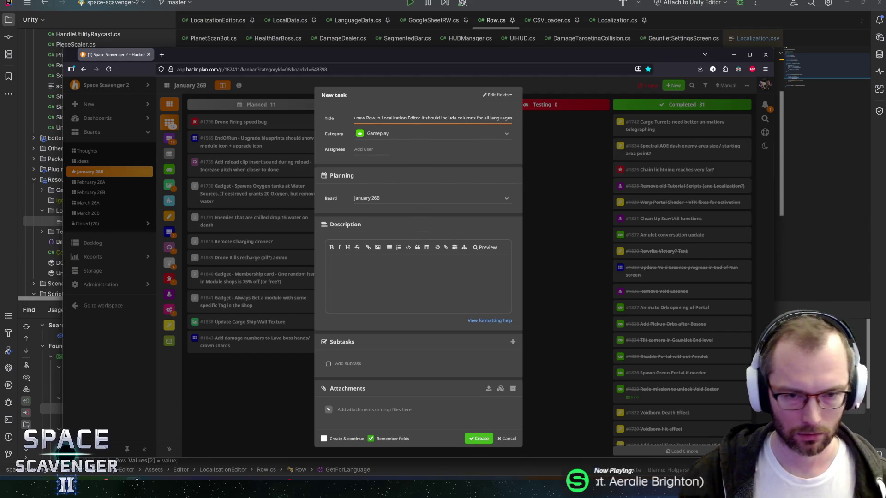
{"action": "key", "text": "Tab"}
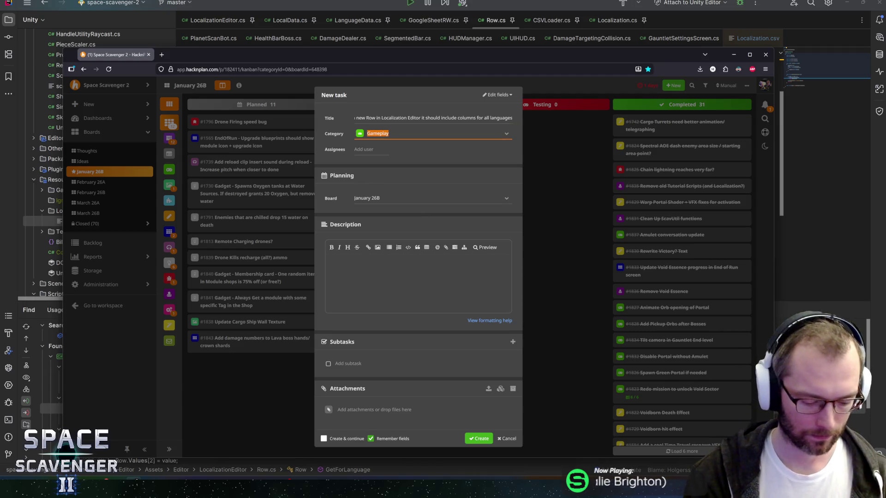
{"action": "type", "text": "systemre"}
{"action": "key", "text": "Return"}
{"action": "left_click", "coordinate": [482, 439]}
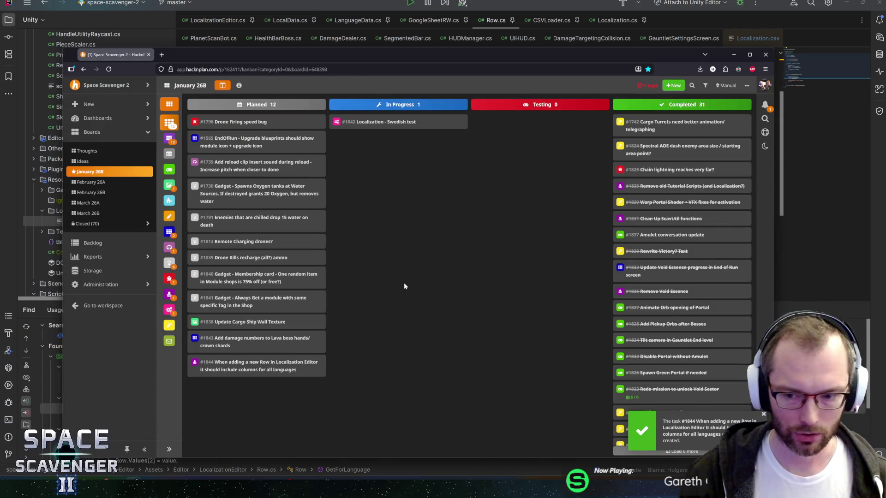
Switch windows back to the Unity editor
{"action": "key", "text": "alt+Tab"}
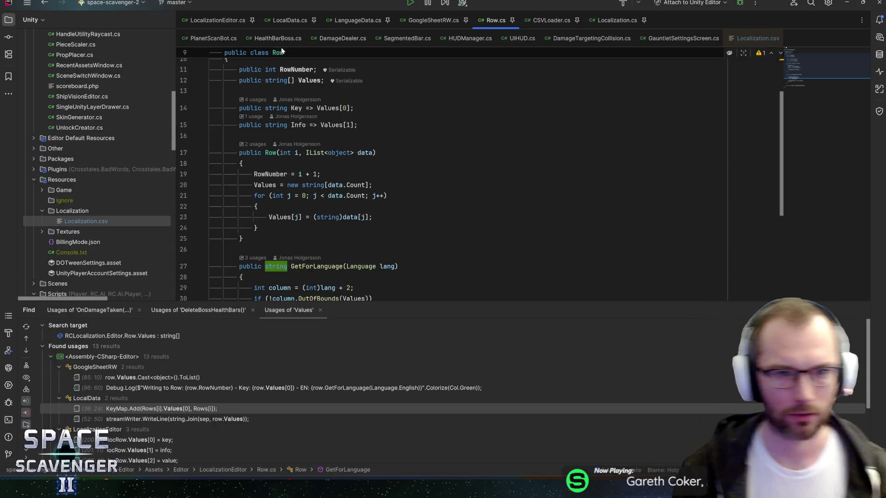
{"action": "key", "text": "alt+Tab"}
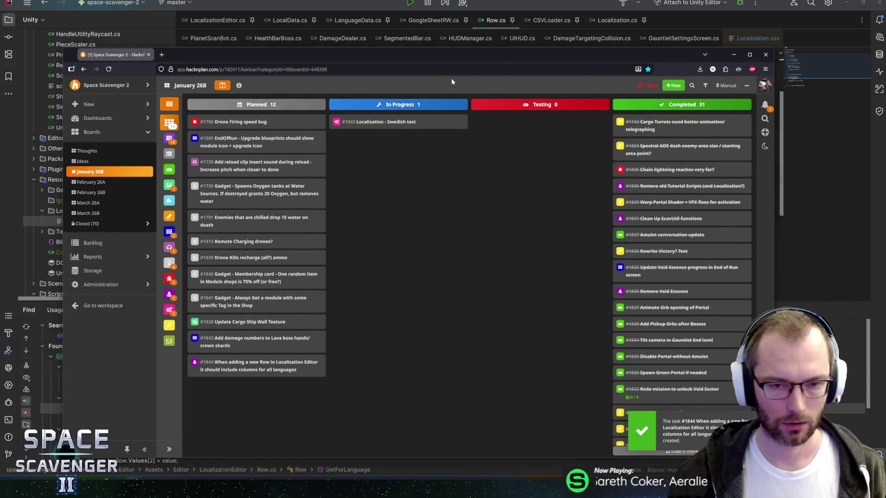
{"action": "key", "text": "alt+Tab"}
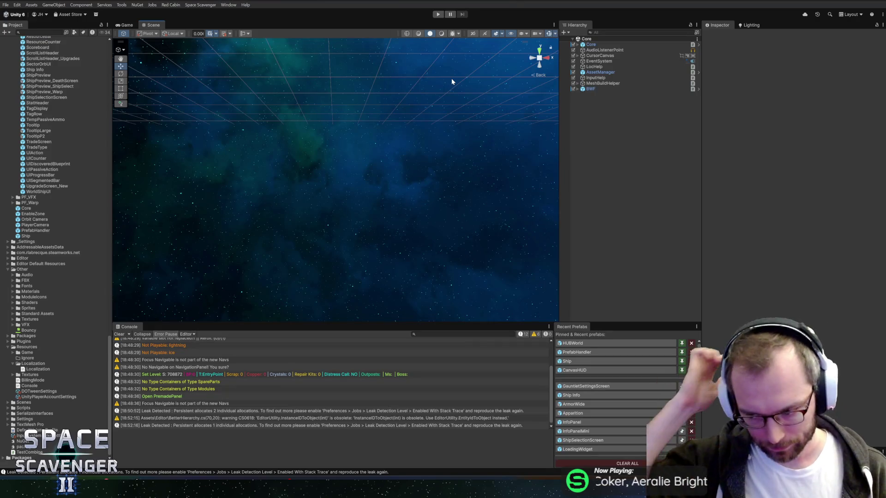
In the GauntletSettingsScreen prefab, set MutatorGrid's cell size to 96×96
{"action": "left_click", "coordinate": [571, 388]}
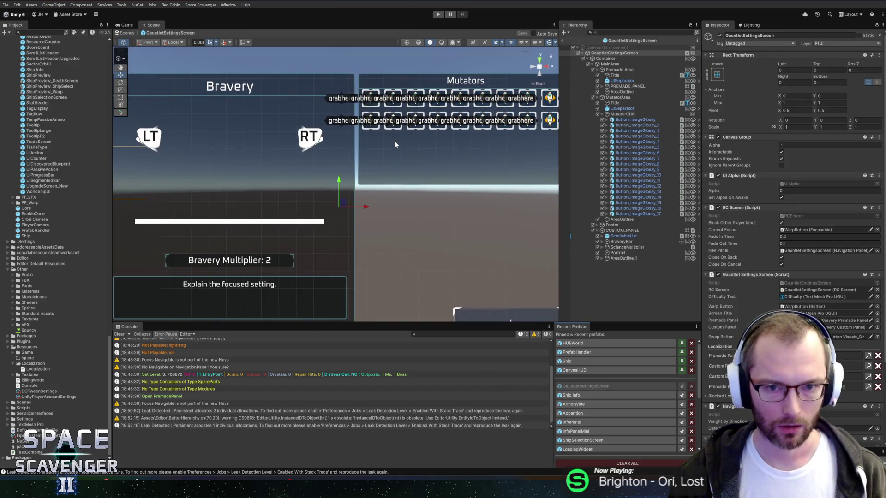
{"action": "left_click_drag", "start_coordinate": [390, 140], "coordinate": [351, 166]}
{"action": "left_click", "coordinate": [622, 108]}
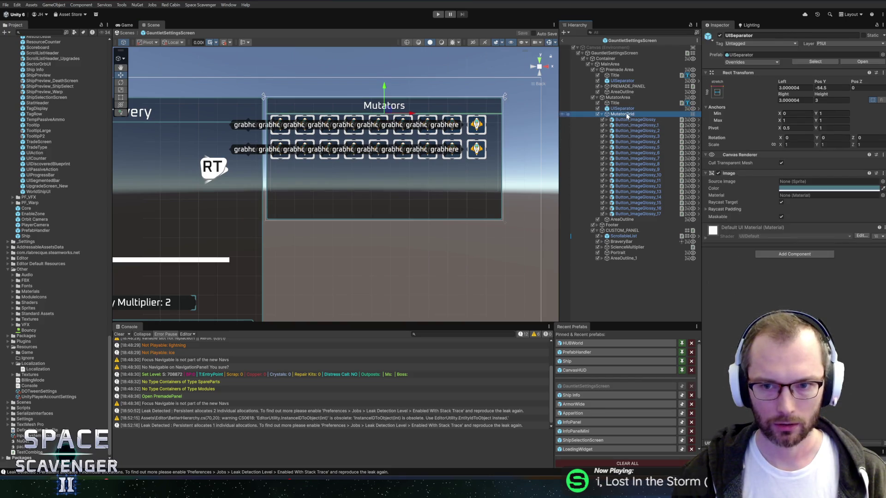
{"action": "left_click", "coordinate": [622, 114]}
{"action": "left_click", "coordinate": [798, 152]}
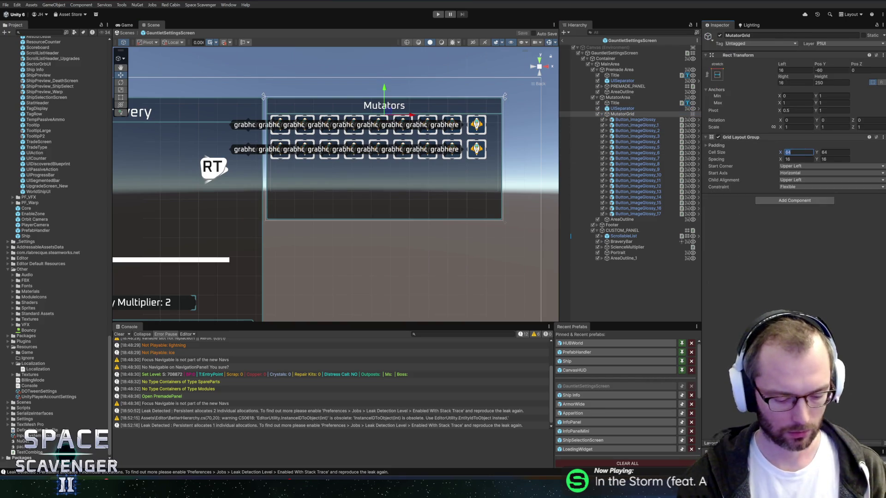
{"action": "type", "text": "96"}
{"action": "key", "text": "Tab"}
{"action": "type", "text": "96"}
{"action": "key", "text": "Tab"}
Set MutatorGrid spacing to 12×12 and left/right insets to 12, then select the last four buttons
{"action": "key", "text": "Tab"}
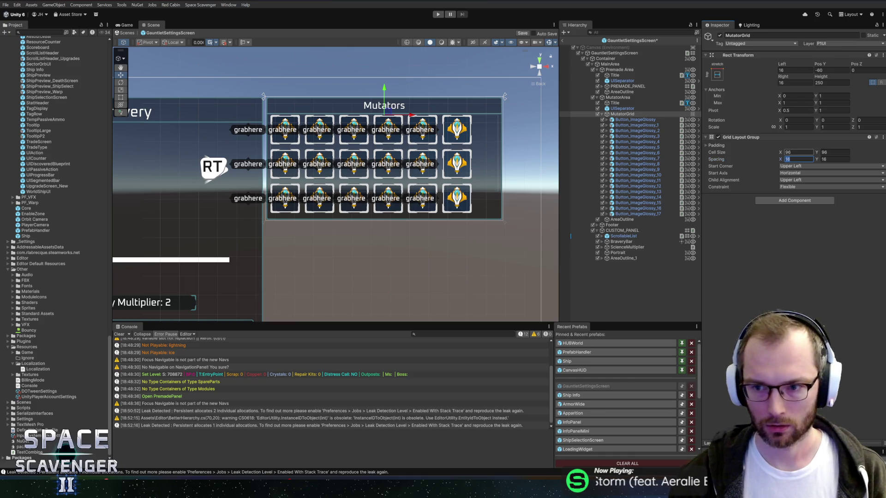
{"action": "type", "text": "10"}
{"action": "key", "text": "Tab"}
{"action": "type", "text": "10"}
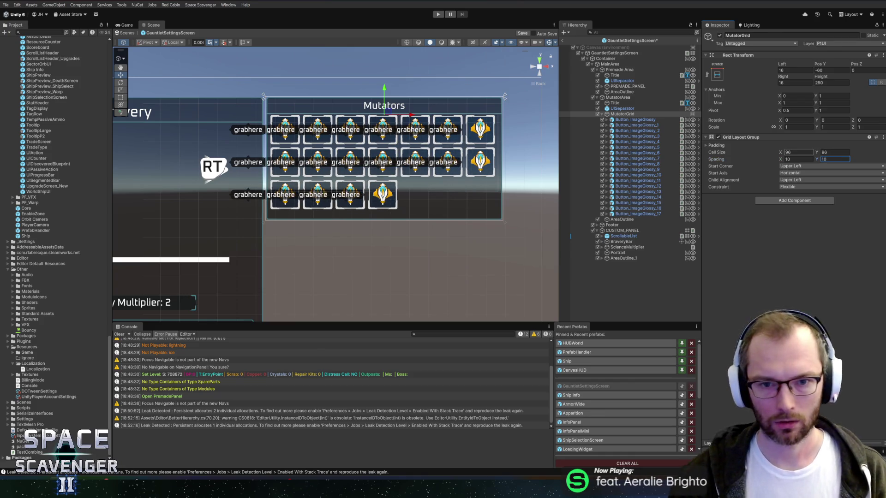
{"action": "left_click", "coordinate": [789, 71]}
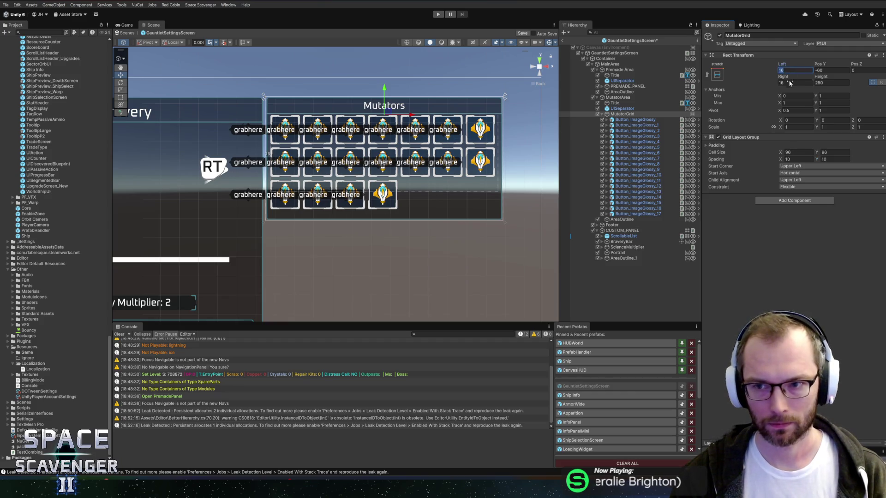
{"action": "type", "text": "12"}
{"action": "key", "text": "Tab"}
{"action": "type", "text": "12"}
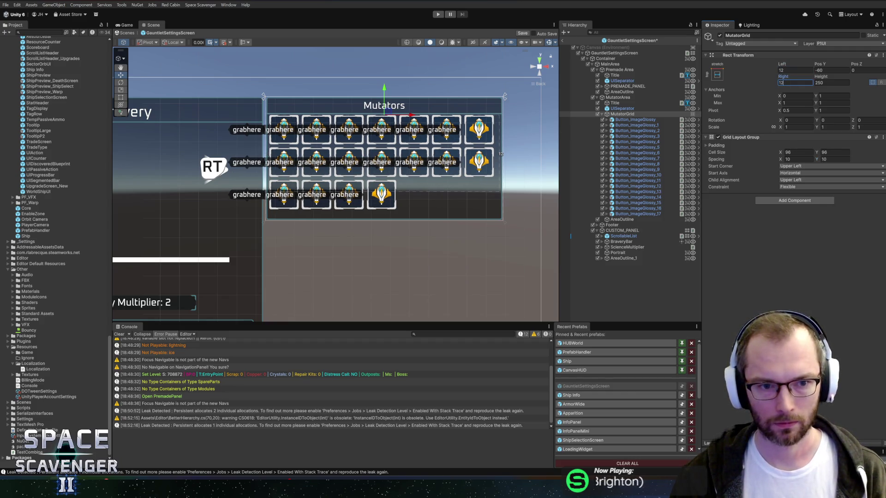
{"action": "left_click", "coordinate": [793, 160]}
{"action": "type", "text": "12"}
{"action": "key", "text": "Tab"}
{"action": "type", "text": "12"}
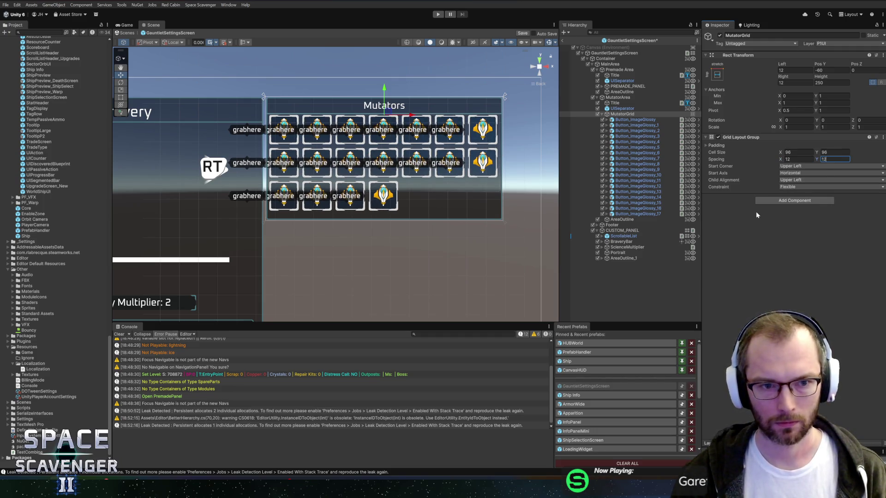
{"action": "left_click", "coordinate": [653, 214]}
{"action": "left_click", "coordinate": [652, 198], "text": "shift"}
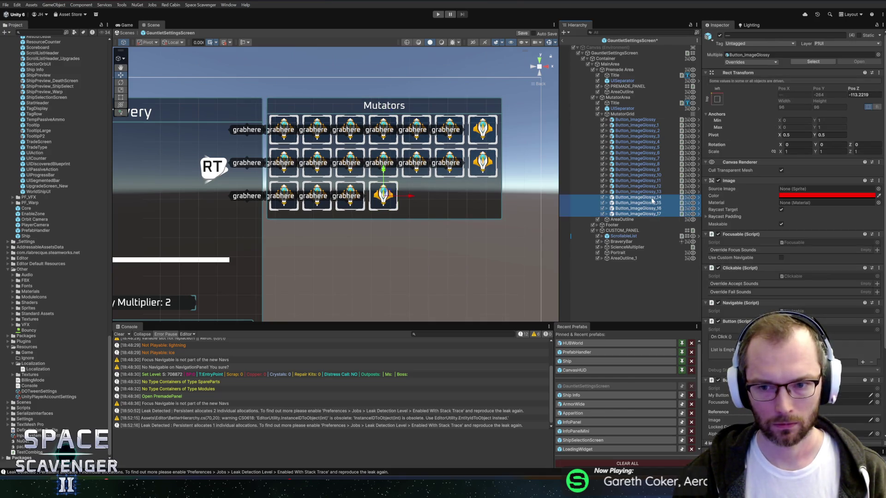
Delete the four extra mutator buttons and duplicate the Mutators separator as UISeparator_1
{"action": "key", "text": "Delete"}
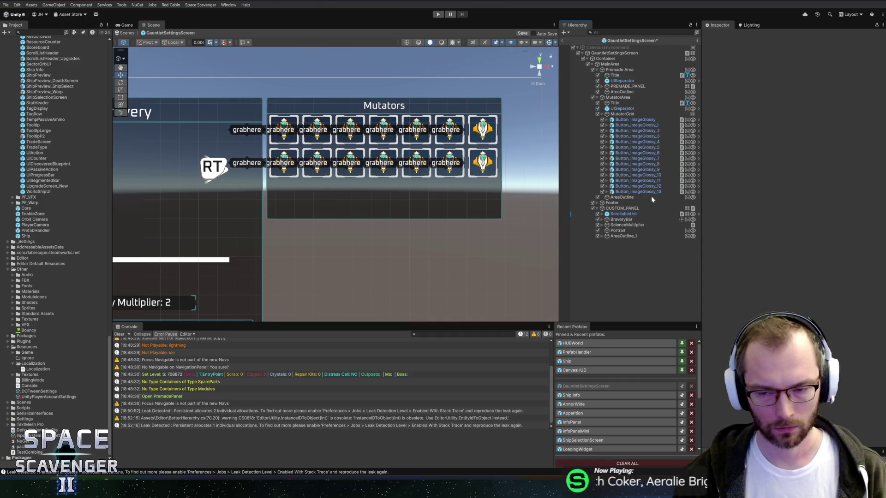
{"action": "left_click", "coordinate": [622, 109]}
{"action": "key", "text": "ctrl+d"}
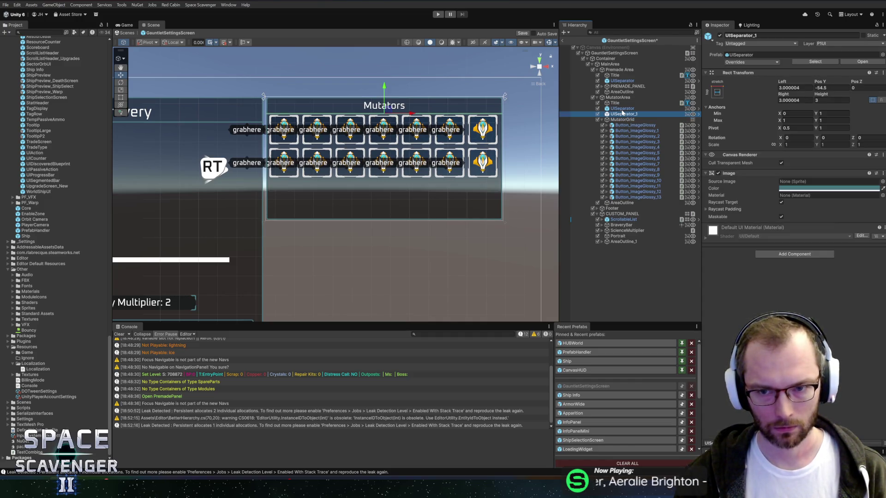
{"action": "mouse_move", "coordinate": [617, 115]}
{"action": "left_mouse_down"}
{"action": "mouse_move", "coordinate": [612, 187]}
{"action": "mouse_move", "coordinate": [595, 206]}
{"action": "mouse_move", "coordinate": [613, 116]}
{"action": "mouse_move", "coordinate": [608, 125]}
{"action": "left_mouse_up"}
{"action": "left_click_drag", "start_coordinate": [625, 201], "coordinate": [627, 202]}
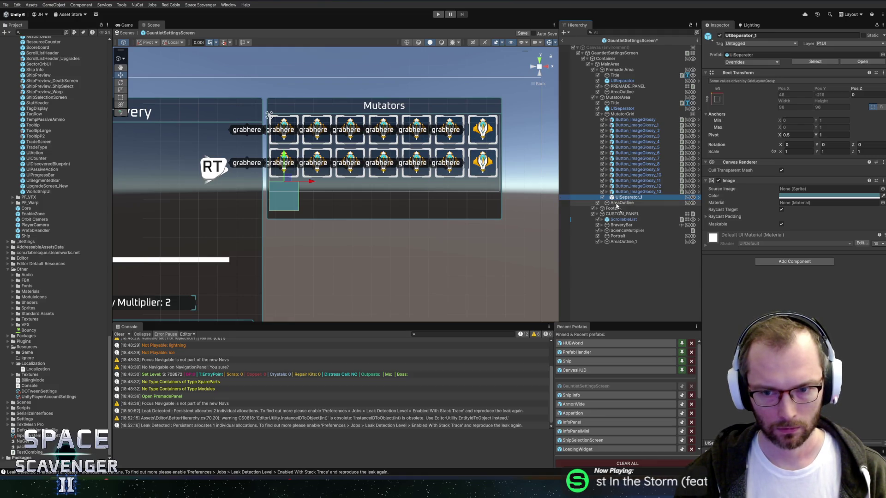
{"action": "left_click_drag", "start_coordinate": [599, 205], "coordinate": [600, 200]}
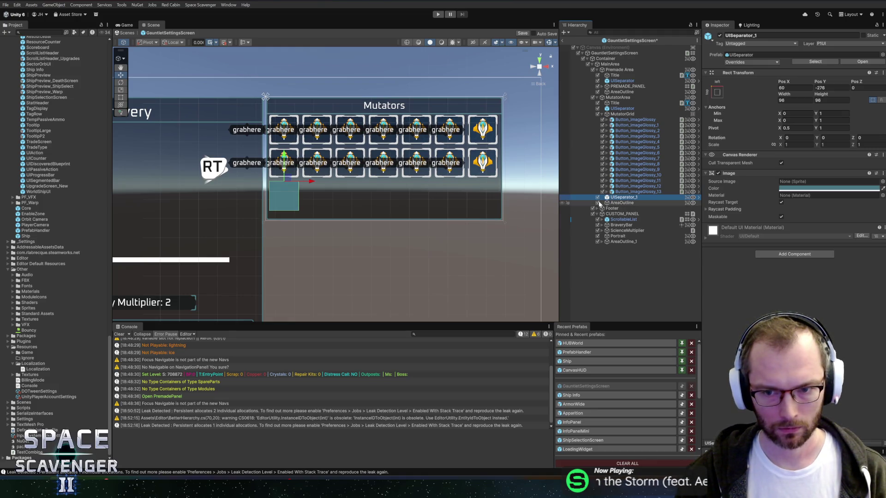
Stretch UISeparator_1 across the top, make it 4 high, and place it below the grid
{"action": "left_click", "coordinate": [716, 92]}
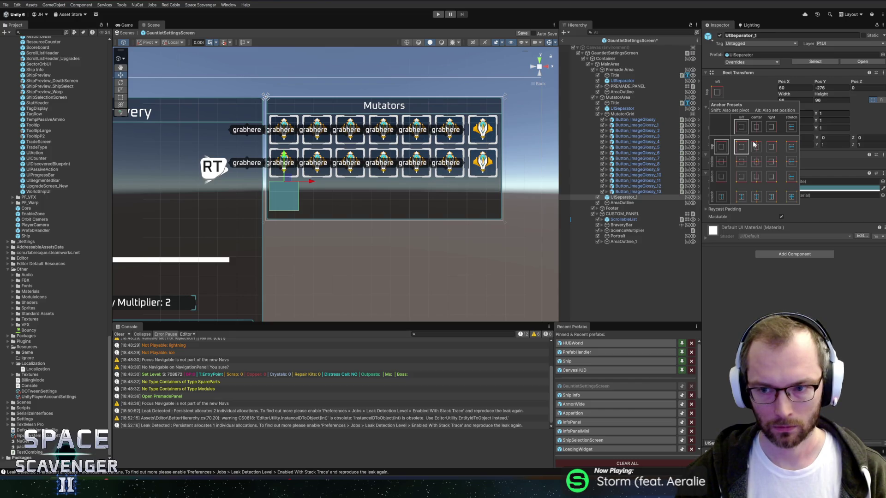
{"action": "left_click", "coordinate": [790, 148], "text": "alt"}
{"action": "left_click", "coordinate": [825, 99]}
{"action": "type", "text": "4"}
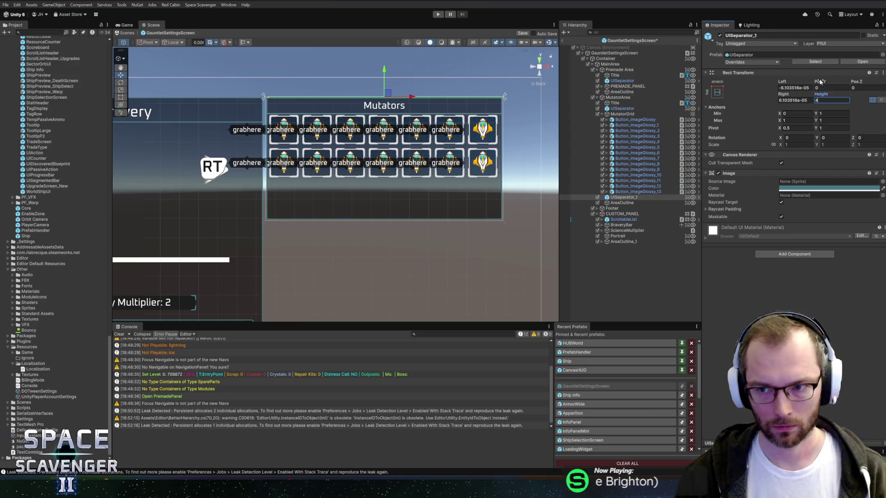
{"action": "mouse_move", "coordinate": [819, 81]}
{"action": "left_mouse_down"}
{"action": "mouse_move", "coordinate": [479, 83]}
{"action": "mouse_move", "coordinate": [503, 81]}
{"action": "left_mouse_up"}
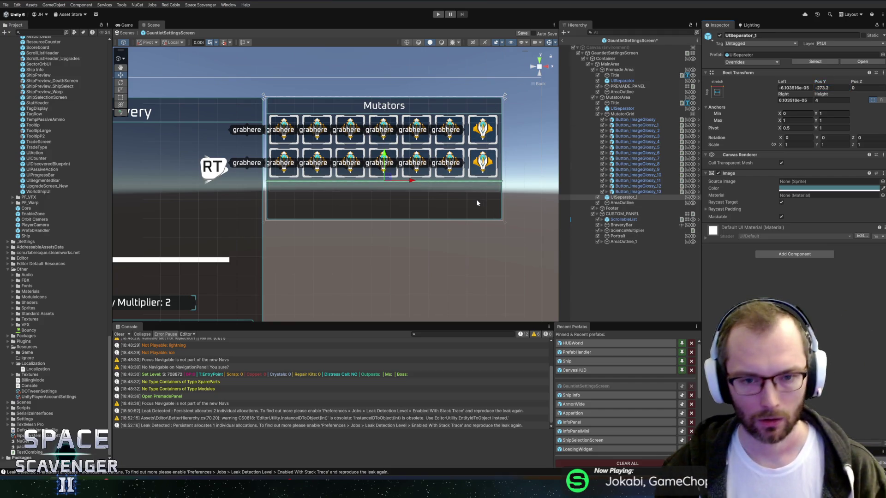
{"action": "left_click", "coordinate": [637, 120]}
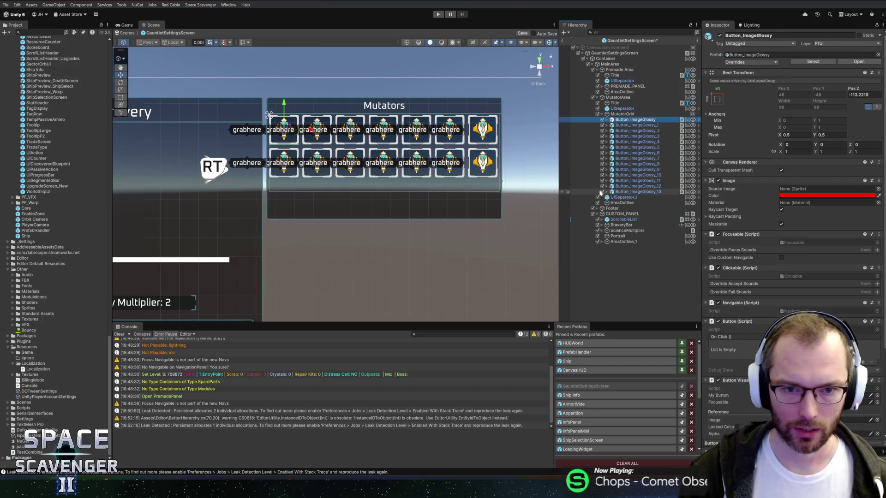
Set the MutatorGrid height to 210 and save the scene
{"action": "scroll", "coordinate": [794, 184], "scroll_direction": "down", "scroll_amount": 5}
{"action": "scroll", "coordinate": [793, 185], "scroll_direction": "up", "scroll_amount": 5}
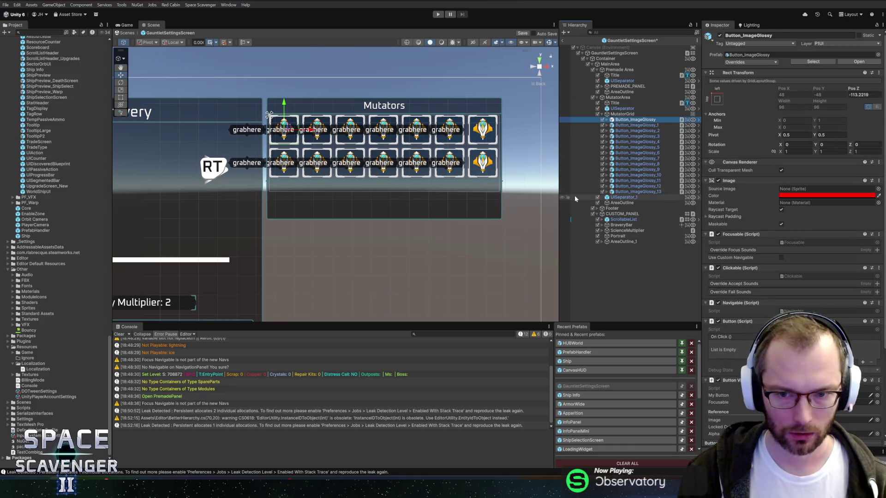
{"action": "scroll", "coordinate": [369, 215], "scroll_direction": "up", "scroll_amount": 5}
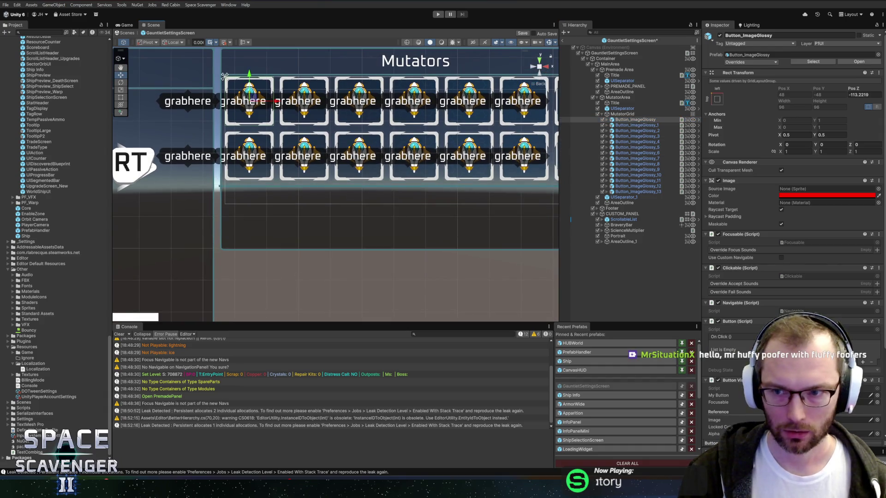
{"action": "left_click", "coordinate": [672, 114]}
{"action": "left_click", "coordinate": [830, 83]}
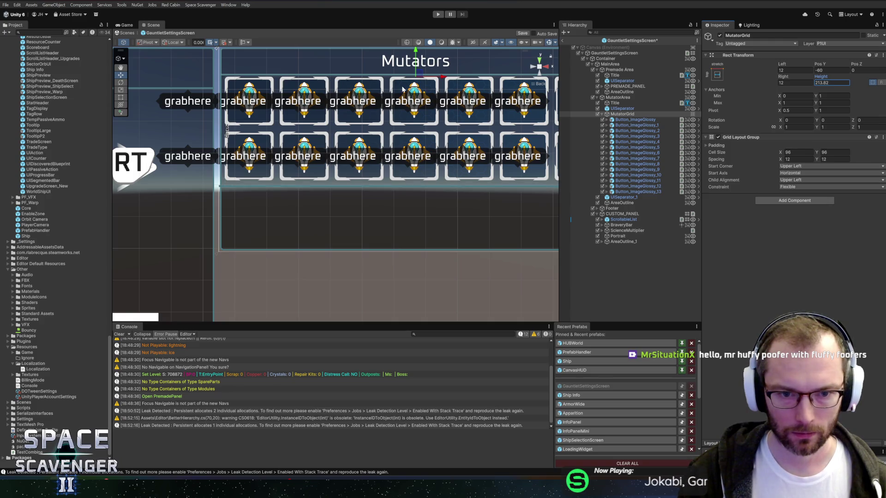
{"action": "type", "text": "1"}
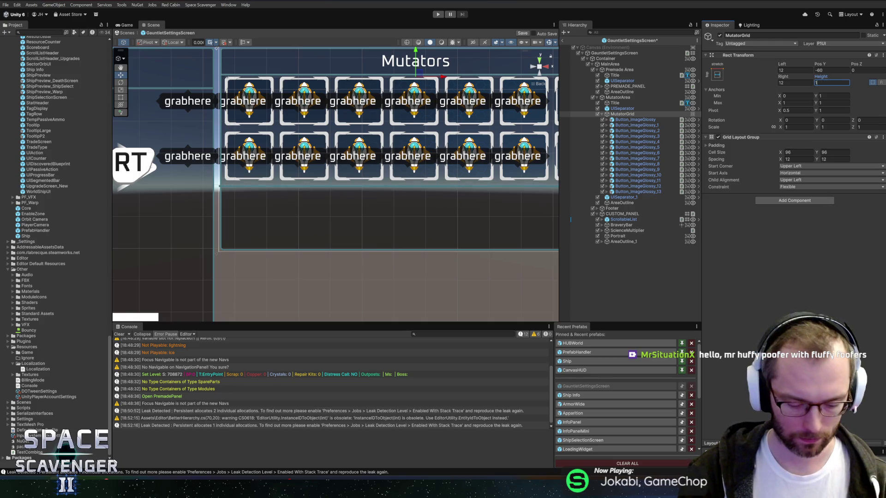
{"action": "type", "text": "10"}
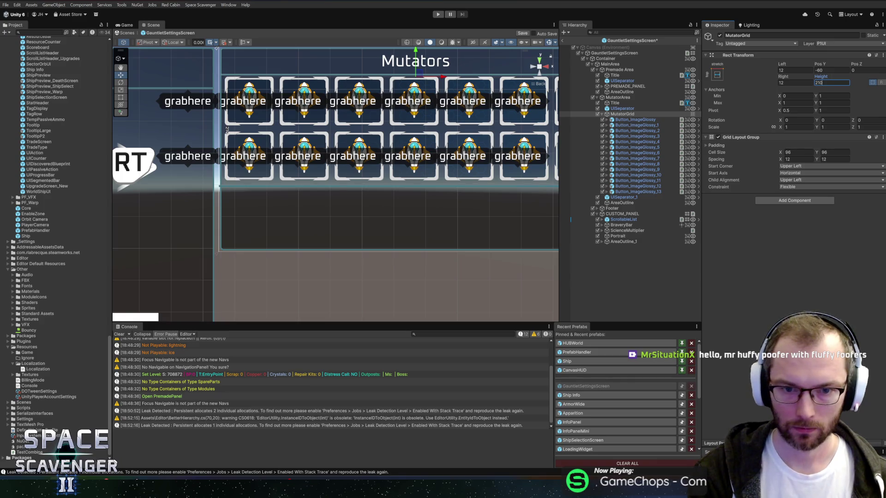
{"action": "key", "text": "ctrl+s"}
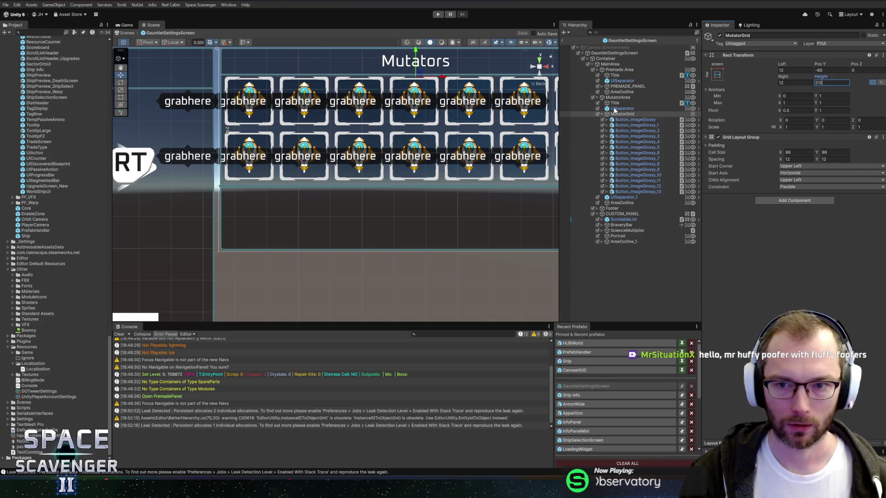
Give UISeparator_1 left and right insets of 4
{"action": "left_click", "coordinate": [602, 113]}
{"action": "left_click", "coordinate": [624, 120]}
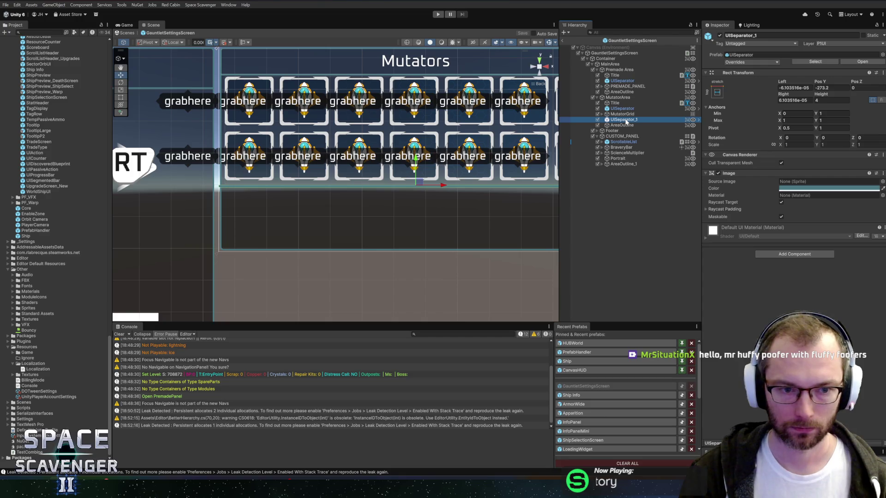
{"action": "left_click", "coordinate": [794, 88]}
{"action": "type", "text": "4"}
{"action": "key", "text": "Return"}
{"action": "scroll", "coordinate": [394, 200], "scroll_direction": "down", "scroll_amount": 2}
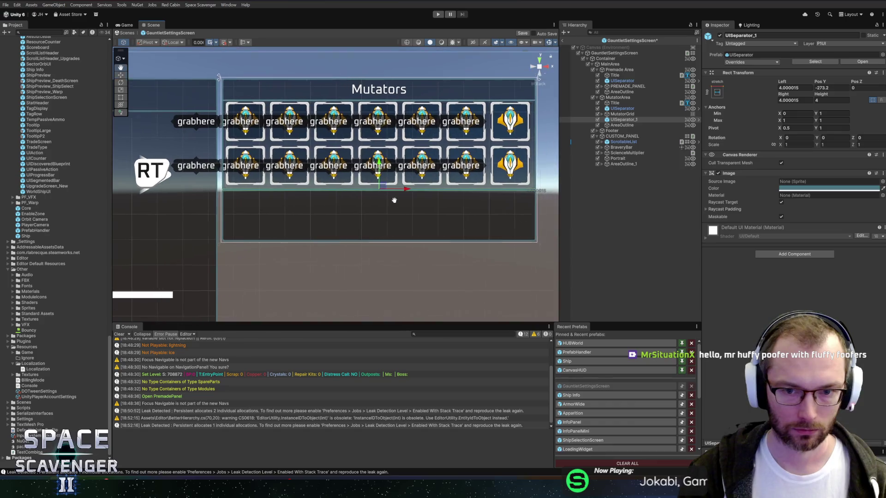
{"action": "scroll", "coordinate": [395, 201], "scroll_direction": "up", "scroll_amount": 3}
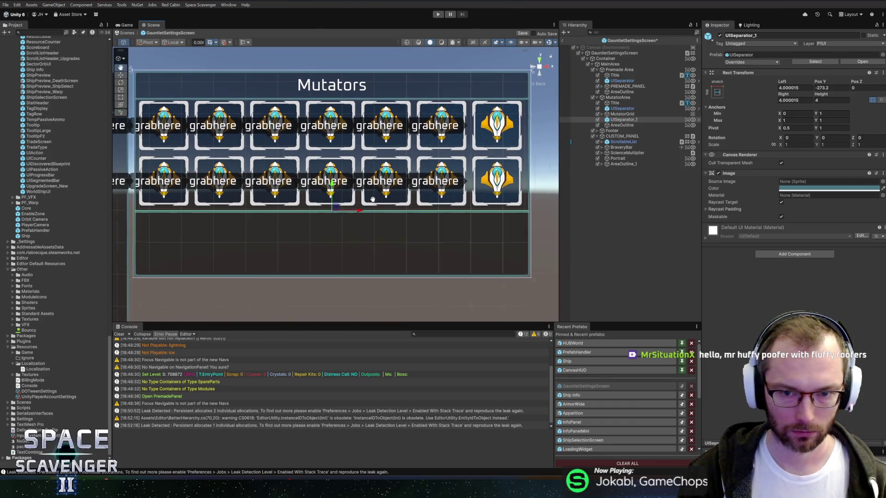
{"action": "scroll", "coordinate": [372, 199], "scroll_direction": "down", "scroll_amount": 2}
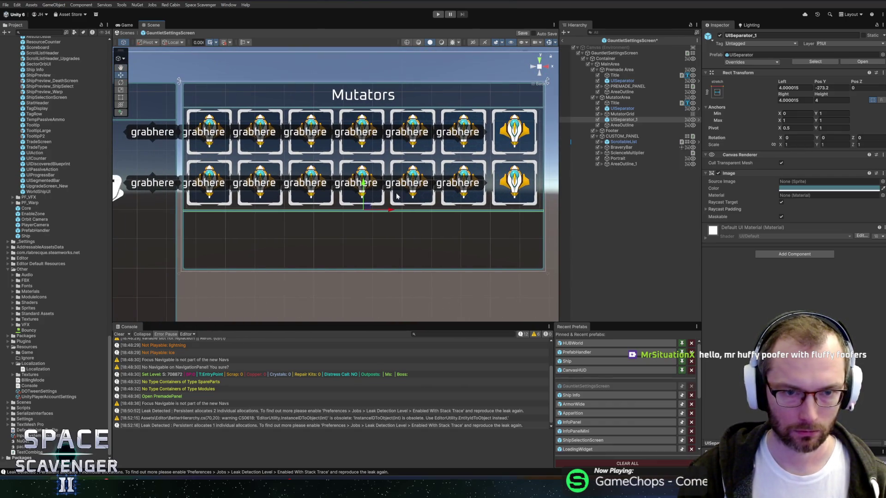
Move MutatorGrid to Pos Y -62, then select the Mutators area and its title
{"action": "left_click", "coordinate": [622, 114]}
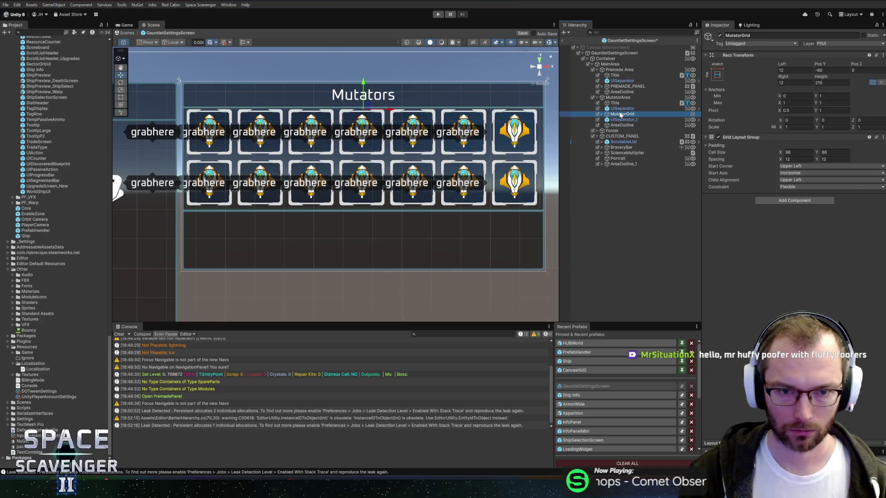
{"action": "left_click", "coordinate": [825, 70]}
{"action": "type", "text": "-64"}
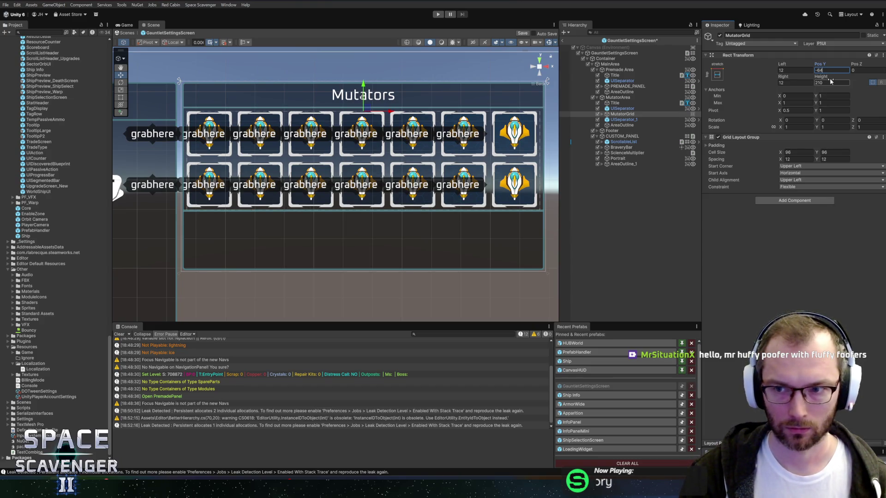
{"action": "key", "text": "BackSpace"}
{"action": "type", "text": "2"}
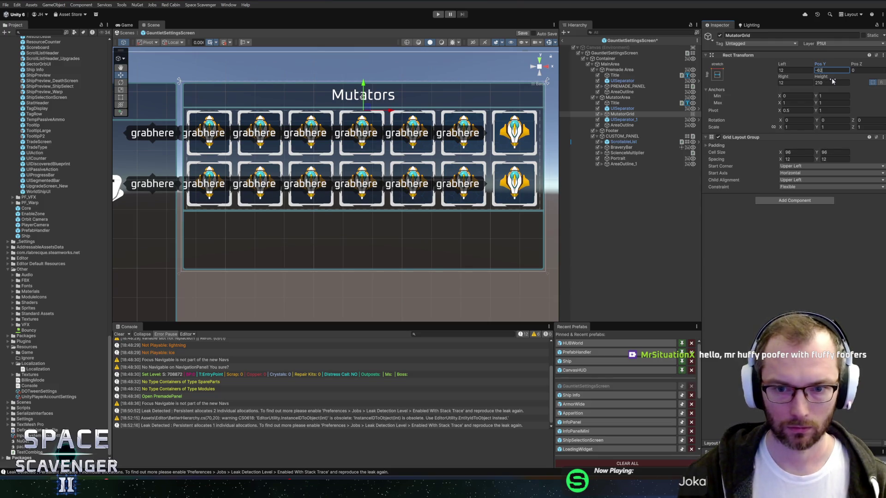
{"action": "left_click", "coordinate": [625, 264]}
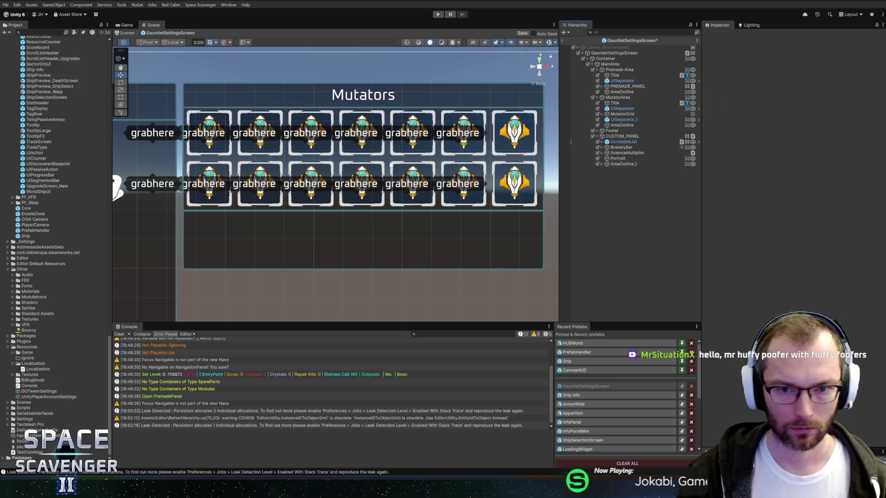
{"action": "left_click_drag", "start_coordinate": [390, 165], "coordinate": [411, 161]}
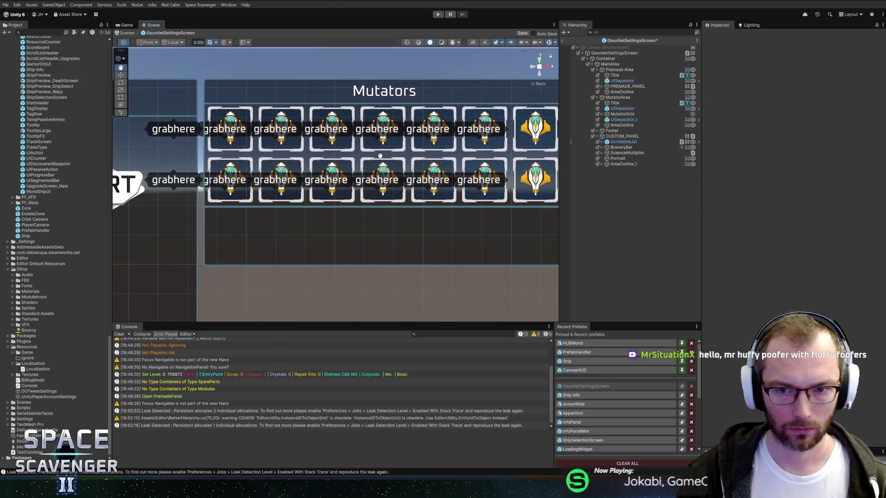
{"action": "left_click", "coordinate": [621, 125]}
{"action": "left_click", "coordinate": [615, 103]}
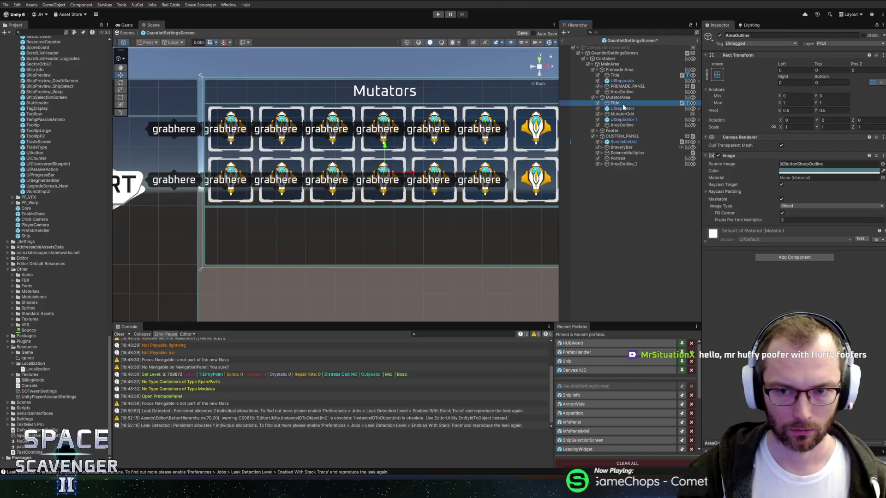
Duplicate the Mutators title, move the copy below the separator, and rename it Description
{"action": "key", "text": "ctrl+d"}
{"action": "mouse_move", "coordinate": [625, 116]}
{"action": "left_mouse_down"}
{"action": "mouse_move", "coordinate": [630, 135]}
{"action": "mouse_move", "coordinate": [623, 129]}
{"action": "left_mouse_up"}
{"action": "left_click", "coordinate": [620, 126]}
{"action": "type", "text": "Description"}
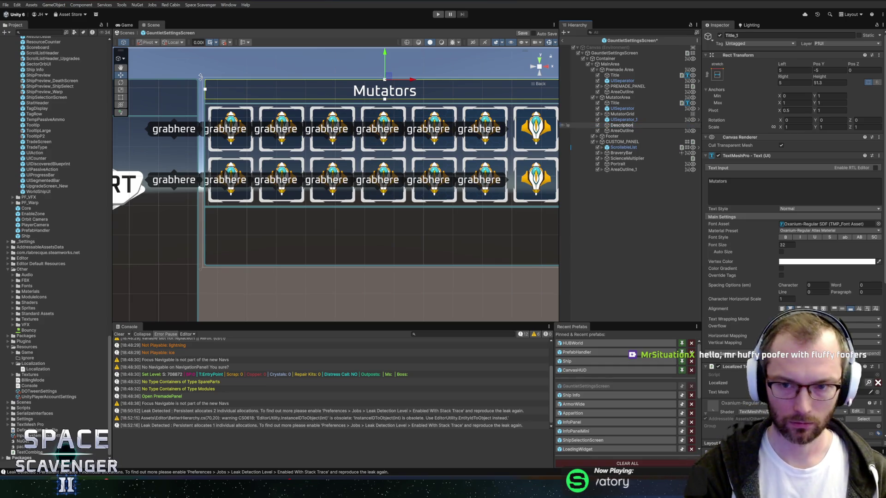
{"action": "key", "text": "Return"}
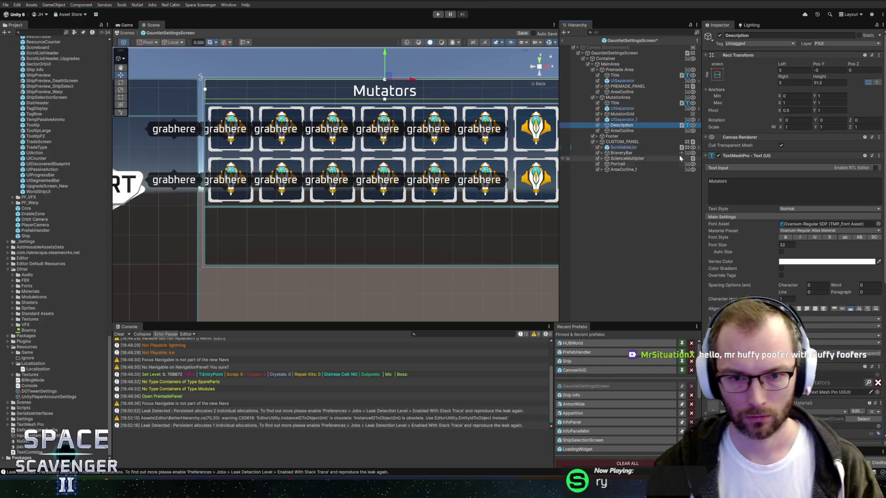
Place Description at Pos Y -280.4 with left and right insets of 15, left-aligned
{"action": "left_click", "coordinate": [829, 70]}
{"action": "type", "text": "-276.8"}
{"action": "key", "text": "BackSpace"}
{"action": "key", "text": "BackSpace"}
{"action": "key", "text": "BackSpace"}
{"action": "type", "text": "80.4"}
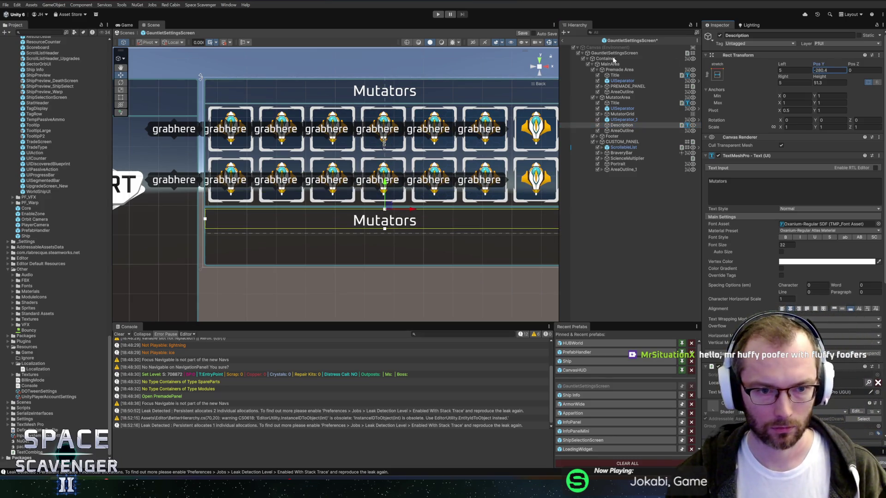
{"action": "left_click", "coordinate": [793, 70]}
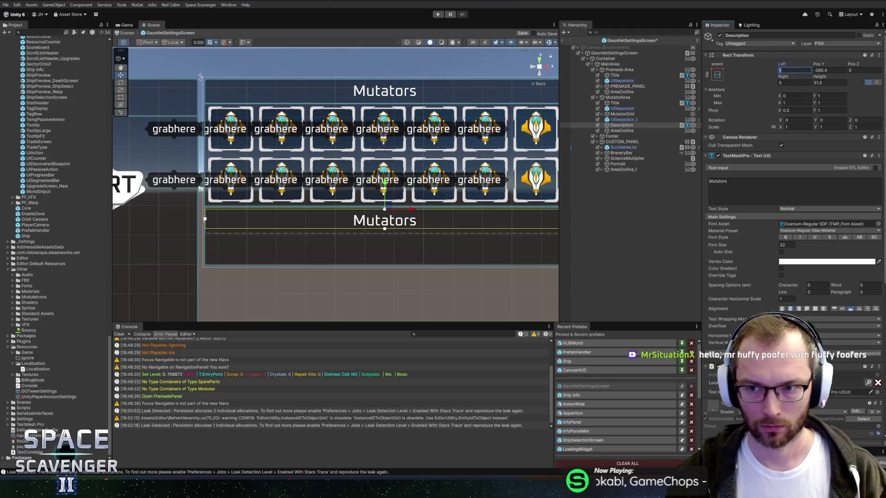
{"action": "type", "text": "15"}
{"action": "key", "text": "Tab"}
{"action": "type", "text": "15"}
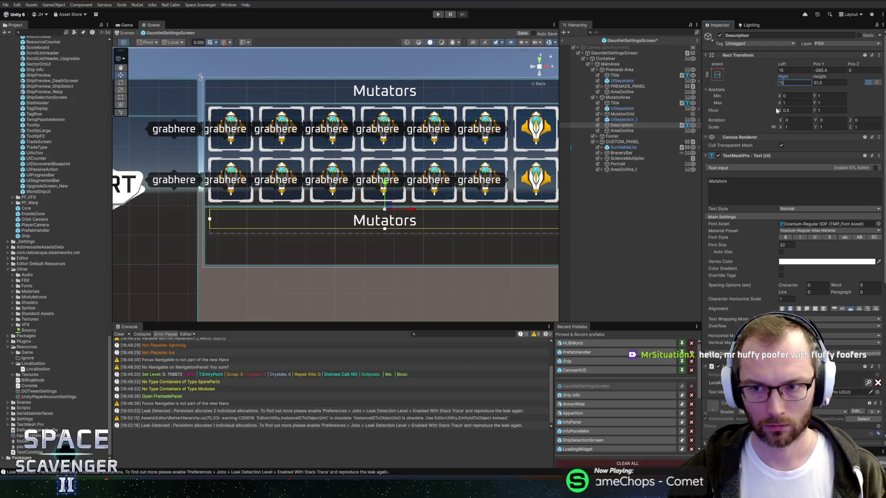
{"action": "left_click", "coordinate": [781, 309]}
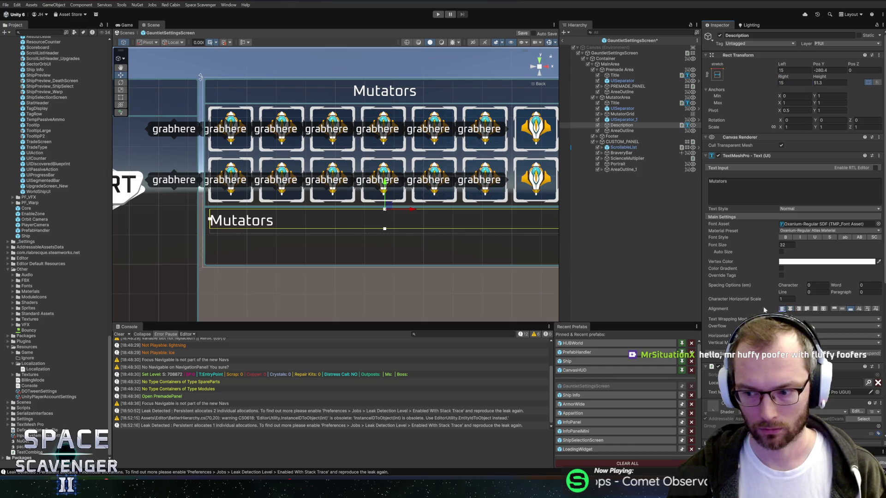
Make the Description box taller, set bottom margin 0, top alignment and font size 26
{"action": "left_click_drag", "start_coordinate": [458, 235], "coordinate": [445, 220]}
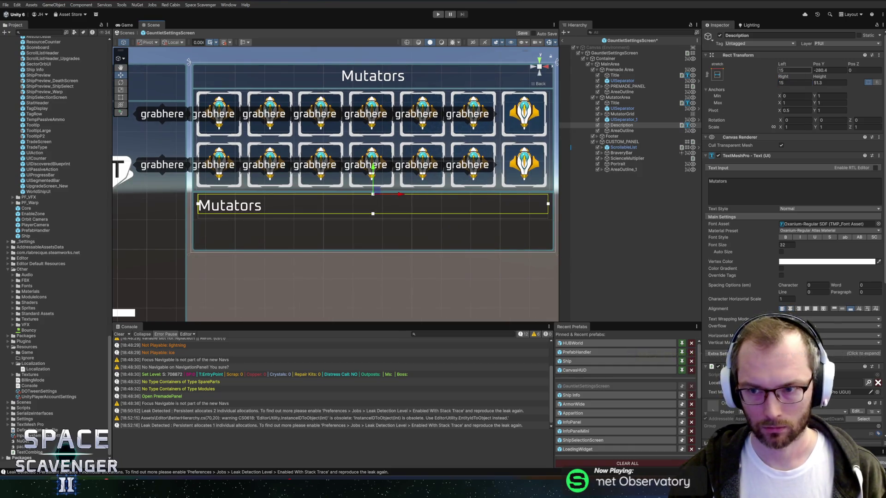
{"action": "mouse_move", "coordinate": [819, 77]}
{"action": "left_mouse_down"}
{"action": "mouse_move", "coordinate": [54, 79]}
{"action": "mouse_move", "coordinate": [252, 71]}
{"action": "mouse_move", "coordinate": [275, 79]}
{"action": "left_mouse_up"}
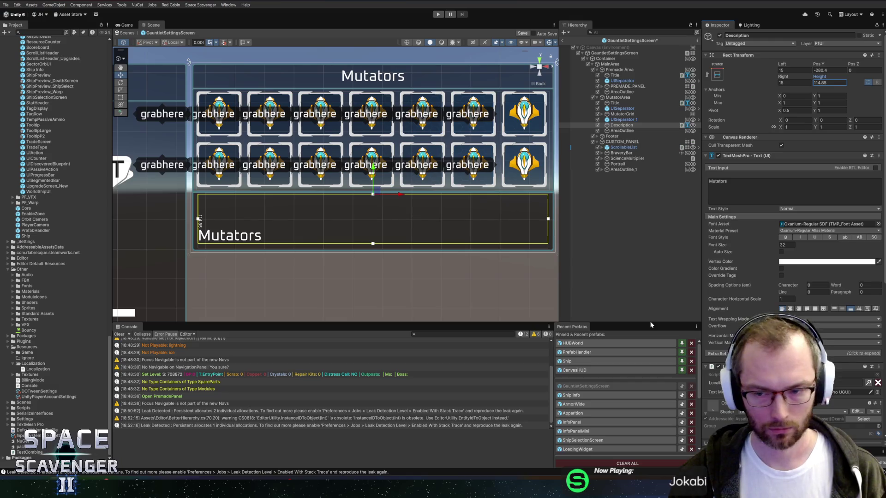
{"action": "left_click", "coordinate": [784, 353]}
{"action": "left_click", "coordinate": [869, 368]}
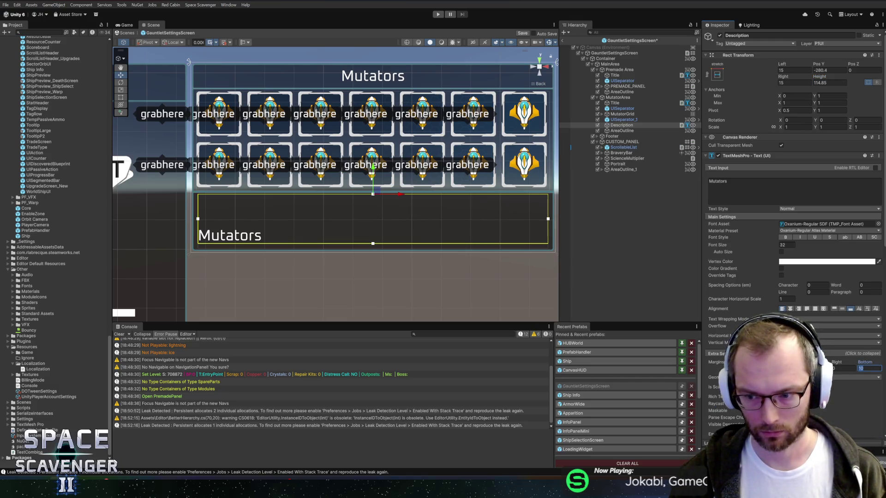
{"action": "type", "text": "0"}
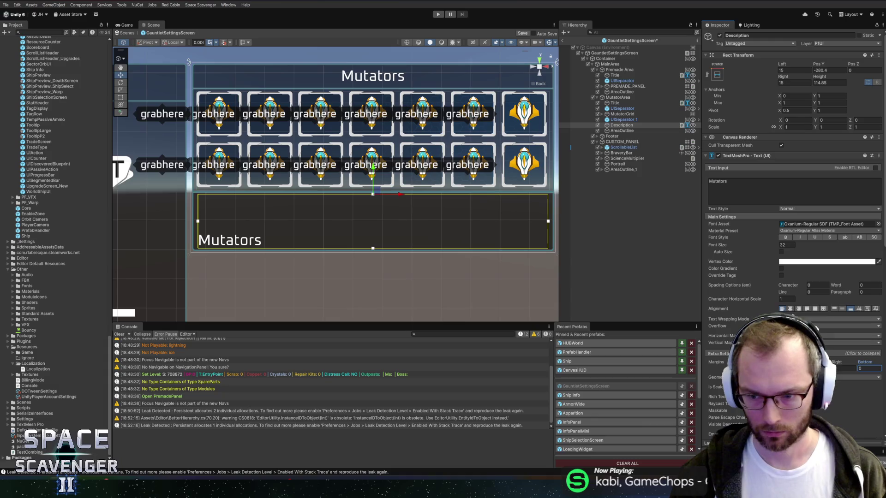
{"action": "left_click", "coordinate": [834, 309]}
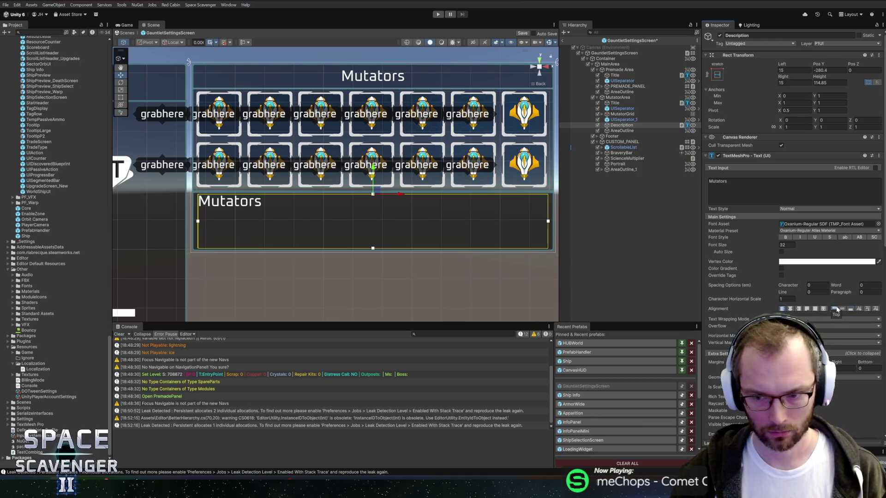
{"action": "left_click_drag", "start_coordinate": [820, 66], "coordinate": [814, 79]}
{"action": "left_click", "coordinate": [826, 79]}
{"action": "left_click", "coordinate": [786, 246]}
{"action": "type", "text": "26"}
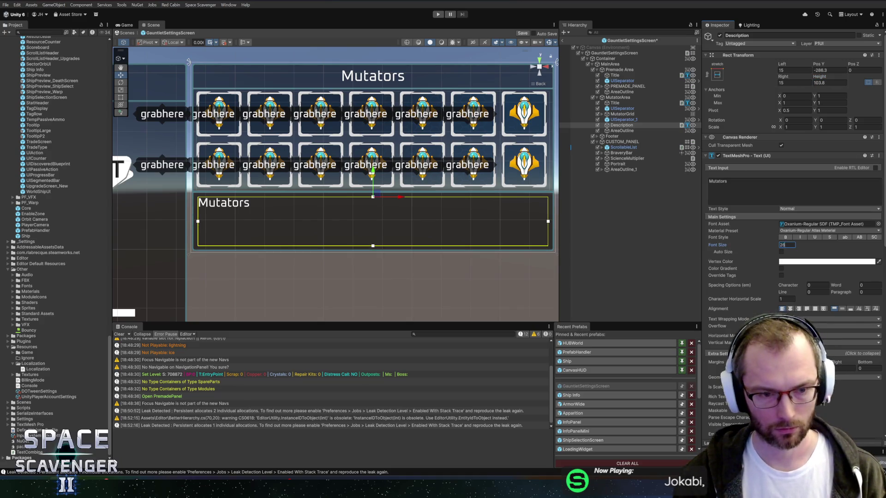
Set the text to 'Description' and remove its Localized Text component
{"action": "left_click", "coordinate": [738, 185]}
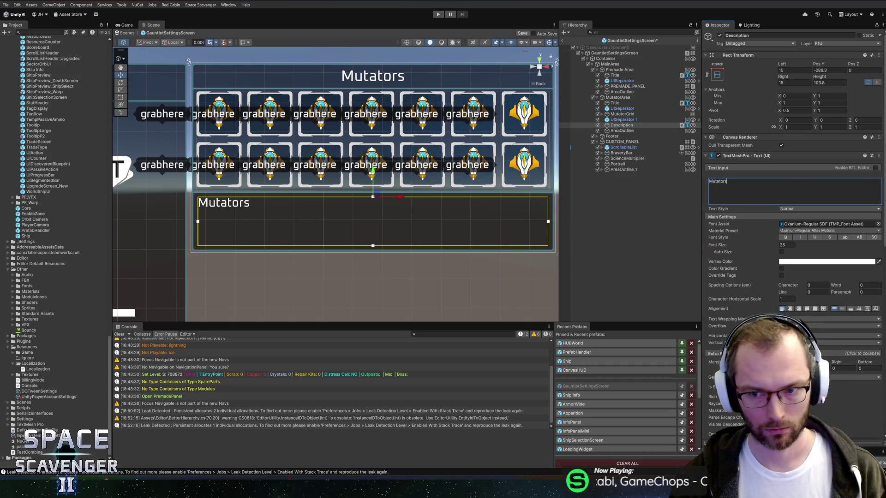
{"action": "type", "text": "Description"}
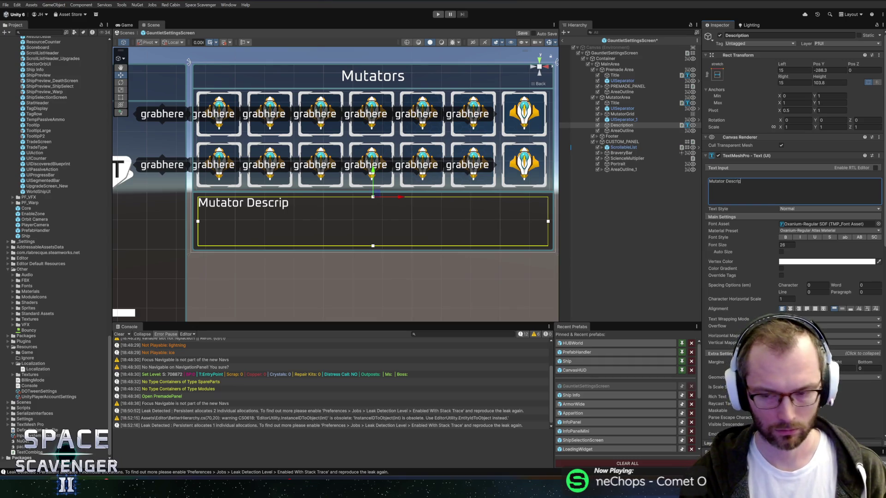
{"action": "scroll", "coordinate": [745, 168], "scroll_direction": "down", "scroll_amount": 10}
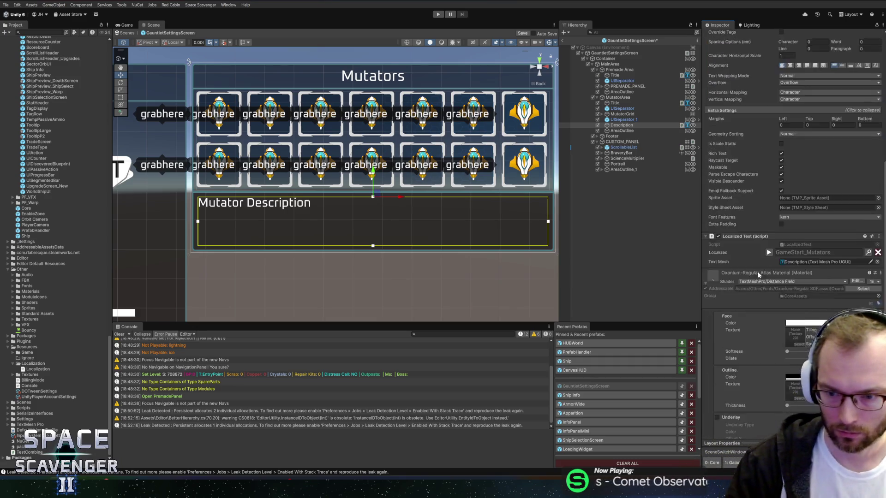
{"action": "right_click", "coordinate": [744, 168]}
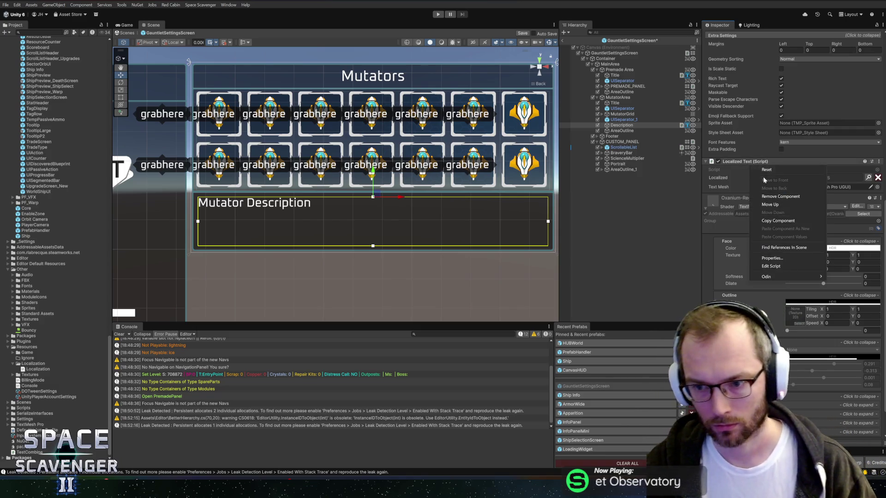
{"action": "left_click", "coordinate": [757, 196]}
{"action": "scroll", "coordinate": [824, 222], "scroll_direction": "up", "scroll_amount": 10}
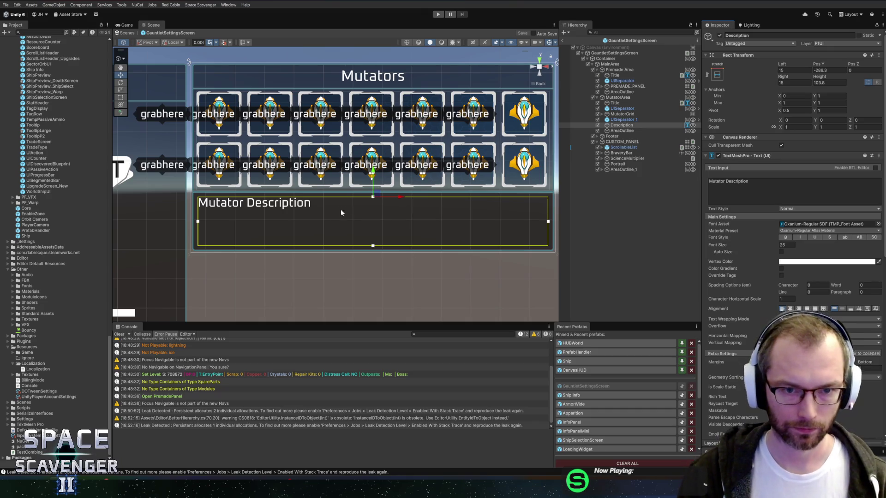
Pan the Scene view out to the Bravery section and select the MutatorArea panel
{"action": "mouse_move", "coordinate": [375, 212]}
{"action": "left_mouse_down"}
{"action": "mouse_move", "coordinate": [412, 212]}
{"action": "mouse_move", "coordinate": [437, 193]}
{"action": "left_mouse_up"}
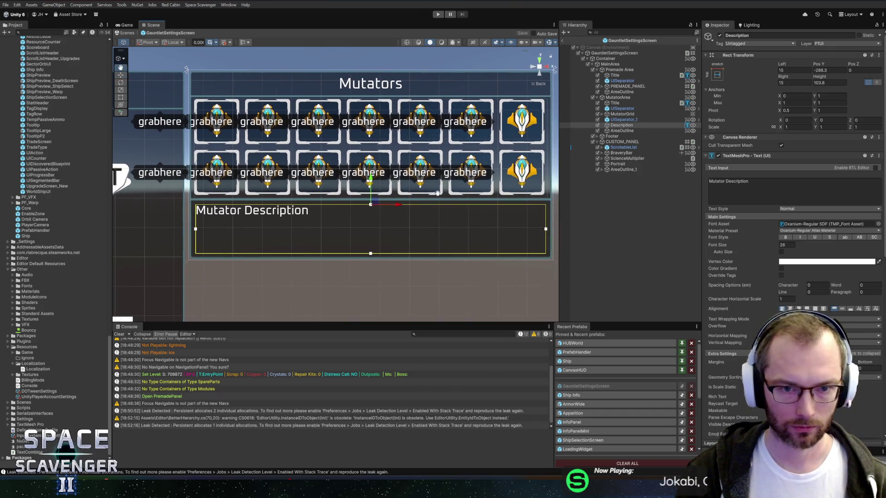
{"action": "scroll", "coordinate": [350, 184], "scroll_direction": "down", "scroll_amount": 2}
{"action": "mouse_move", "coordinate": [339, 189]}
{"action": "left_mouse_down"}
{"action": "mouse_move", "coordinate": [396, 157]}
{"action": "mouse_move", "coordinate": [363, 160]}
{"action": "left_mouse_up"}
{"action": "left_click", "coordinate": [625, 100]}
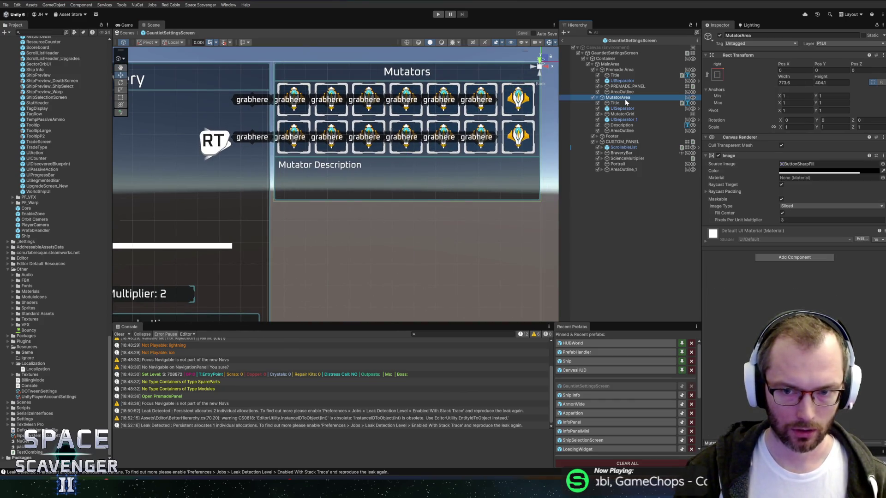
Duplicate MutatorArea, anchor the copy bottom-right, and set its Pos Y to 120
{"action": "key", "text": "ctrl+d"}
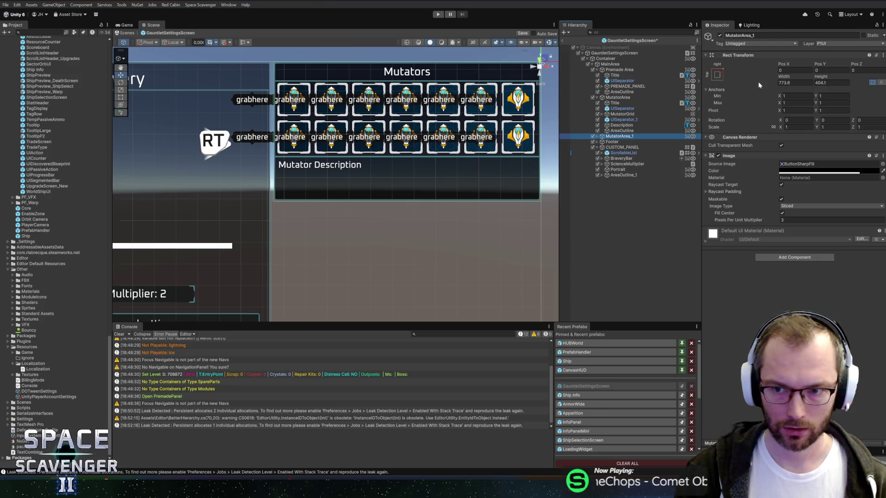
{"action": "left_click", "coordinate": [717, 74]}
{"action": "left_click", "coordinate": [777, 155], "text": "alt+shift"}
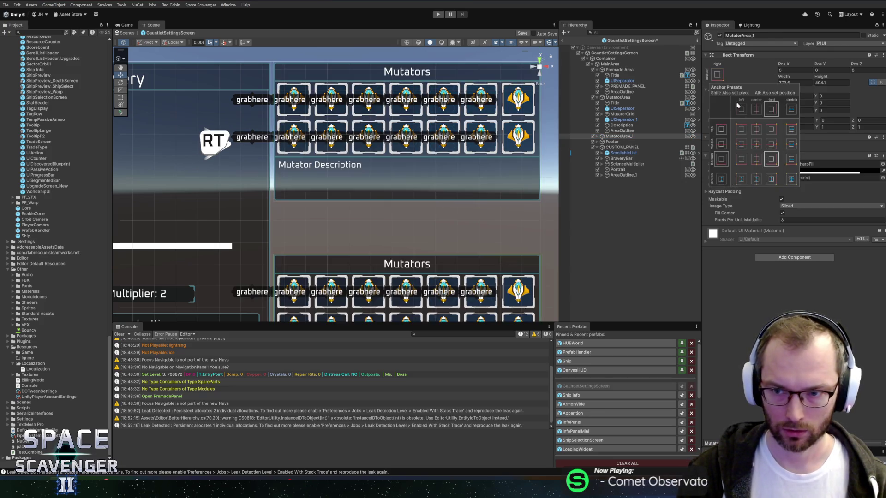
{"action": "key", "text": "f"}
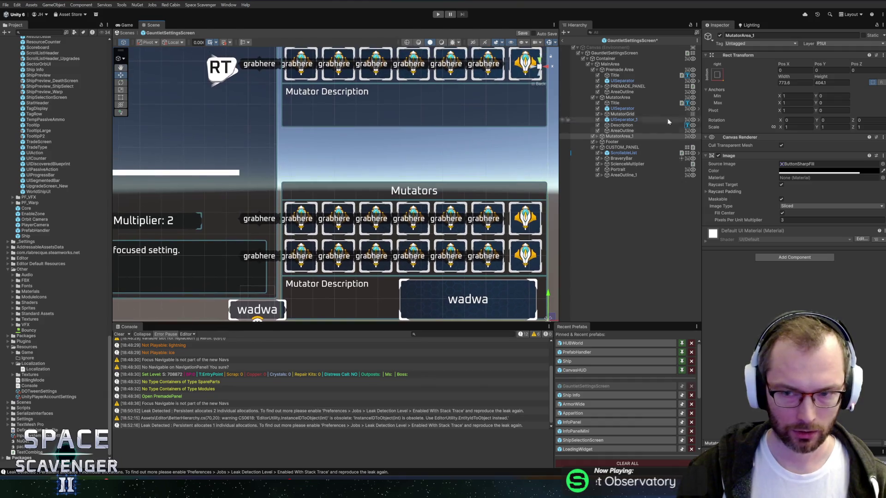
{"action": "left_click", "coordinate": [824, 70]}
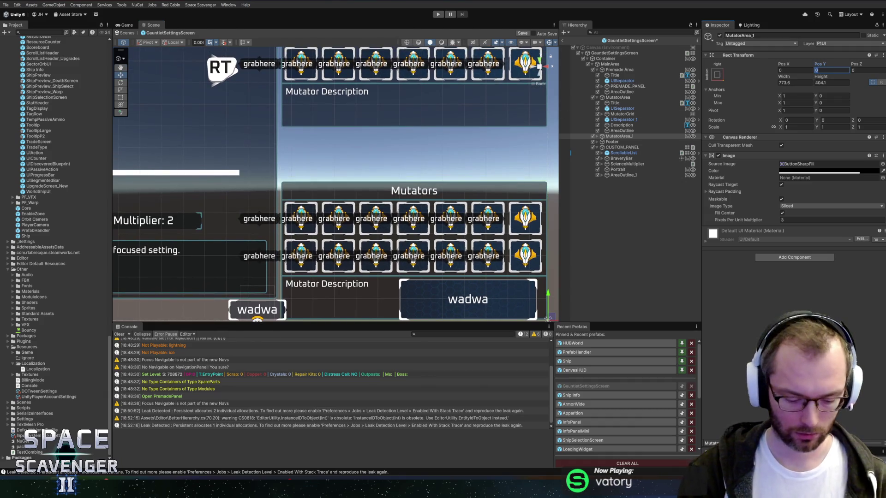
{"action": "type", "text": "120"}
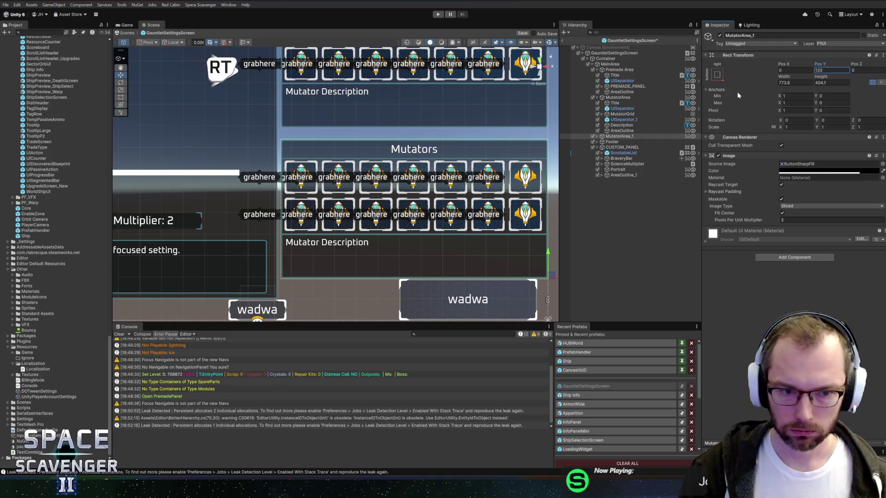
Rename the copy ShipSelectArea and shrink its height to 256.4
{"action": "left_click", "coordinate": [597, 137]}
{"action": "left_click", "coordinate": [613, 154]}
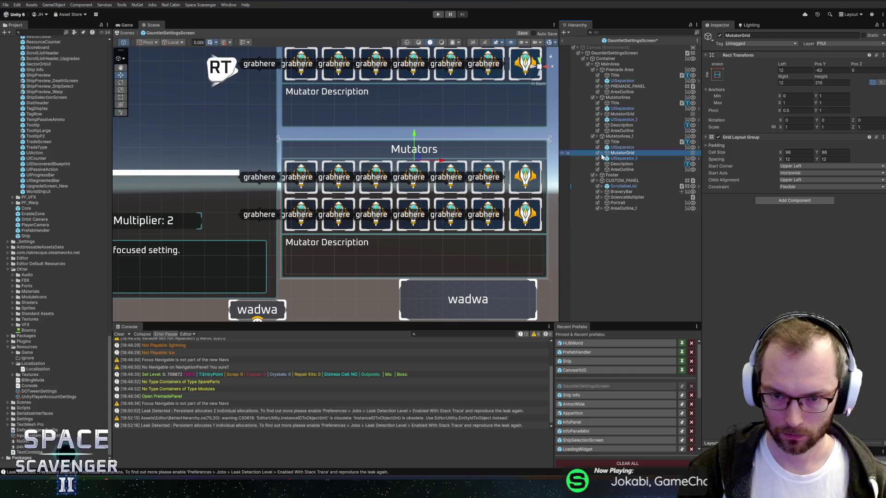
{"action": "left_click", "coordinate": [601, 152]}
{"action": "left_click", "coordinate": [618, 137]}
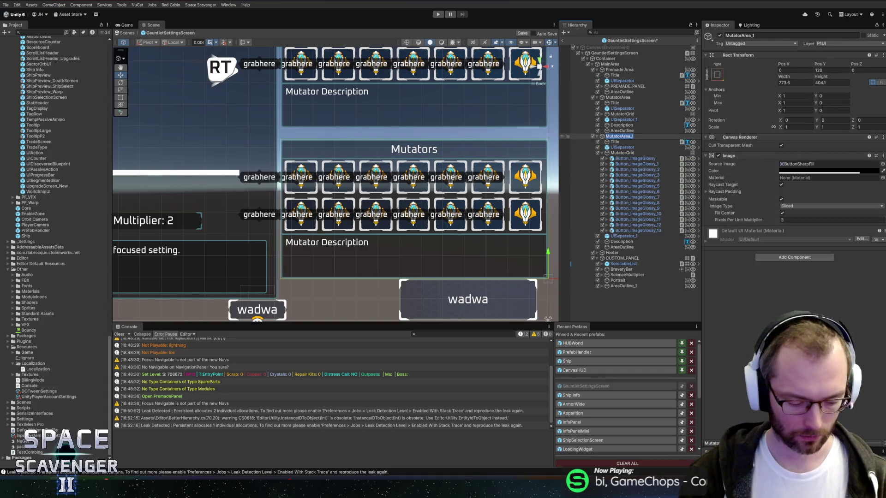
{"action": "type", "text": "ShipSelectArea"}
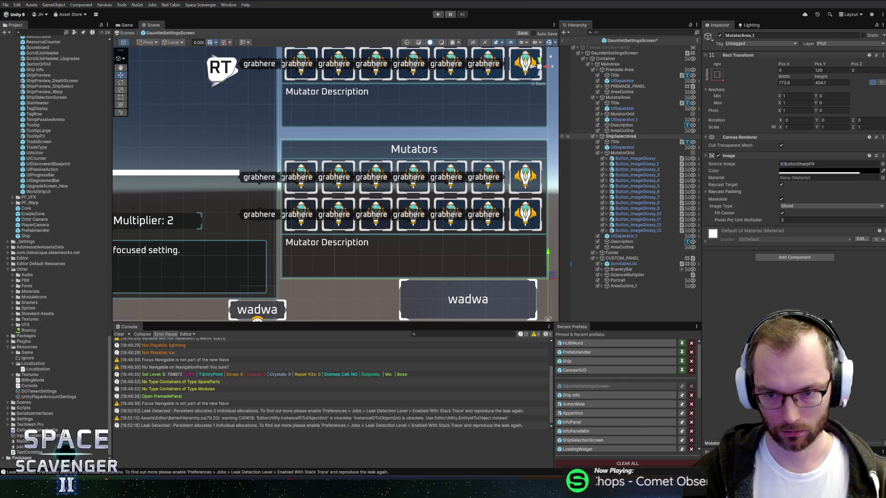
{"action": "key", "text": "Return"}
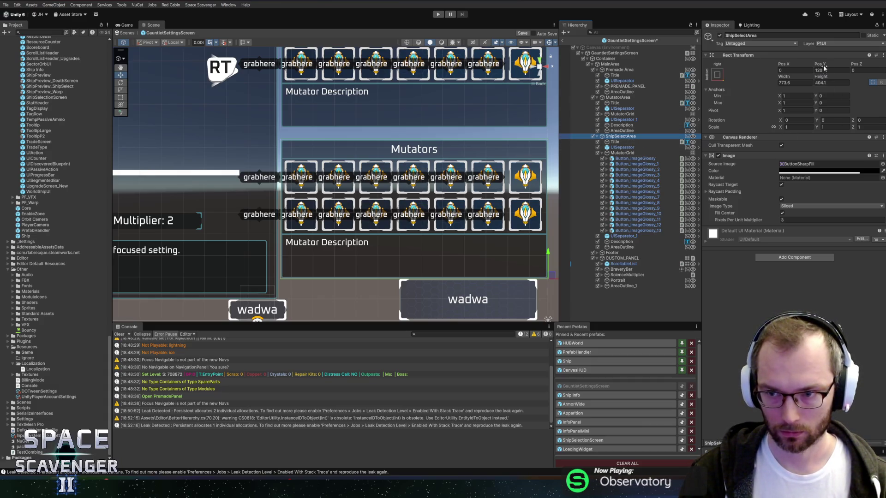
{"action": "mouse_move", "coordinate": [825, 79]}
{"action": "left_mouse_down"}
{"action": "mouse_move", "coordinate": [663, 83]}
{"action": "mouse_move", "coordinate": [696, 87]}
{"action": "left_mouse_up"}
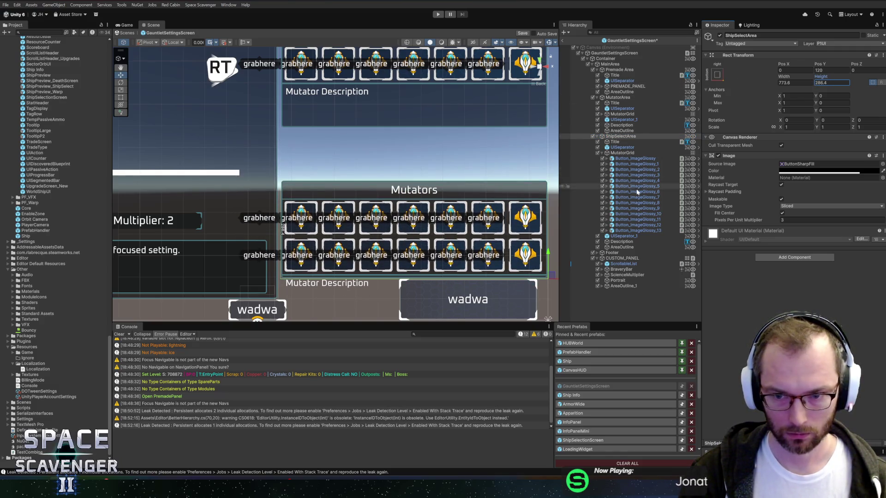
Delete the second button row (Button_ImageGlossy_8–13) and rename the copied grid ShipSelect
{"action": "left_click", "coordinate": [655, 230]}
{"action": "left_click", "coordinate": [654, 202], "text": "shift"}
{"action": "key", "text": "Delete"}
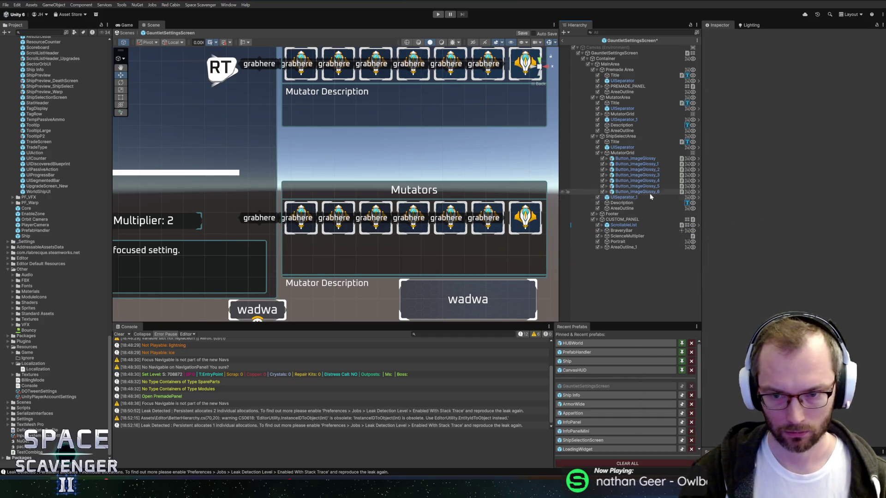
{"action": "left_click", "coordinate": [645, 194]}
{"action": "left_click", "coordinate": [629, 153]}
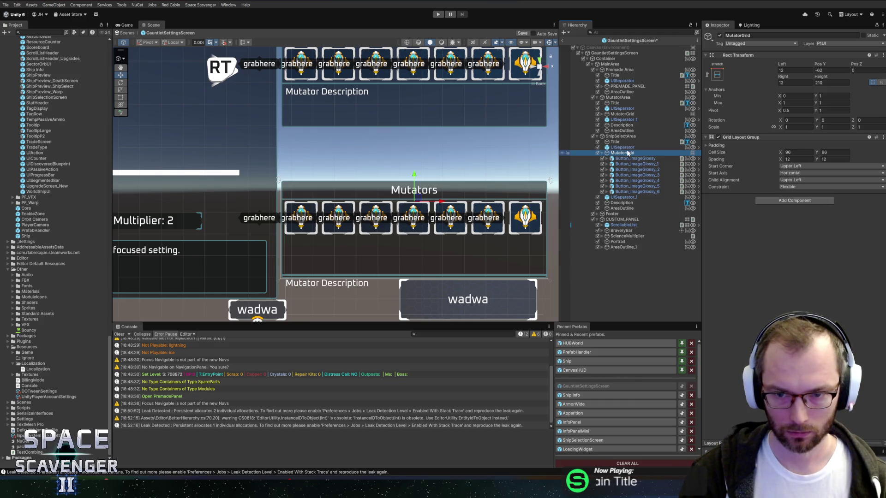
{"action": "key", "text": "F2"}
{"action": "type", "text": "ShipSelect"}
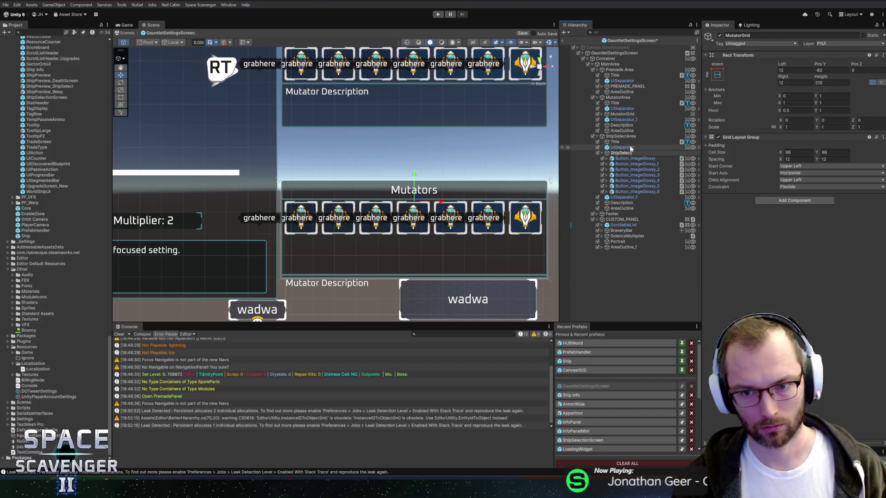
{"action": "key", "text": "Return"}
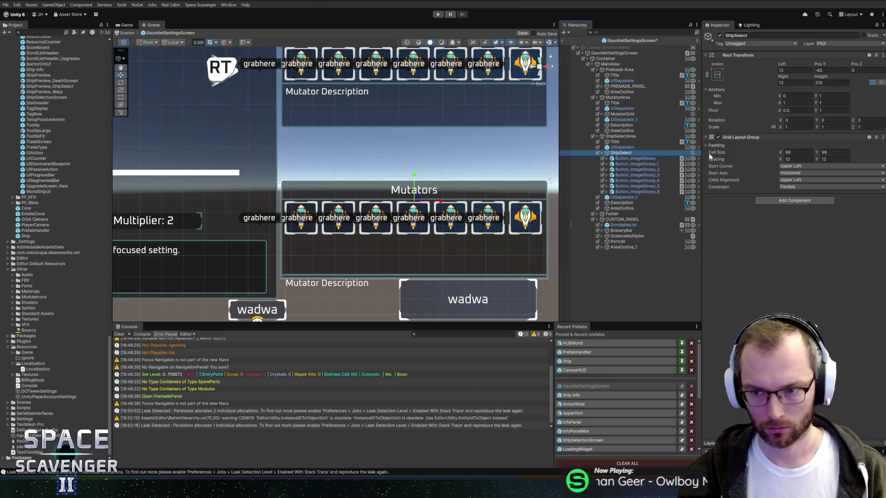
Replace ShipSelect's Grid Layout Group with a Horizontal Layout Group aligned Upper Center
{"action": "right_click", "coordinate": [757, 137]}
{"action": "left_click", "coordinate": [771, 168]}
{"action": "left_click", "coordinate": [766, 139]}
{"action": "type", "text": "grid"}
{"action": "key", "text": "BackSpace"}
{"action": "key", "text": "BackSpace"}
{"action": "key", "text": "BackSpace"}
{"action": "type", "text": "horizon"}
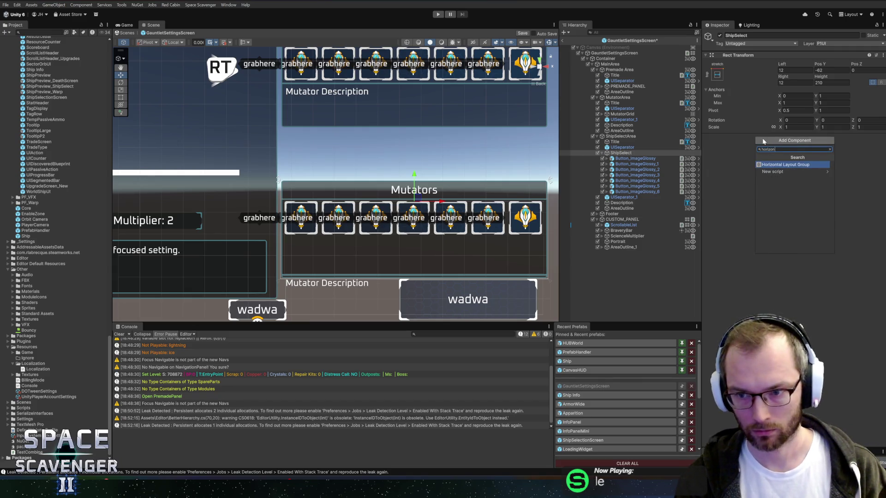
{"action": "key", "text": "Return"}
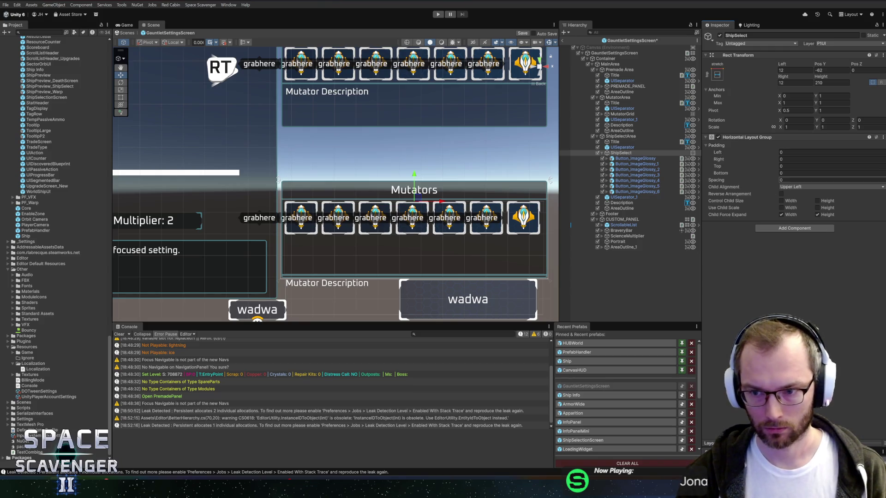
{"action": "left_click", "coordinate": [792, 187]}
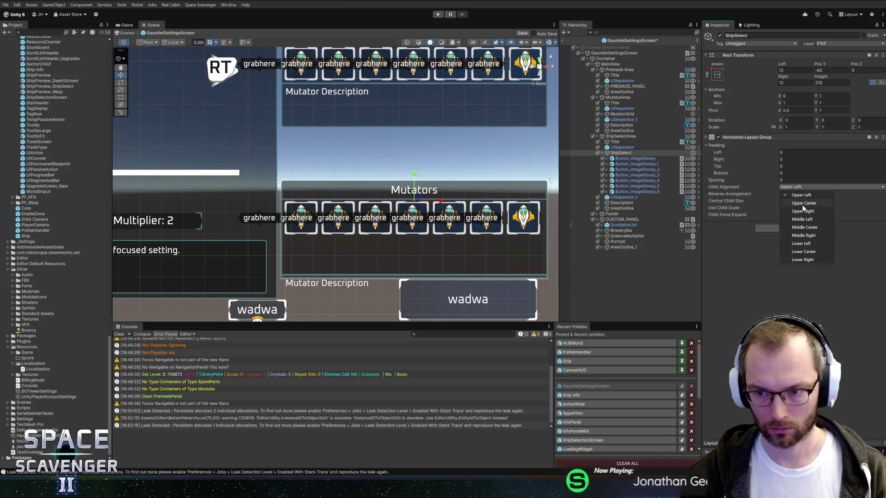
{"action": "left_click", "coordinate": [804, 203]}
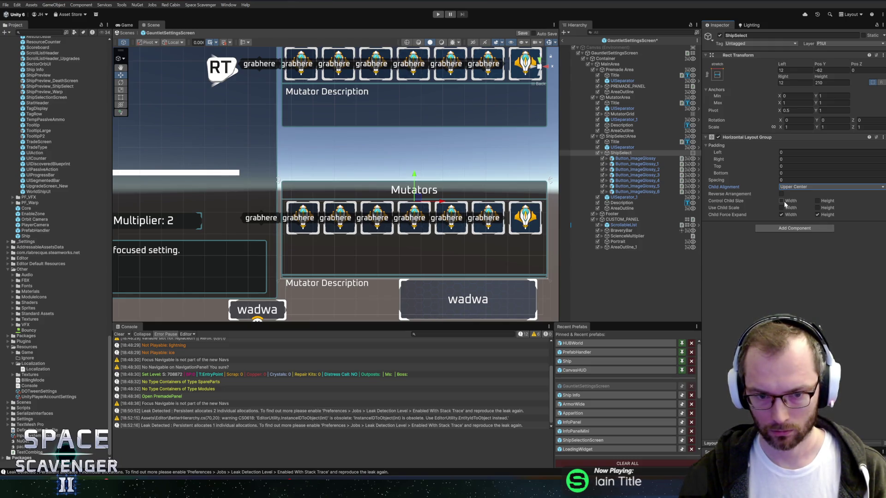
Delete Button_ImageGlossy_6, _5 and _4, leaving four ship buttons
{"action": "left_click", "coordinate": [633, 191]}
{"action": "key", "text": "Delete"}
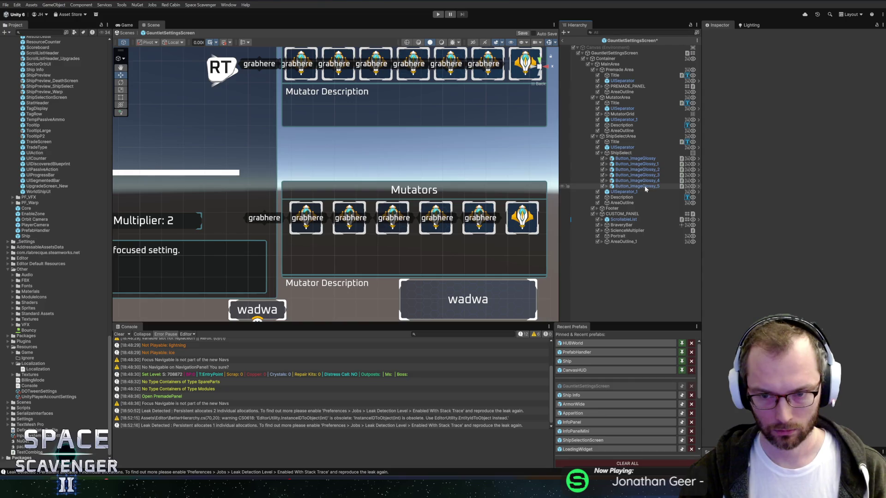
{"action": "left_click", "coordinate": [644, 186]}
{"action": "key", "text": "Delete"}
{"action": "left_click", "coordinate": [642, 178]}
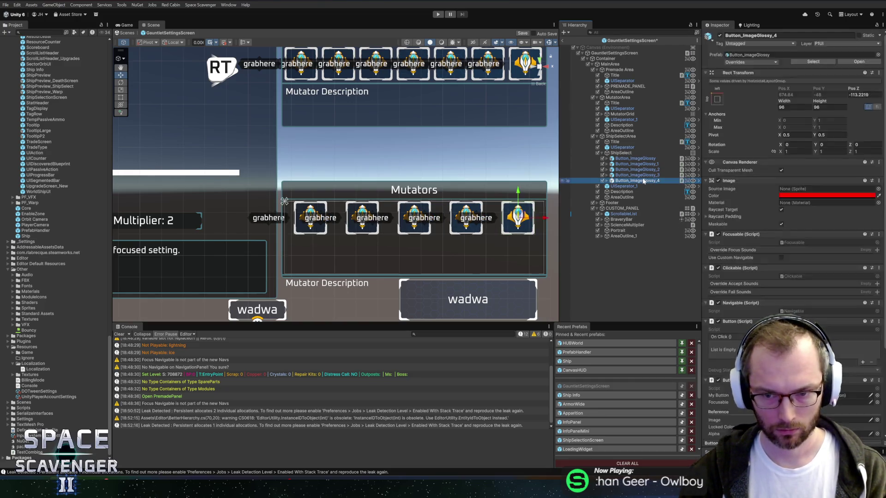
{"action": "key", "text": "Delete"}
{"action": "left_click", "coordinate": [620, 153]}
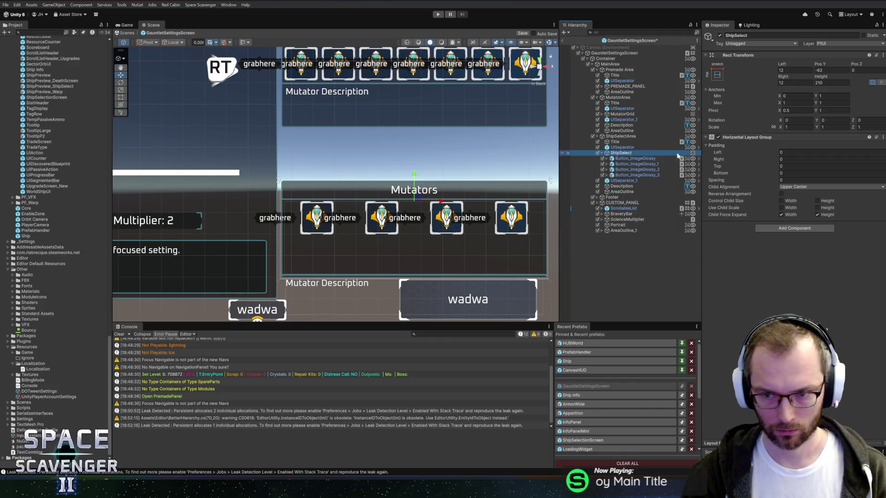
{"action": "left_click", "coordinate": [618, 141]}
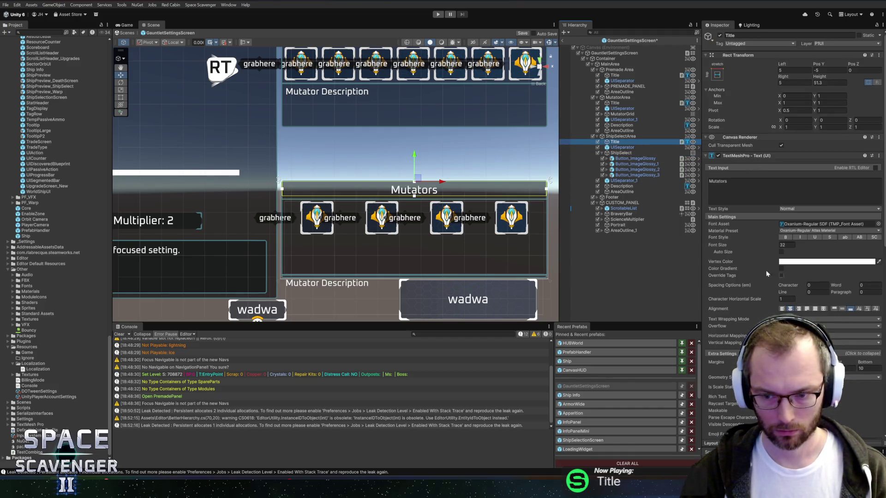
Retitle the copied panel 'Select Ship' and resize ShipSelectArea to 223.7 high
{"action": "double_click", "coordinate": [718, 181]}
{"action": "type", "text": "S"}
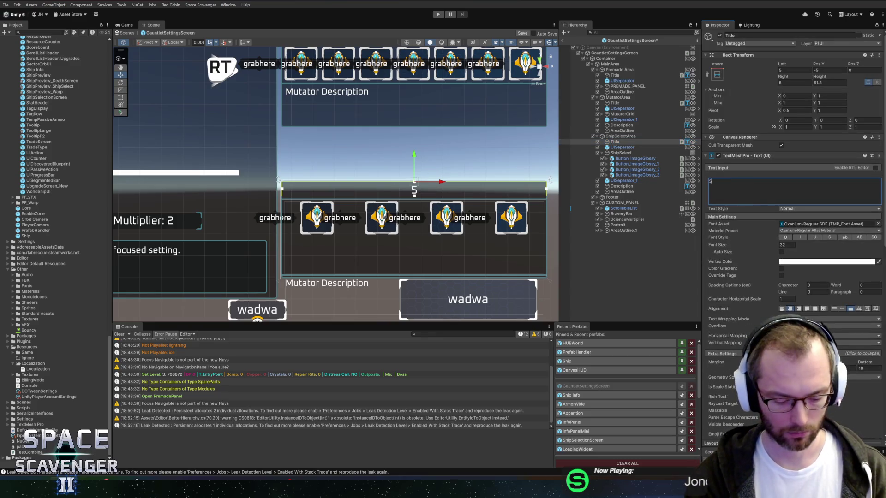
{"action": "type", "text": "elect Ship"}
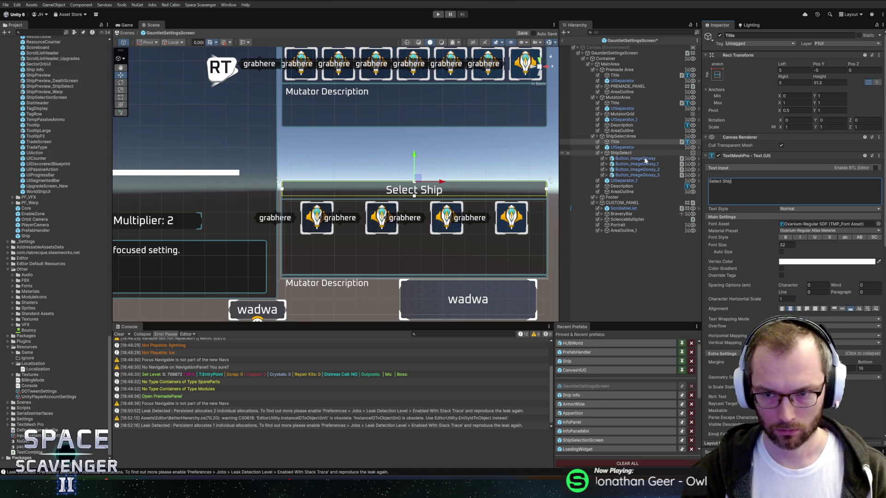
{"action": "left_click", "coordinate": [620, 136]}
{"action": "left_click_drag", "start_coordinate": [820, 76], "coordinate": [755, 86]}
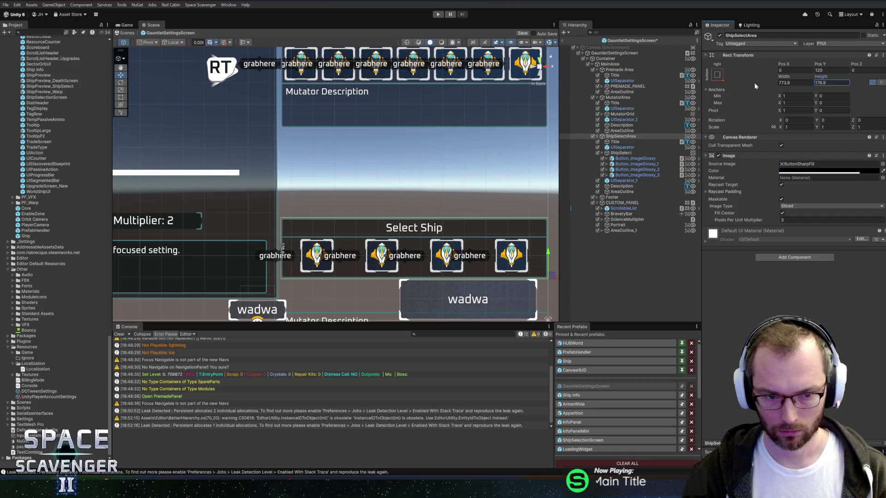
{"action": "left_click_drag", "start_coordinate": [755, 86], "coordinate": [755, 82]}
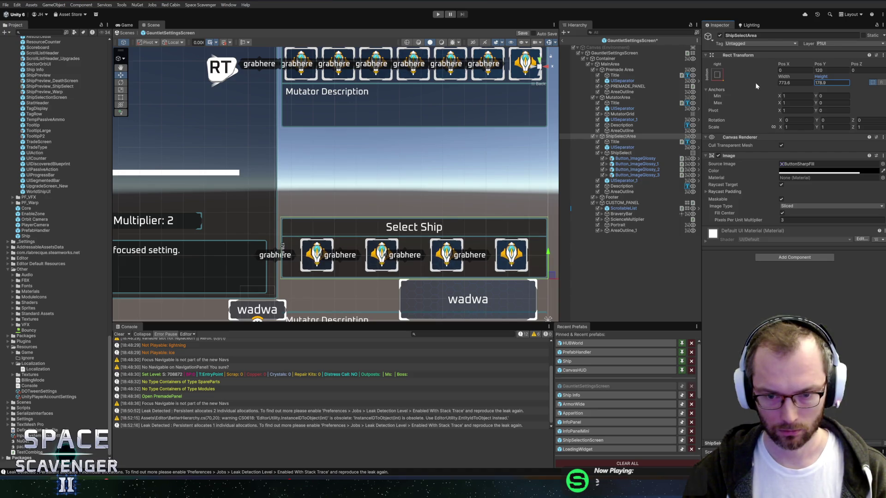
{"action": "left_click", "coordinate": [475, 210]}
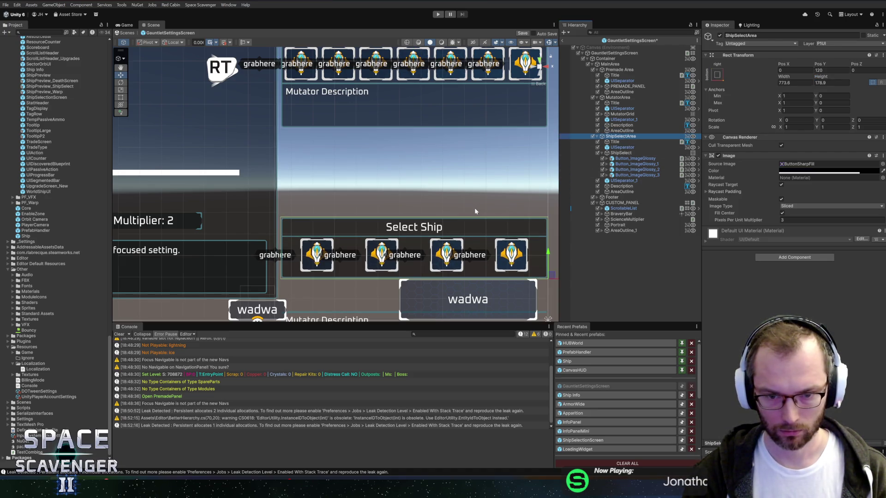
{"action": "scroll", "coordinate": [474, 210], "scroll_direction": "down", "scroll_amount": 1}
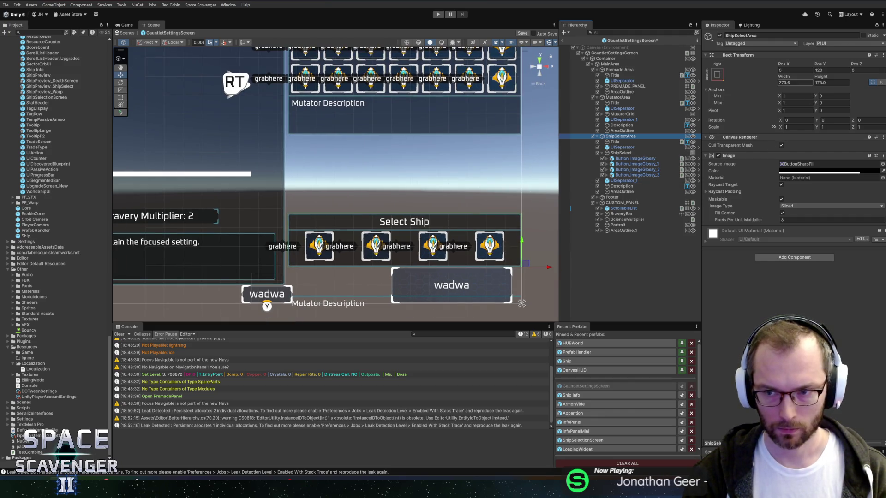
{"action": "left_click_drag", "start_coordinate": [821, 77], "coordinate": [854, 81]}
Move the separator to Pos Y -162 and the Description text up beneath the ships
{"action": "left_click", "coordinate": [627, 153]}
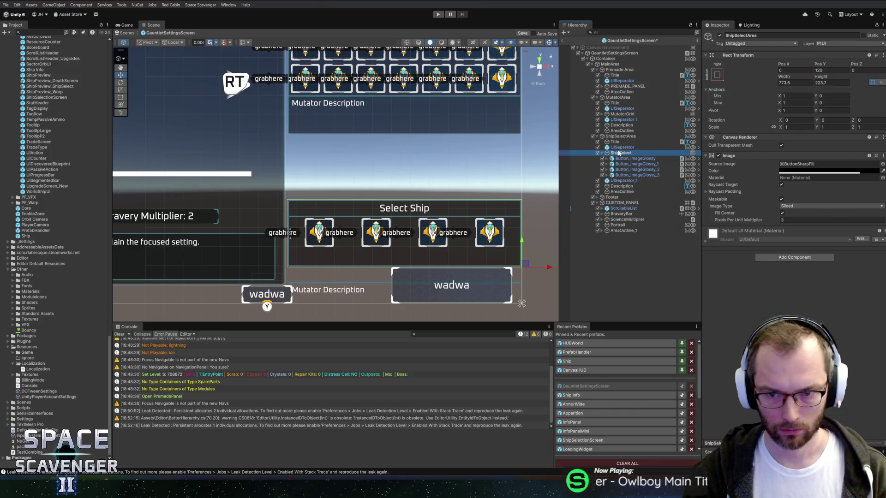
{"action": "left_click", "coordinate": [620, 180]}
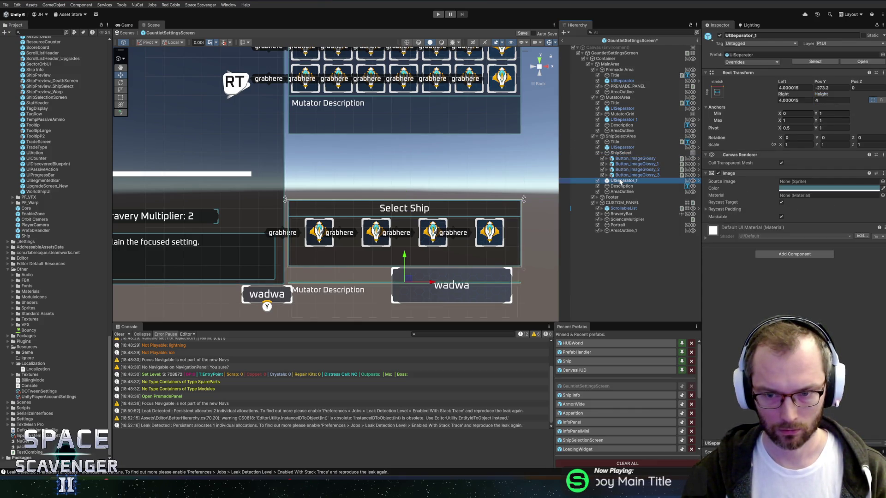
{"action": "left_click_drag", "start_coordinate": [405, 257], "coordinate": [402, 221]}
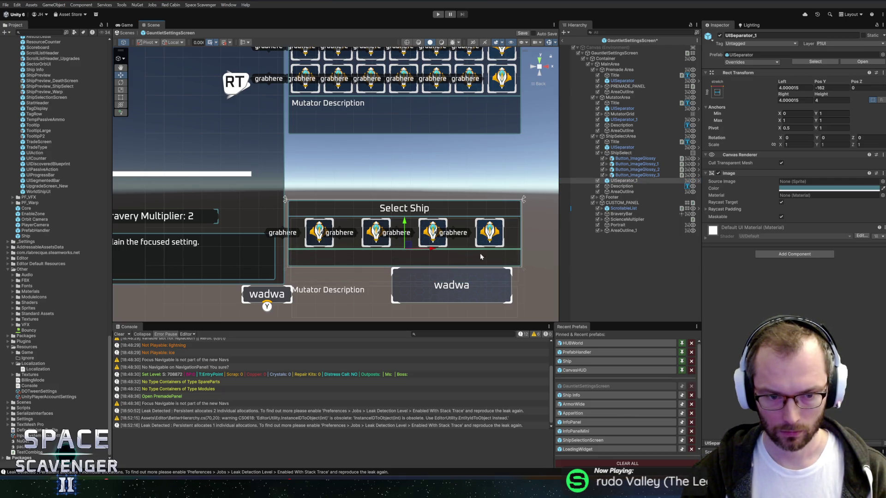
{"action": "left_click", "coordinate": [619, 186]}
{"action": "mouse_move", "coordinate": [405, 284]}
{"action": "left_mouse_down"}
{"action": "mouse_move", "coordinate": [419, 234]}
{"action": "mouse_move", "coordinate": [431, 227]}
{"action": "left_mouse_up"}
Set the description height to 40.7 and centre its text horizontally and vertically
{"action": "left_click", "coordinate": [828, 82]}
{"action": "type", "text": "43.3"}
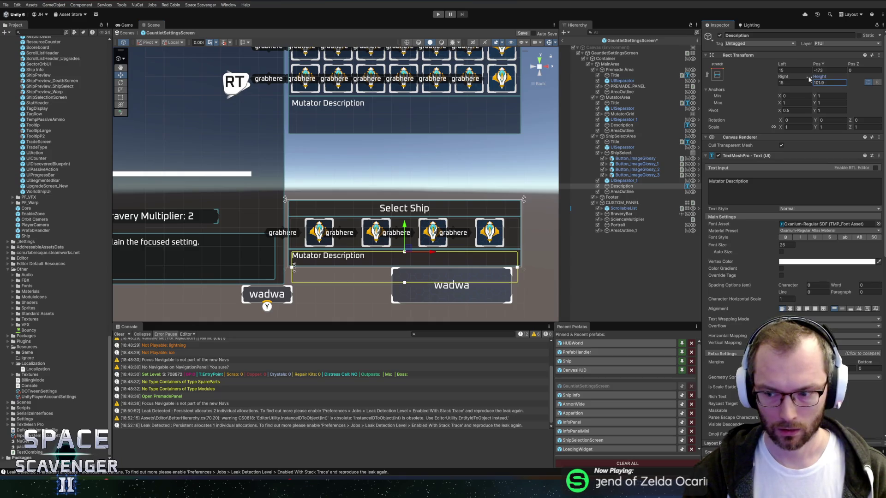
{"action": "key", "text": "BackSpace"}
{"action": "type", "text": "0.7"}
{"action": "key", "text": "Return"}
{"action": "key", "text": "f"}
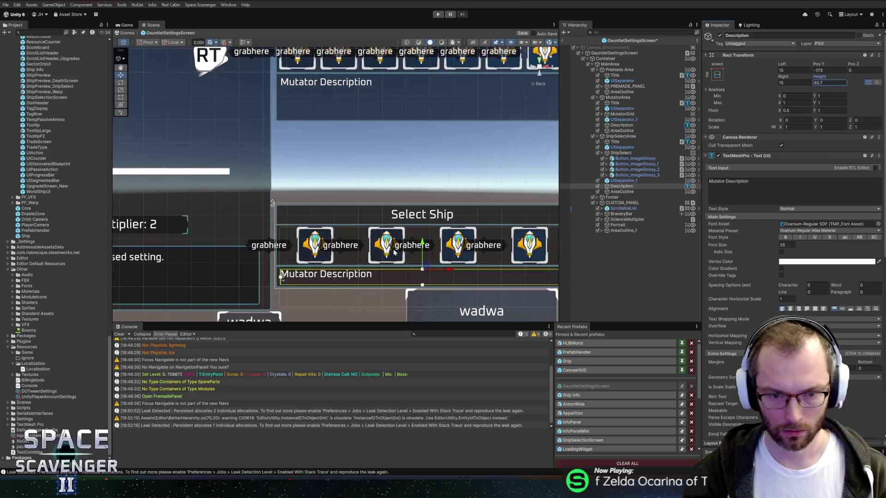
{"action": "left_click", "coordinate": [789, 308]}
{"action": "left_click", "coordinate": [842, 308]}
Change the description to 'Check the garage for more info and Skin Select' in italics
{"action": "left_click", "coordinate": [747, 189]}
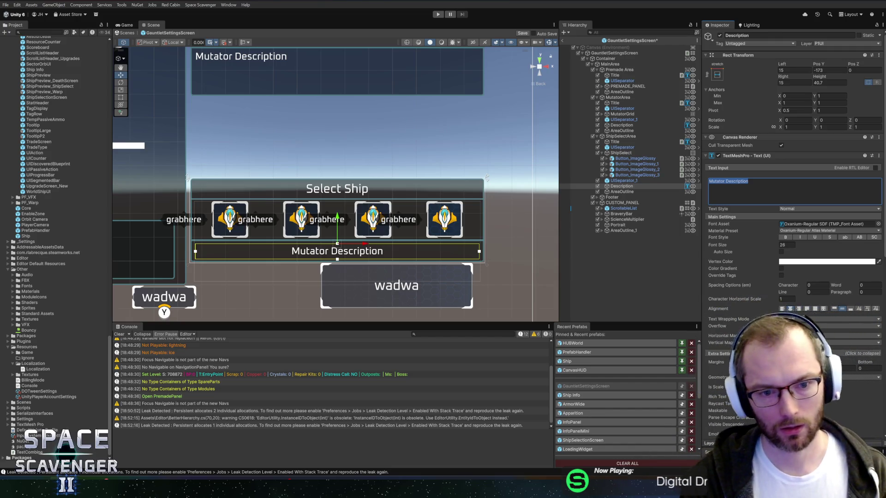
{"action": "type", "text": "F"}
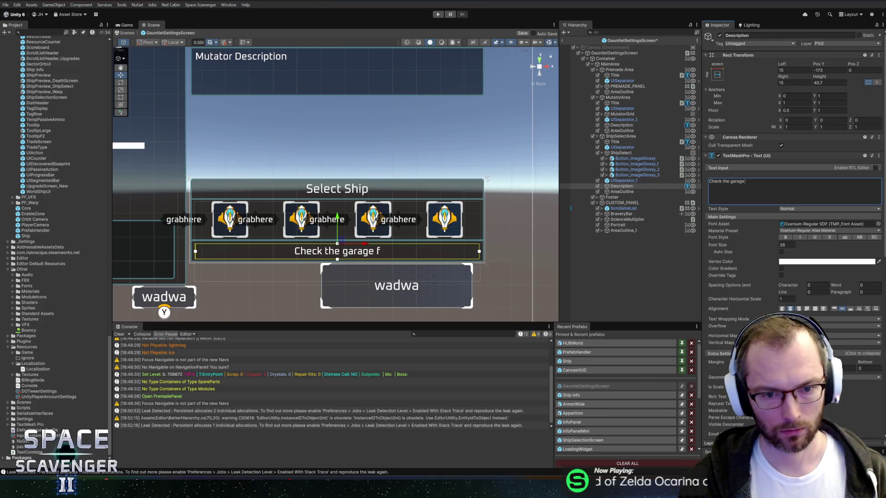
{"action": "type", "text": "for"}
{"action": "key", "text": "BackSpace"}
{"action": "key", "text": "BackSpace"}
{"action": "key", "text": "BackSpace"}
{"action": "type", "text": "more info and "}
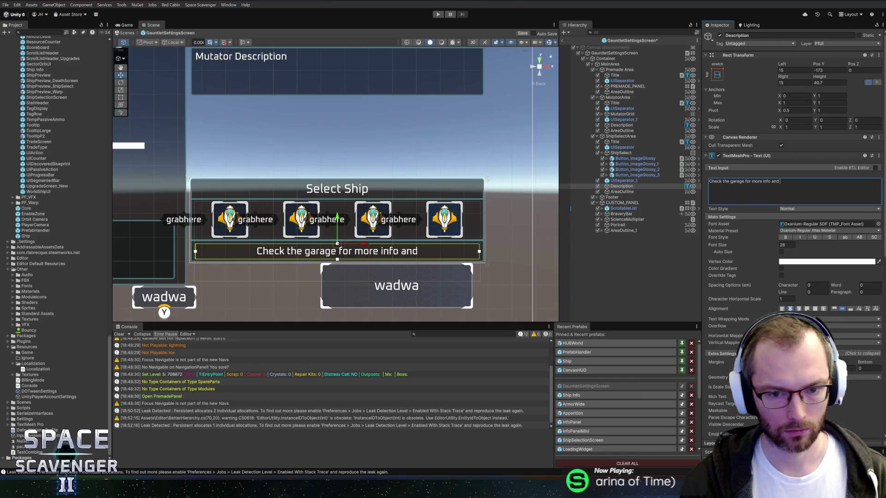
{"action": "type", "text": "Skin Select"}
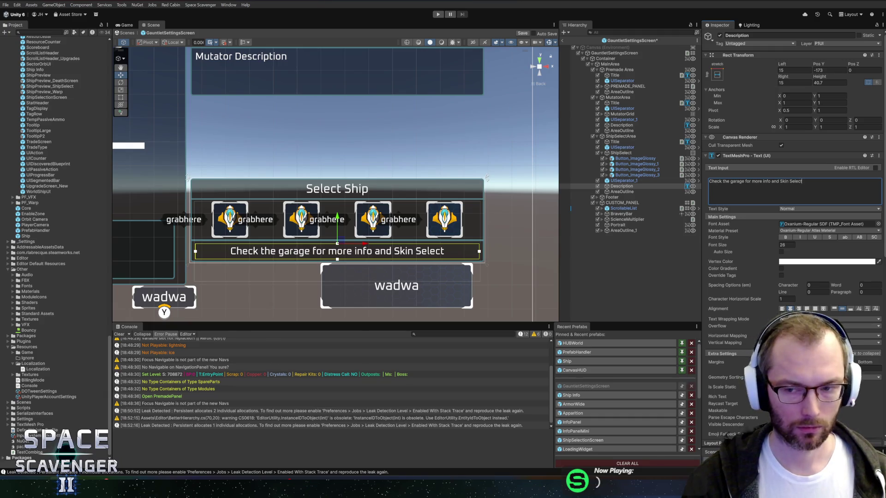
{"action": "left_click", "coordinate": [800, 238]}
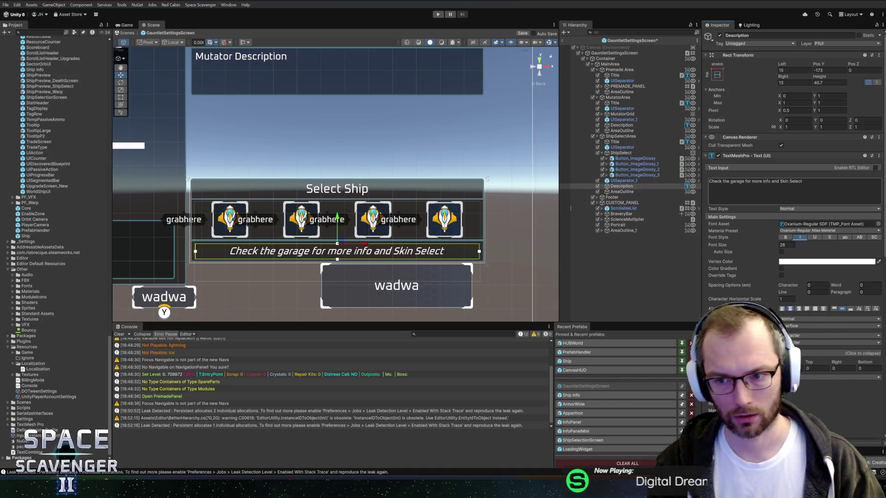
{"action": "left_click", "coordinate": [603, 249]}
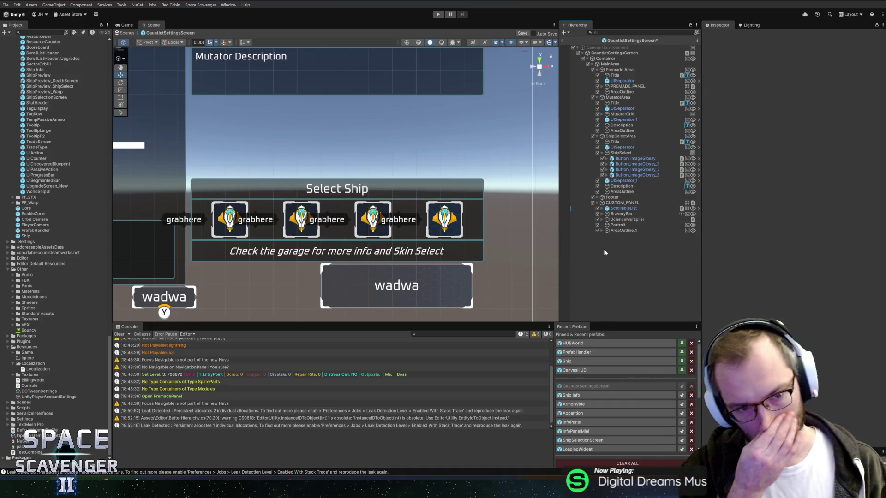
{"action": "scroll", "coordinate": [312, 134], "scroll_direction": "down", "scroll_amount": 3}
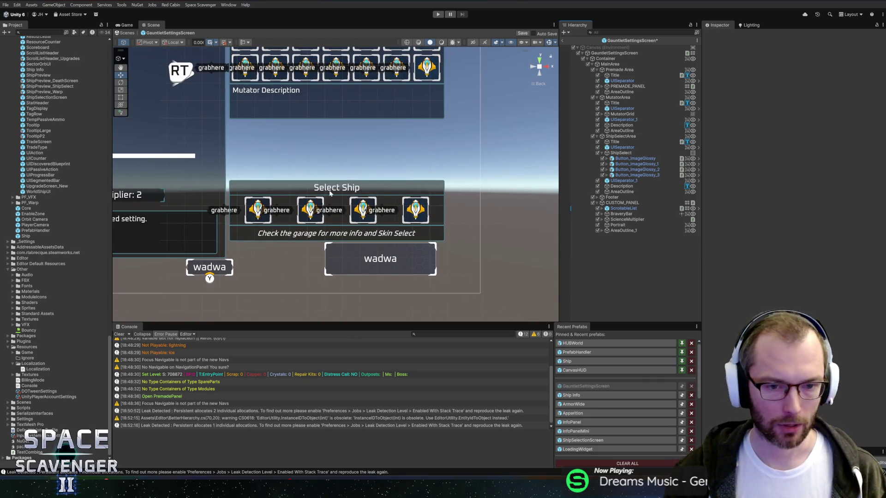
{"action": "scroll", "coordinate": [511, 148], "scroll_direction": "up", "scroll_amount": 3}
{"action": "scroll", "coordinate": [511, 152], "scroll_direction": "down", "scroll_amount": 3}
{"action": "scroll", "coordinate": [460, 145], "scroll_direction": "up", "scroll_amount": 3}
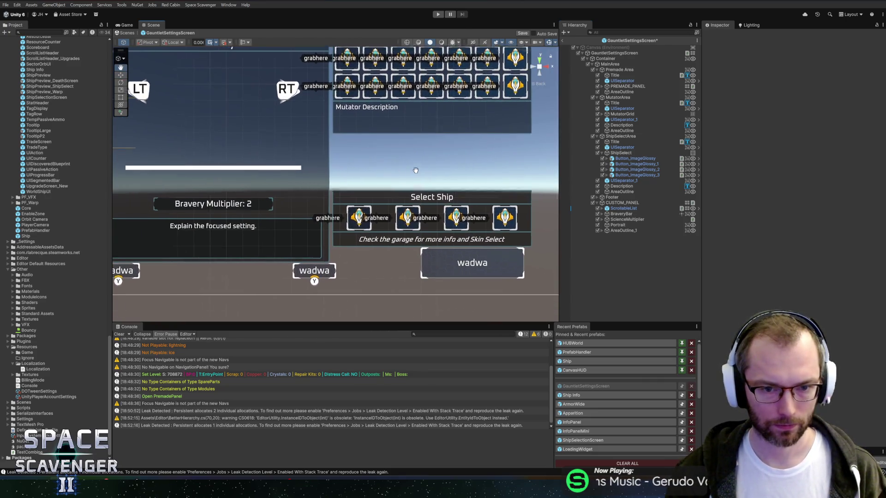
{"action": "left_click_drag", "start_coordinate": [428, 173], "coordinate": [422, 167]}
{"action": "scroll", "coordinate": [464, 172], "scroll_direction": "down", "scroll_amount": 3}
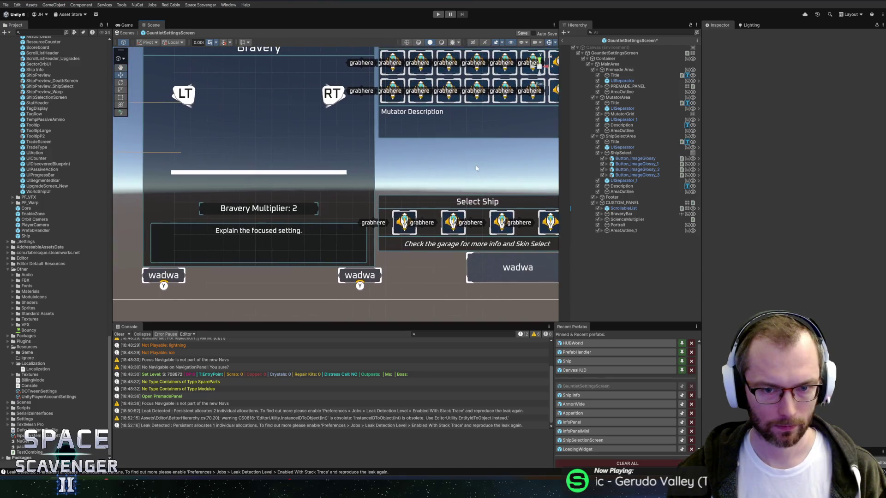
{"action": "scroll", "coordinate": [464, 172], "scroll_direction": "up", "scroll_amount": 2}
{"action": "mouse_move", "coordinate": [443, 152]}
{"action": "left_mouse_down"}
{"action": "mouse_move", "coordinate": [350, 151]}
{"action": "mouse_move", "coordinate": [419, 150]}
{"action": "mouse_move", "coordinate": [365, 150]}
{"action": "mouse_move", "coordinate": [411, 153]}
{"action": "mouse_move", "coordinate": [378, 152]}
{"action": "left_mouse_up"}
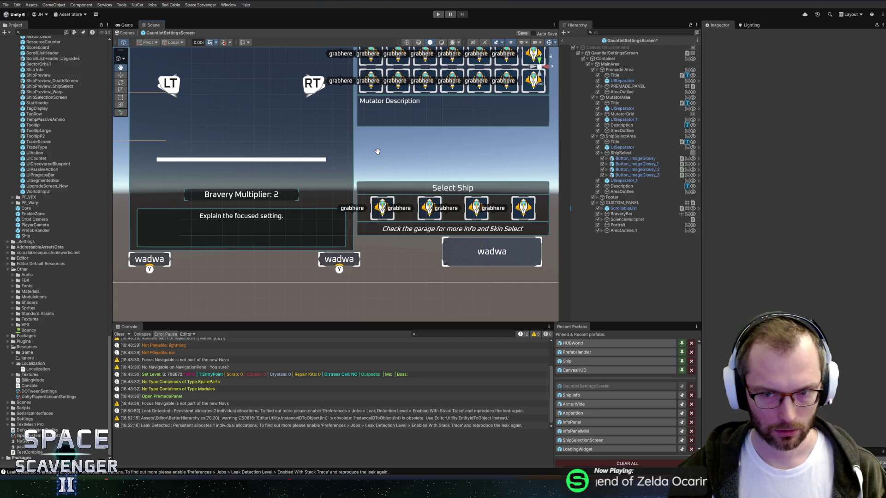
{"action": "mouse_move", "coordinate": [382, 190]}
{"action": "left_mouse_down"}
{"action": "mouse_move", "coordinate": [298, 186]}
{"action": "mouse_move", "coordinate": [435, 189]}
{"action": "mouse_move", "coordinate": [363, 189]}
{"action": "mouse_move", "coordinate": [419, 187]}
{"action": "left_mouse_up"}
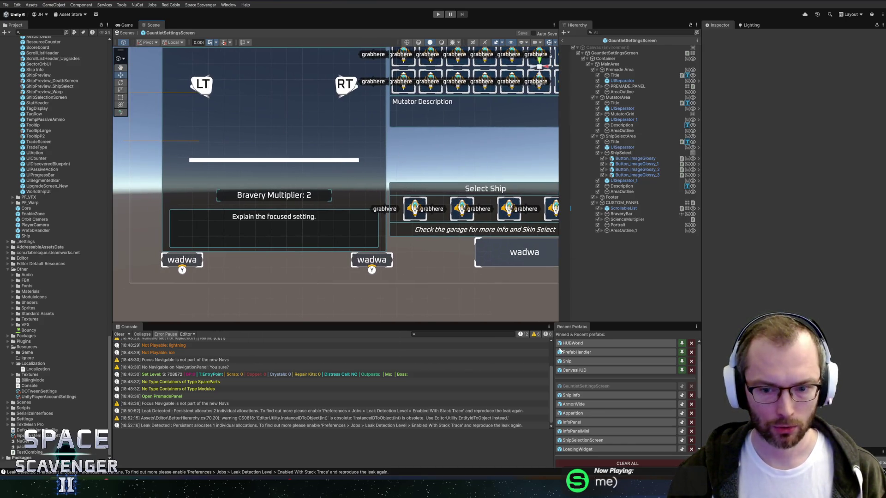
{"action": "scroll", "coordinate": [613, 423], "scroll_direction": "down", "scroll_amount": 5}
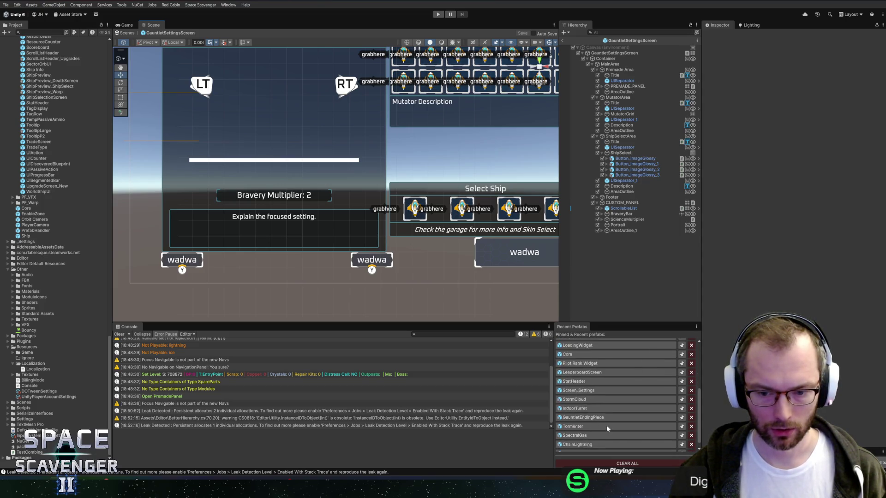
{"action": "left_click", "coordinate": [595, 366]}
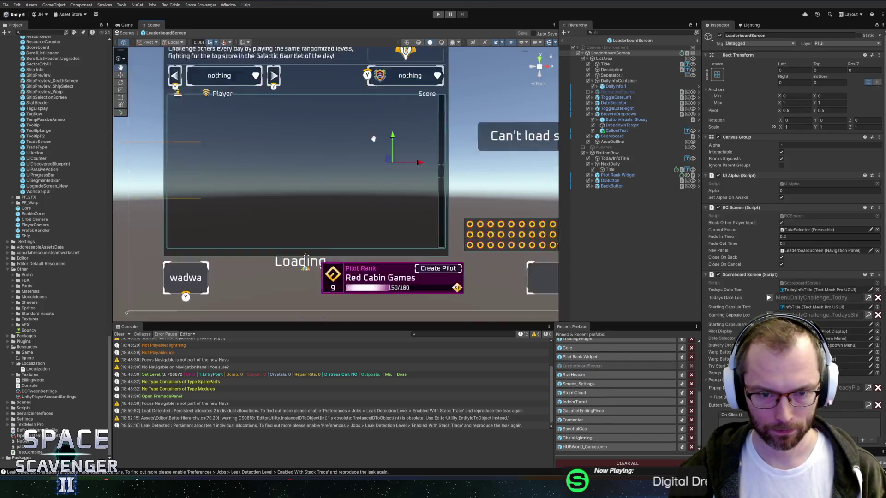
{"action": "left_click", "coordinate": [616, 174]}
{"action": "key", "text": "f"}
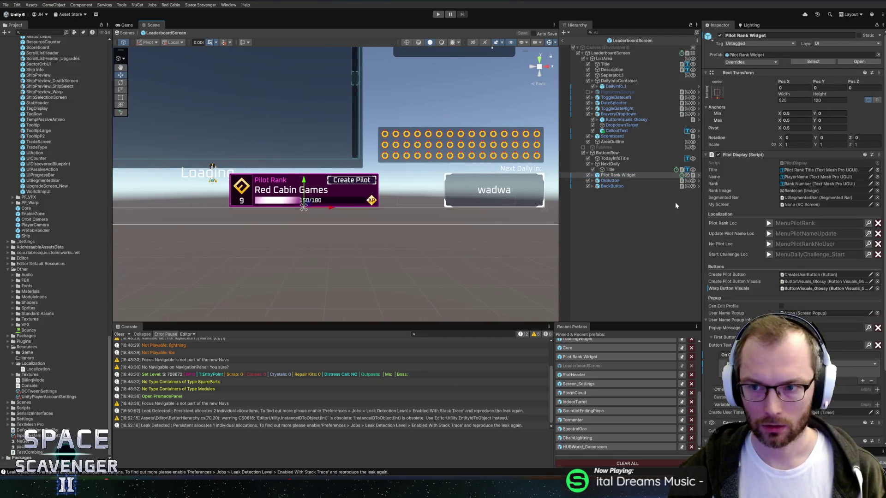
{"action": "left_click", "coordinate": [612, 186]}
{"action": "left_click", "coordinate": [610, 181]}
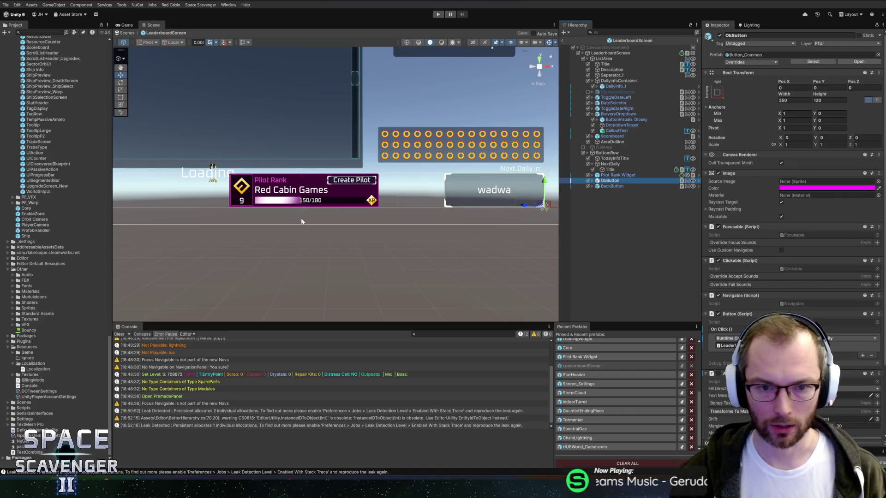
{"action": "key", "text": "f"}
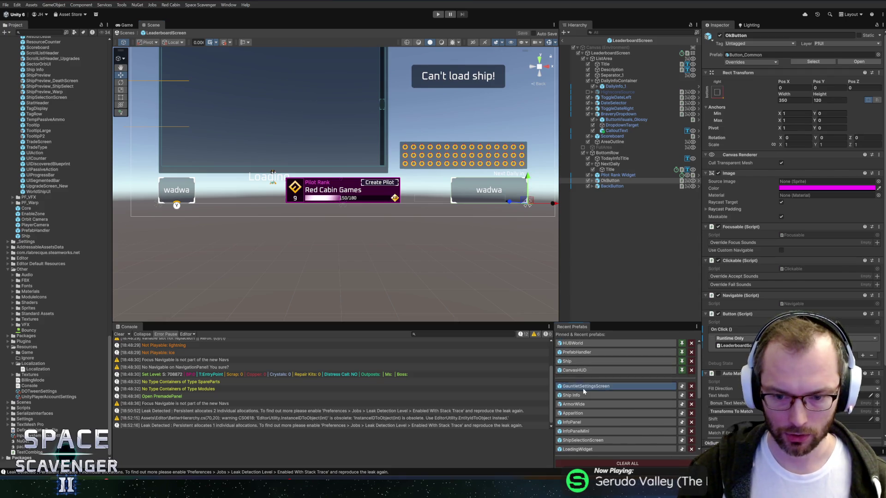
{"action": "left_click", "coordinate": [583, 388]}
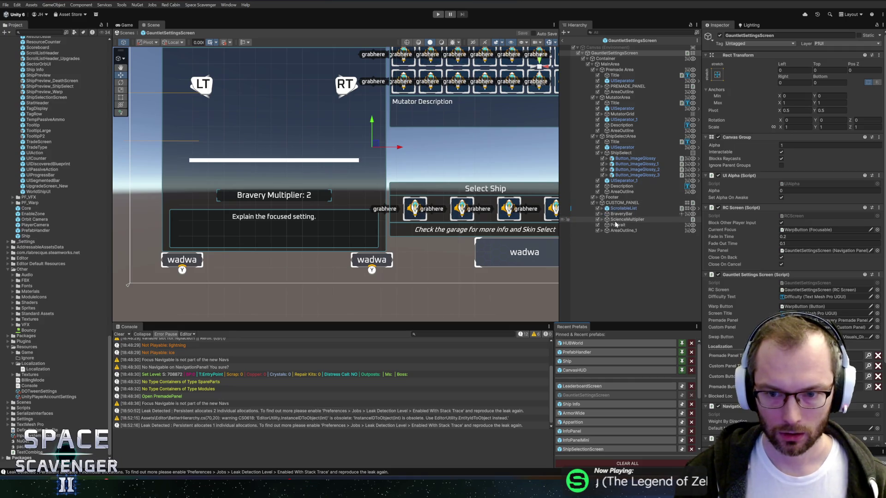
Set the footer's SwapButton and BackButton heights to 120, then frame the Premade Area panel
{"action": "left_click", "coordinate": [618, 197]}
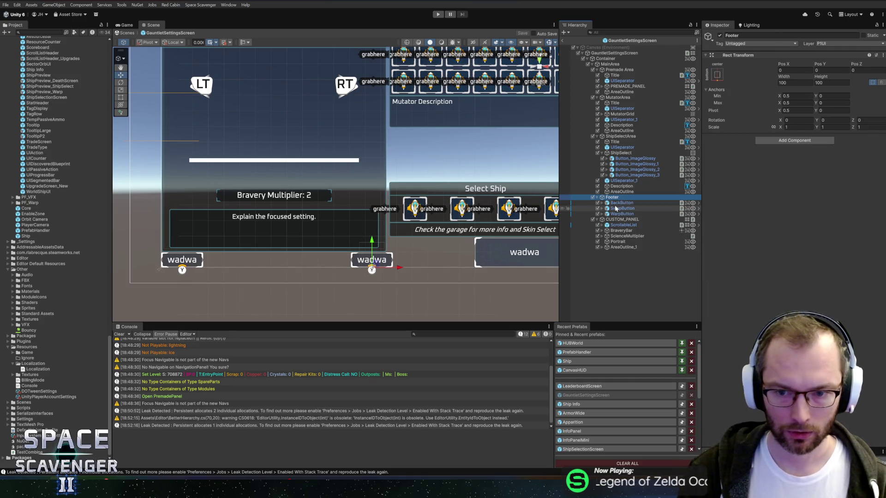
{"action": "left_click", "coordinate": [616, 208]}
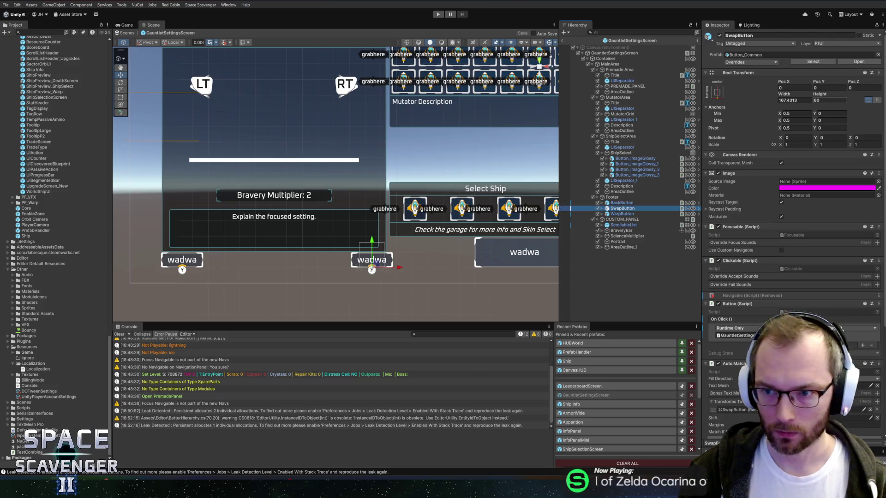
{"action": "type", "text": "120"}
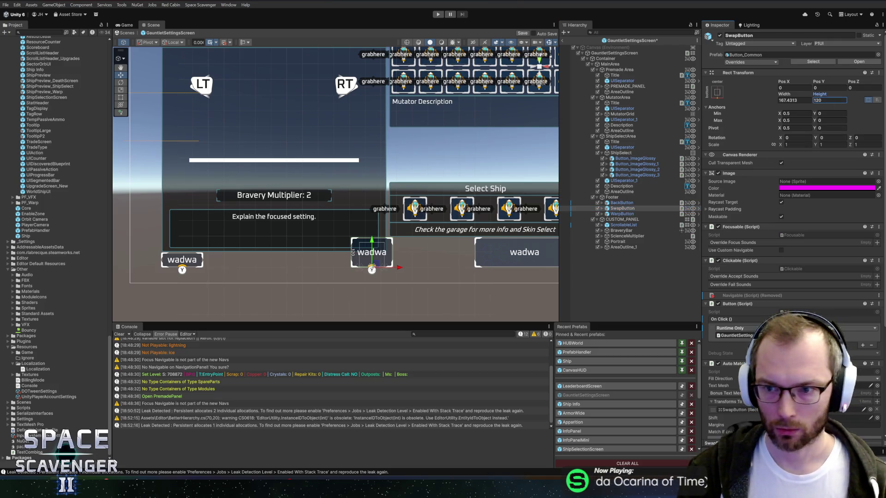
{"action": "left_click", "coordinate": [621, 203]}
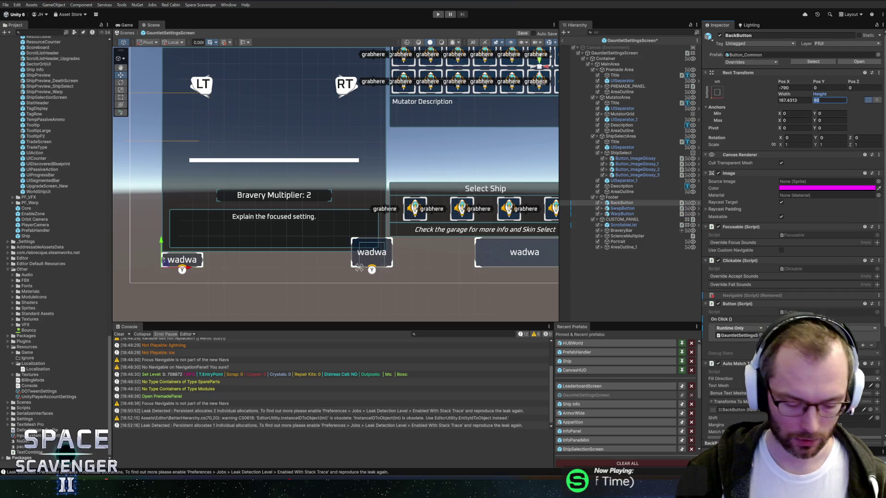
{"action": "type", "text": "120"}
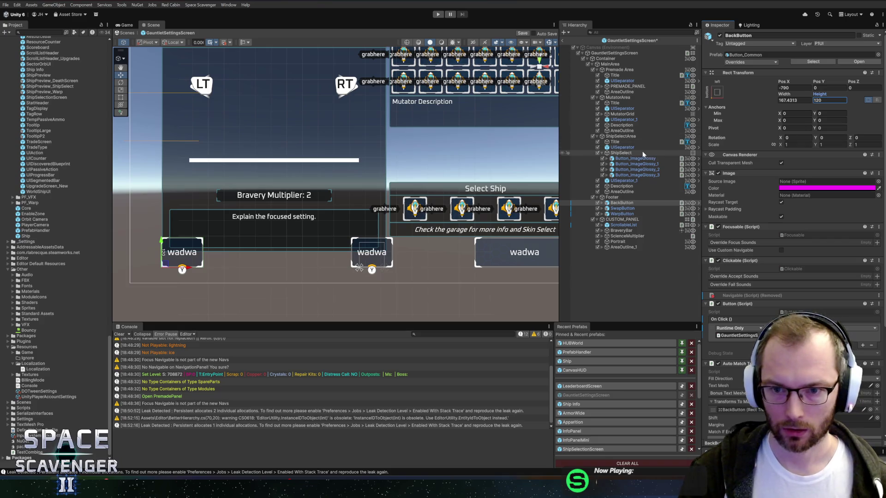
{"action": "left_click", "coordinate": [619, 70]}
{"action": "key", "text": "f"}
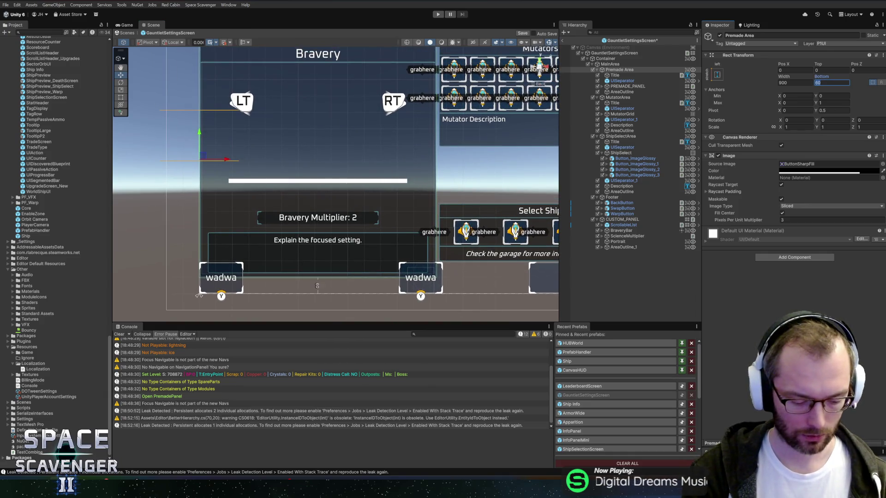
Set ShipSelectArea's Pos Y to 130
{"action": "type", "text": "130"}
{"action": "left_click_drag", "start_coordinate": [574, 157], "coordinate": [503, 152]}
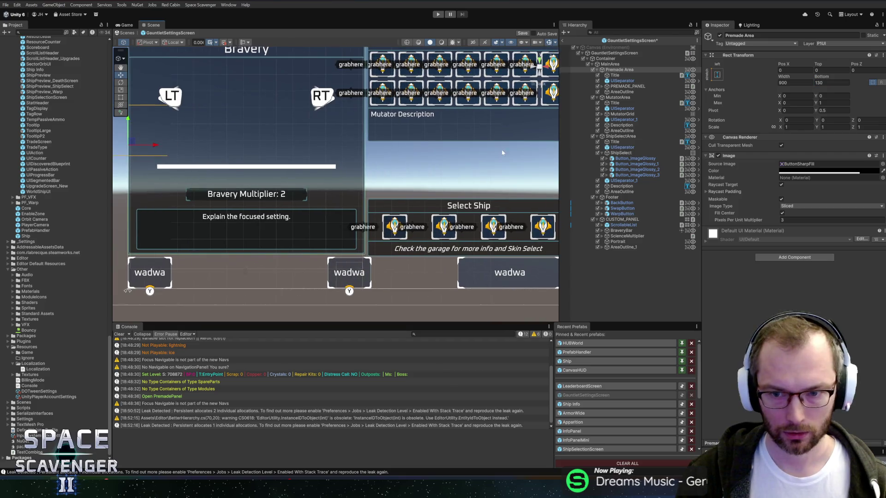
{"action": "left_click", "coordinate": [620, 153]}
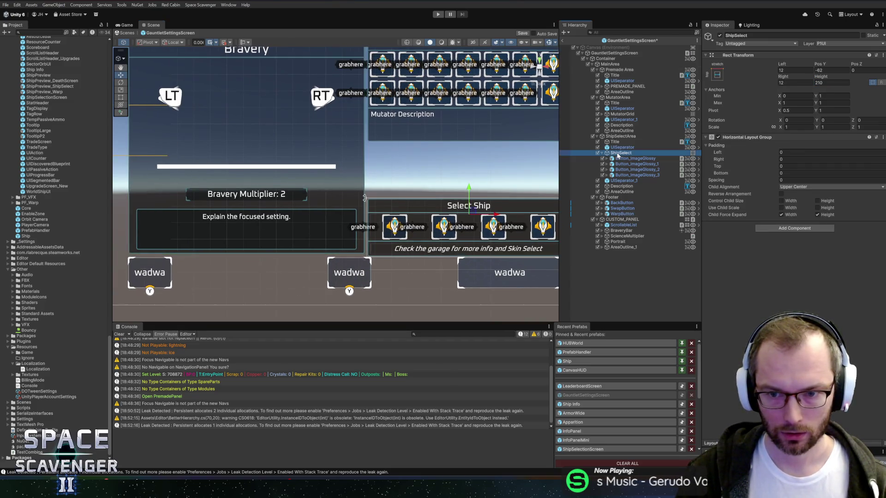
{"action": "left_click", "coordinate": [621, 137]}
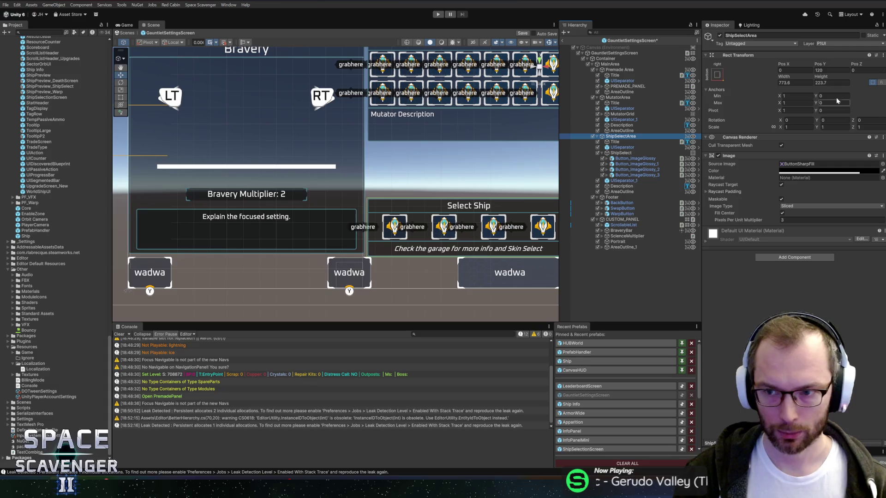
{"action": "type", "text": "130"}
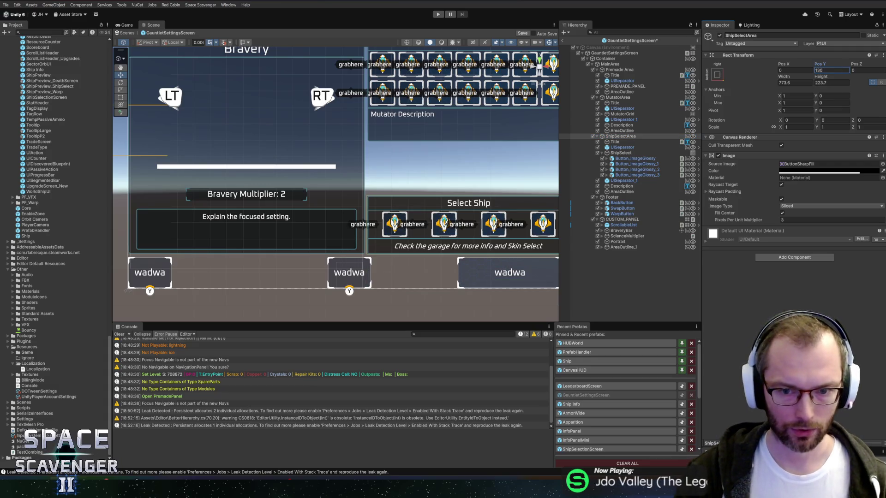
Look over the whole settings screen, then exit Prefab mode back to the Core scene
{"action": "scroll", "coordinate": [503, 221], "scroll_direction": "down", "scroll_amount": 5}
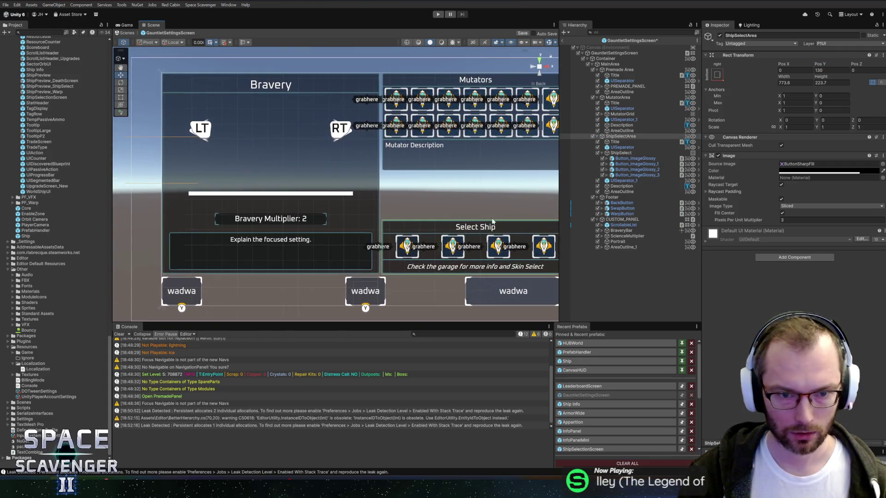
{"action": "scroll", "coordinate": [452, 231], "scroll_direction": "down", "scroll_amount": 2}
{"action": "scroll", "coordinate": [417, 173], "scroll_direction": "up", "scroll_amount": 4}
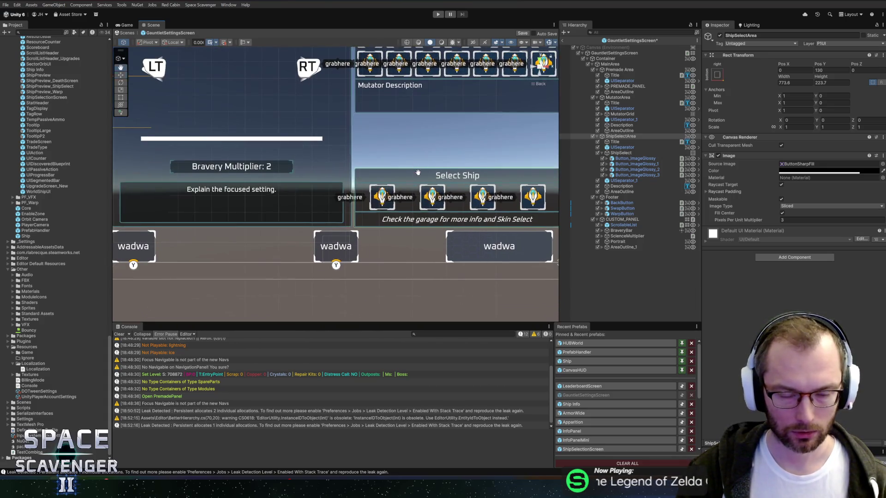
{"action": "left_click_drag", "start_coordinate": [418, 173], "coordinate": [419, 189]}
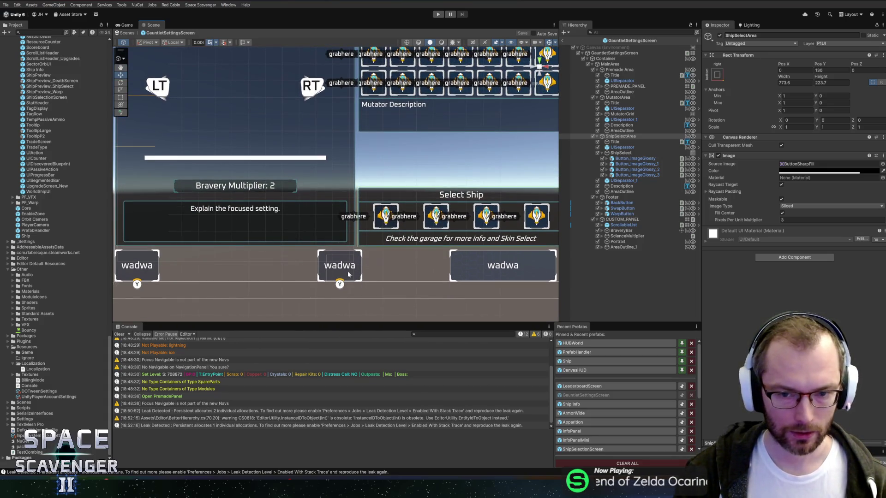
{"action": "scroll", "coordinate": [349, 274], "scroll_direction": "down", "scroll_amount": 3}
{"action": "scroll", "coordinate": [363, 273], "scroll_direction": "up", "scroll_amount": 2}
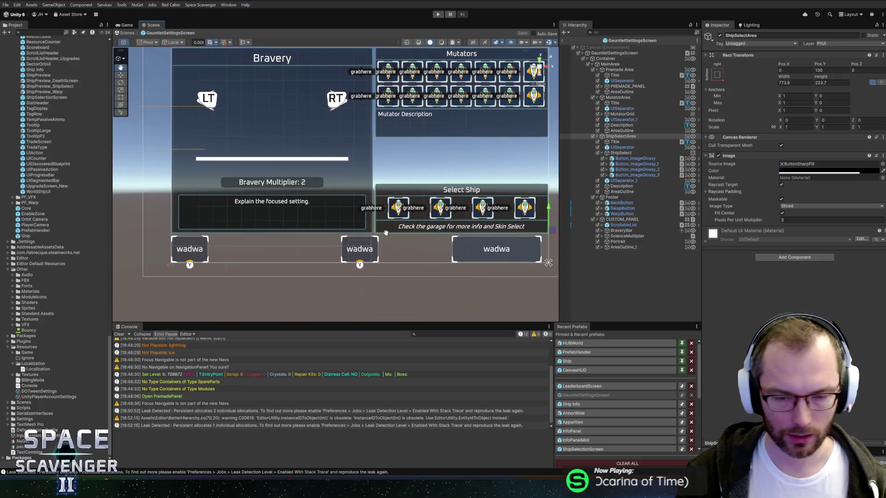
{"action": "scroll", "coordinate": [393, 223], "scroll_direction": "right", "scroll_amount": 1}
{"action": "scroll", "coordinate": [392, 241], "scroll_direction": "left", "scroll_amount": 1}
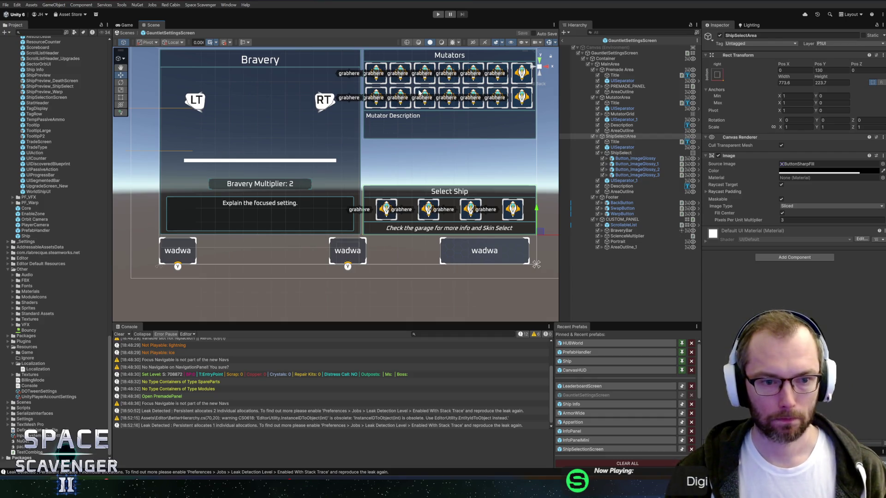
{"action": "scroll", "coordinate": [376, 123], "scroll_direction": "left", "scroll_amount": 2}
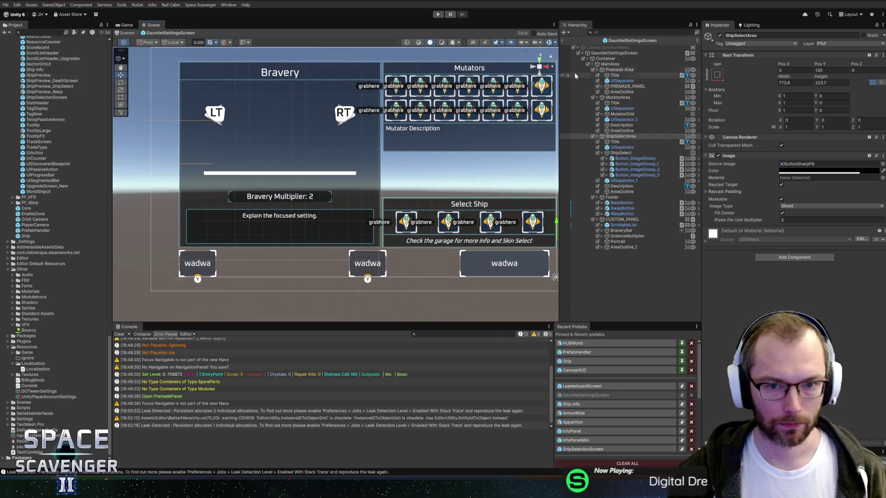
{"action": "left_click", "coordinate": [563, 41]}
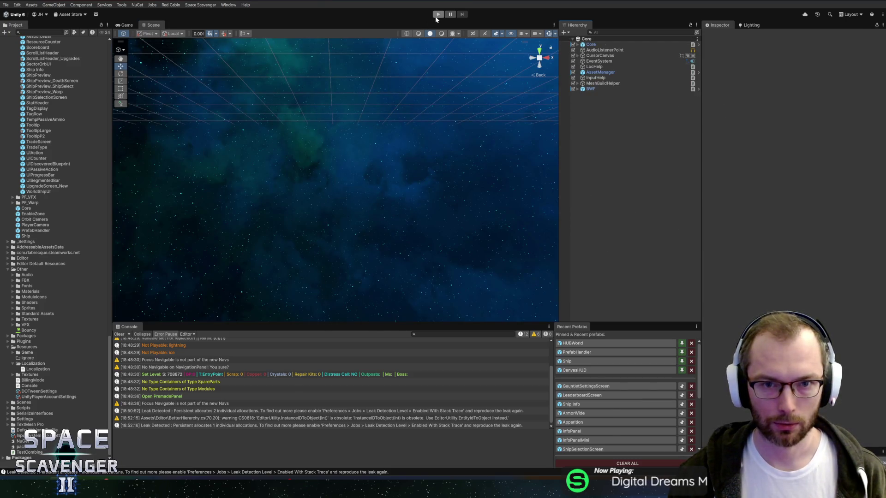
Enter Play mode, maximize the Game view, and fly the ship into the blue portal
{"action": "left_click", "coordinate": [435, 16]}
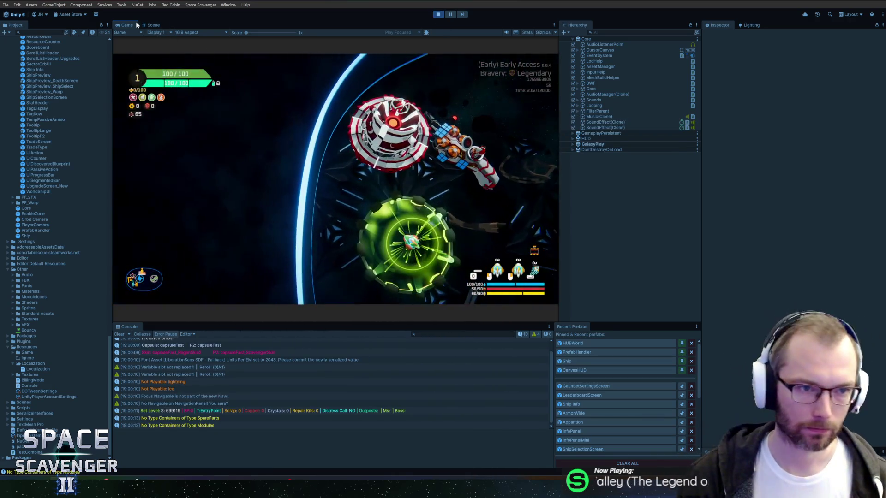
{"action": "double_click", "coordinate": [131, 25]}
{"action": "key", "text": "d"}
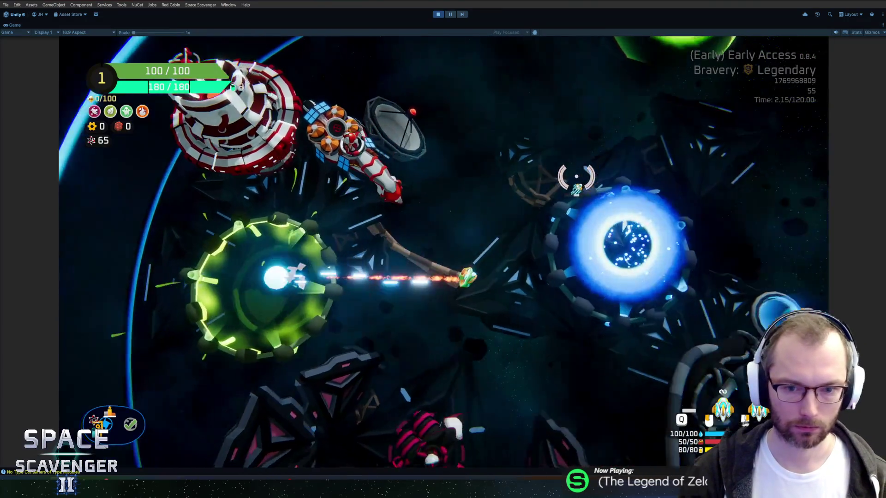
{"action": "key", "text": "e"}
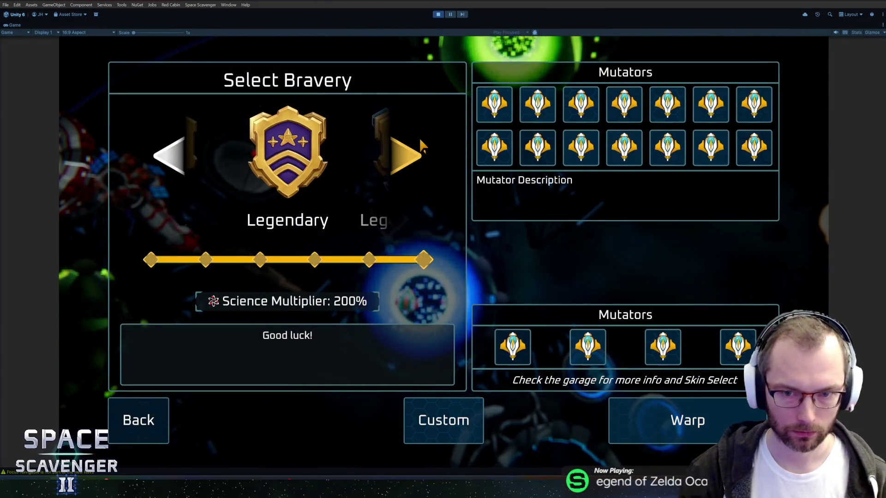
{"action": "left_click", "coordinate": [406, 157]}
{"action": "left_click", "coordinate": [406, 157]}
{"action": "left_click", "coordinate": [406, 156]}
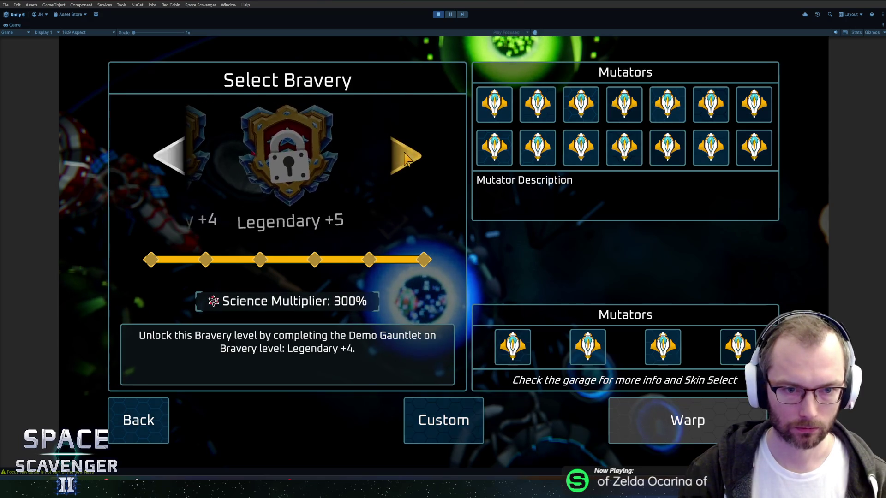
{"action": "left_click", "coordinate": [169, 157]}
{"action": "left_click", "coordinate": [168, 157]}
{"action": "left_click", "coordinate": [168, 157]}
{"action": "left_click", "coordinate": [167, 159]}
{"action": "left_click", "coordinate": [166, 159]}
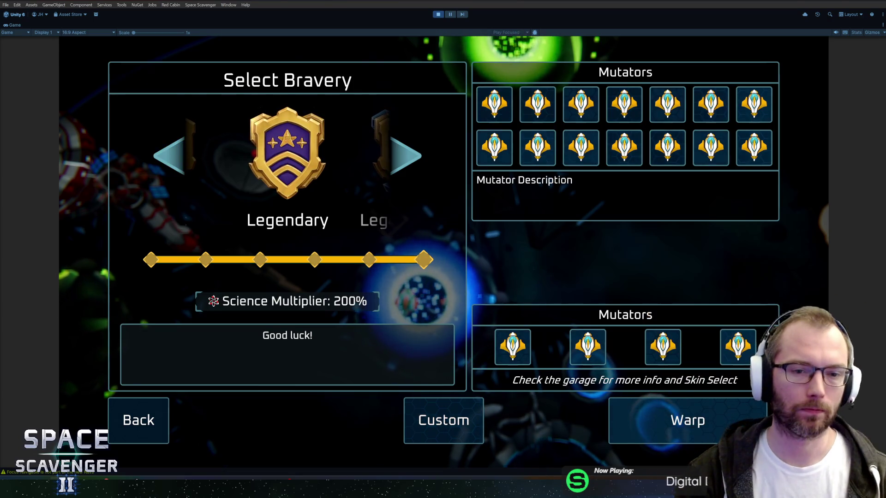
{"action": "left_click", "coordinate": [415, 164]}
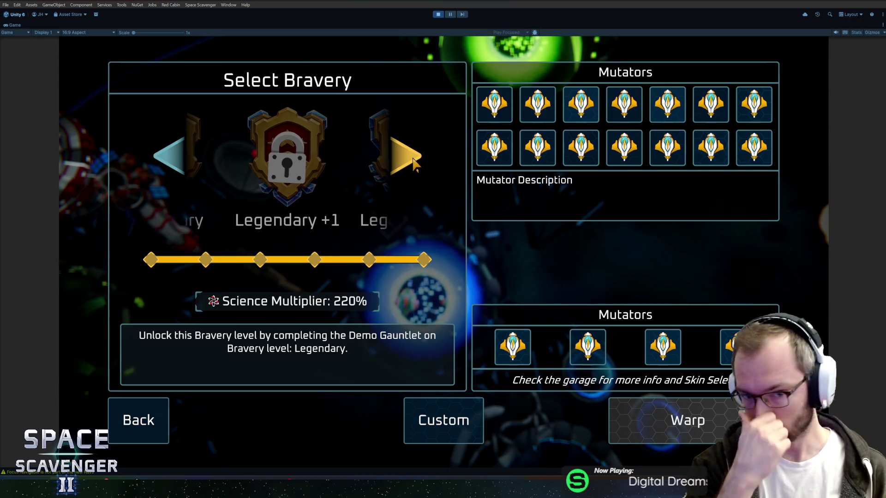
{"action": "left_click", "coordinate": [415, 164]}
{"action": "left_click", "coordinate": [413, 162]}
{"action": "left_click", "coordinate": [413, 161]}
{"action": "left_click", "coordinate": [412, 161]}
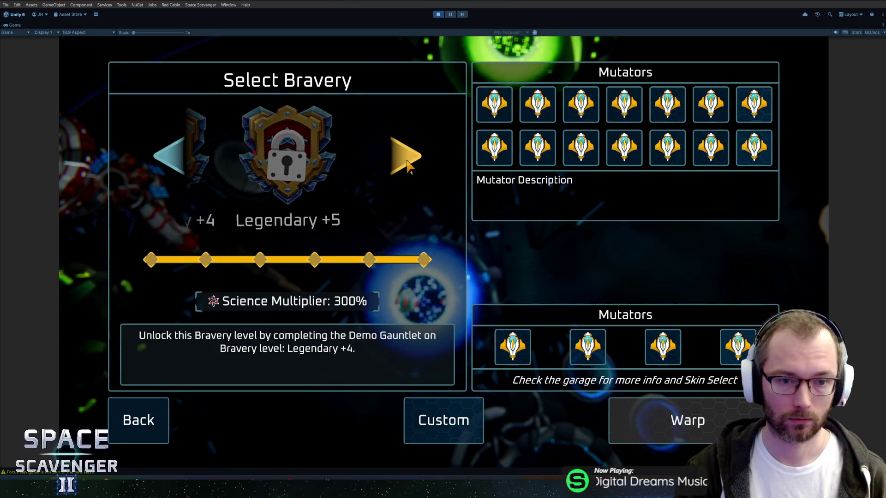
{"action": "left_click", "coordinate": [178, 157]}
{"action": "left_click", "coordinate": [178, 157]}
{"action": "left_click", "coordinate": [178, 156]}
{"action": "left_click", "coordinate": [177, 157]}
{"action": "left_click", "coordinate": [177, 157]}
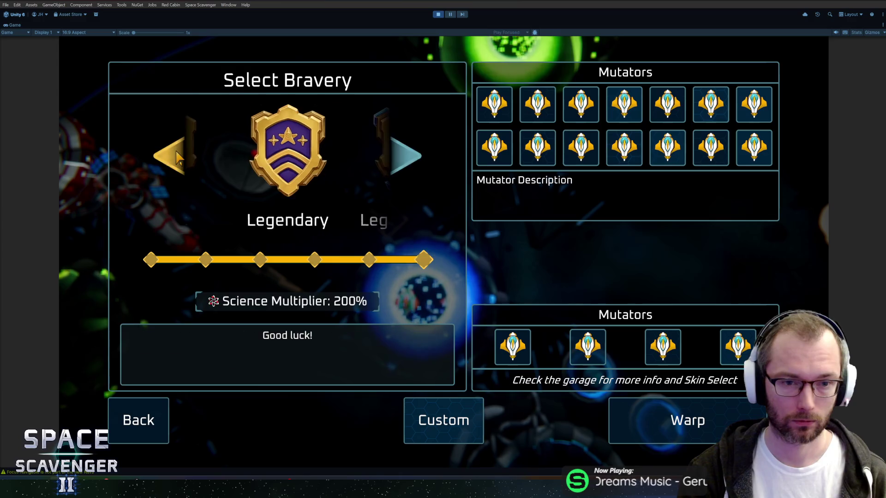
{"action": "left_click", "coordinate": [177, 157]}
{"action": "left_click", "coordinate": [177, 157]}
{"action": "left_click", "coordinate": [177, 156]}
{"action": "left_click", "coordinate": [177, 156]}
{"action": "left_click", "coordinate": [177, 156]}
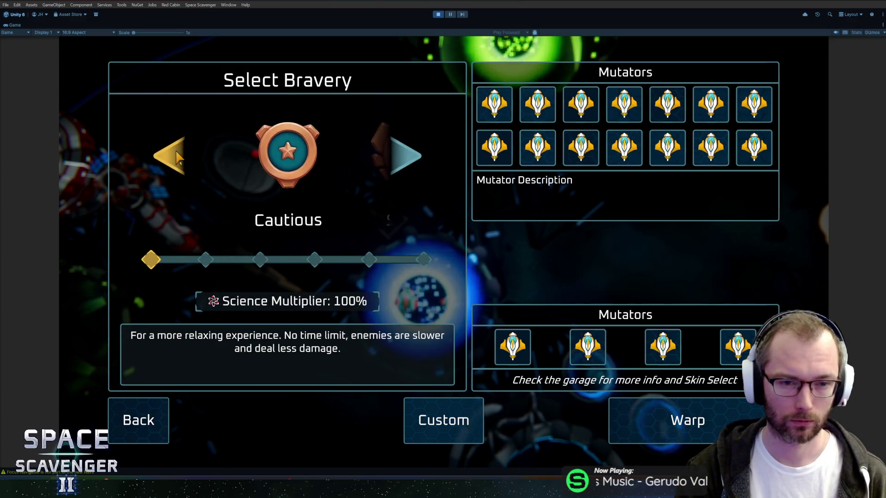
{"action": "left_click", "coordinate": [410, 157]}
{"action": "left_click", "coordinate": [410, 157]}
{"action": "left_click", "coordinate": [409, 157]}
{"action": "left_click", "coordinate": [410, 156]}
{"action": "left_click", "coordinate": [411, 156]}
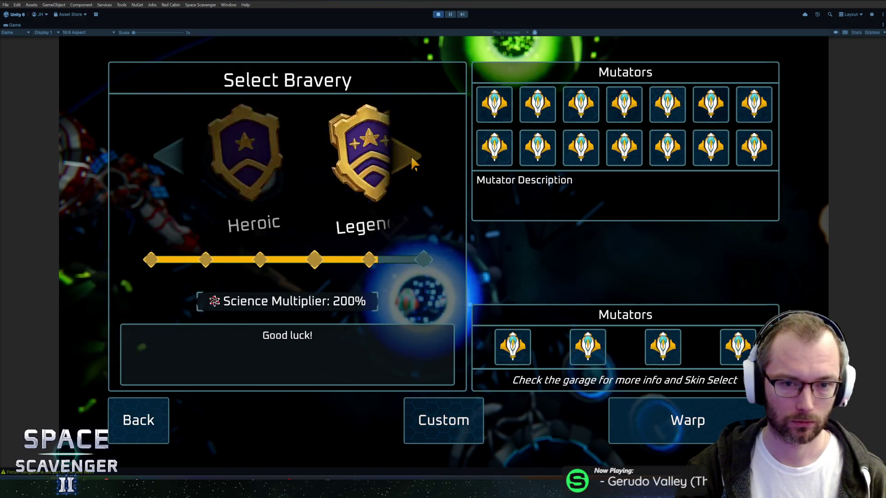
{"action": "left_click", "coordinate": [413, 161]}
{"action": "left_click", "coordinate": [413, 161]}
{"action": "left_click", "coordinate": [413, 162]}
{"action": "left_click", "coordinate": [413, 161]}
{"action": "left_click", "coordinate": [412, 161]}
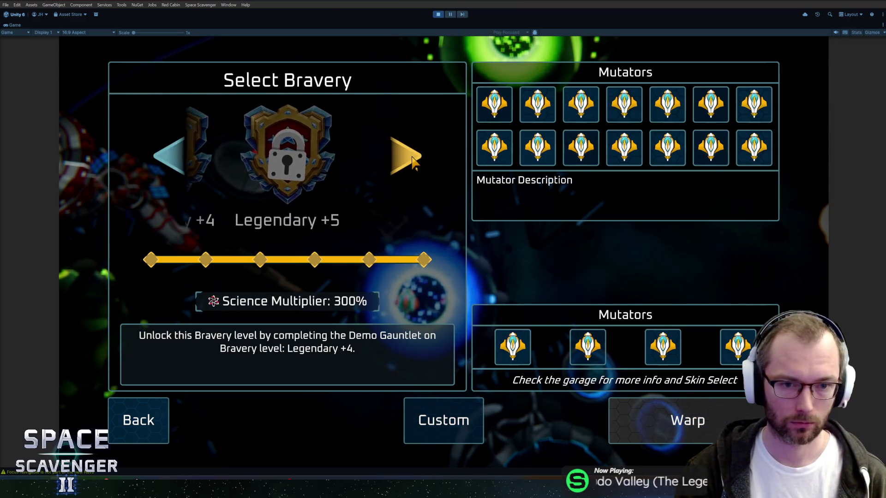
{"action": "left_click", "coordinate": [167, 156]}
{"action": "left_click", "coordinate": [167, 156]}
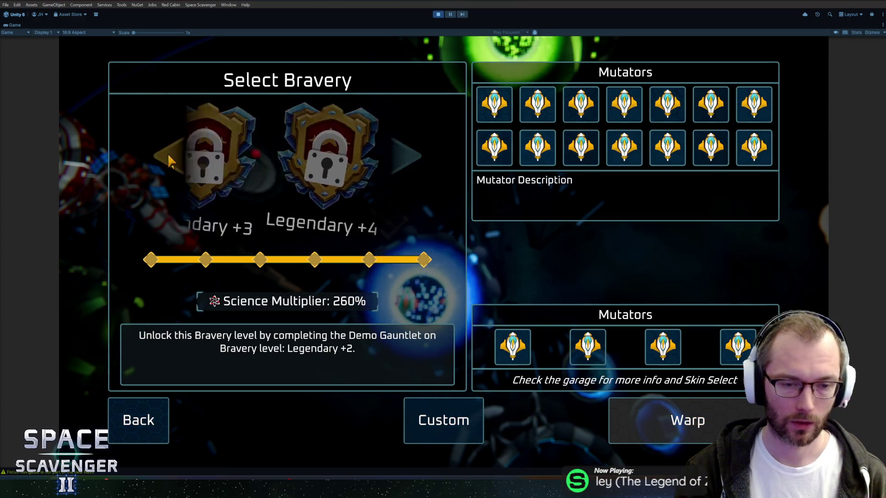
{"action": "left_click", "coordinate": [169, 158]}
{"action": "left_click", "coordinate": [168, 156]}
{"action": "left_click", "coordinate": [168, 156]}
{"action": "left_click", "coordinate": [168, 154]}
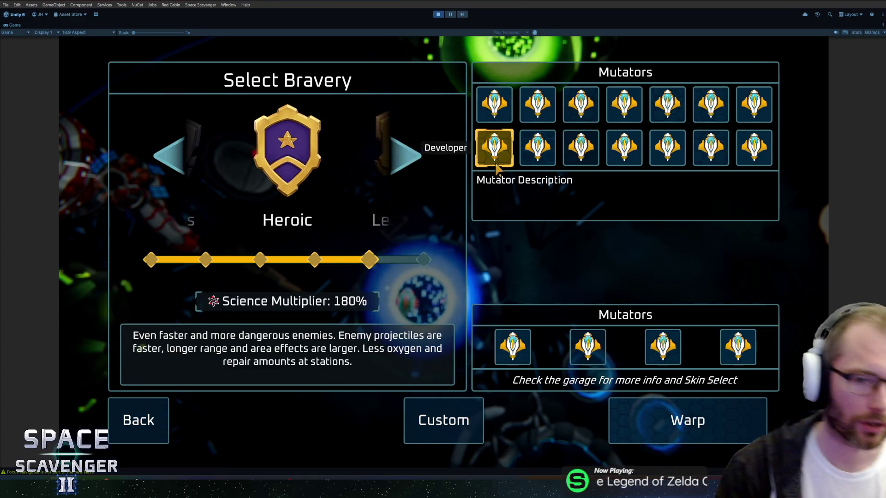
{"action": "left_click", "coordinate": [423, 160]}
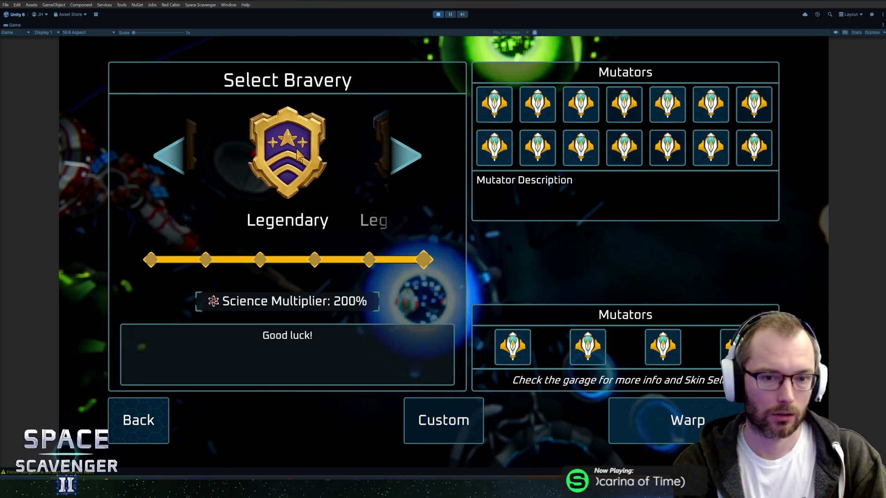
{"action": "left_click", "coordinate": [410, 163]}
{"action": "left_click", "coordinate": [410, 162]}
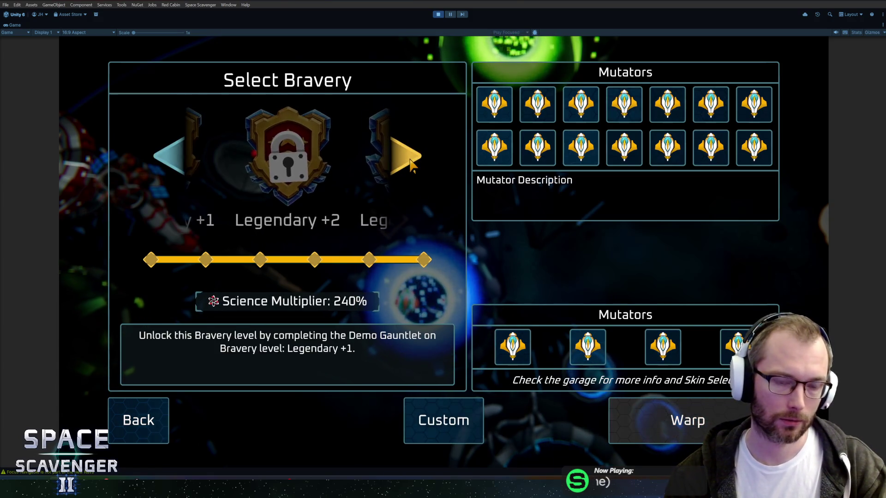
{"action": "left_click", "coordinate": [410, 162]}
{"action": "left_click", "coordinate": [411, 162]}
{"action": "left_click", "coordinate": [410, 162]}
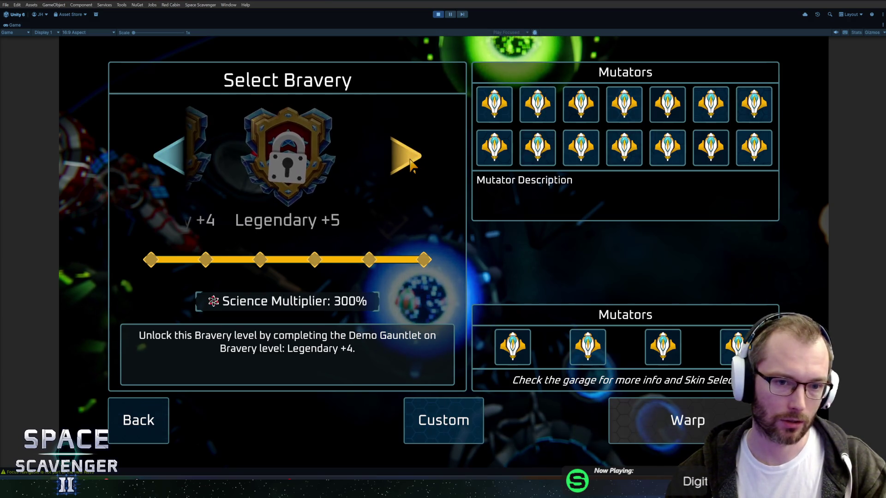
{"action": "left_click", "coordinate": [178, 159]}
{"action": "left_click", "coordinate": [178, 159]}
{"action": "left_click", "coordinate": [178, 159]}
{"action": "left_click", "coordinate": [177, 159]}
{"action": "left_click", "coordinate": [177, 159]}
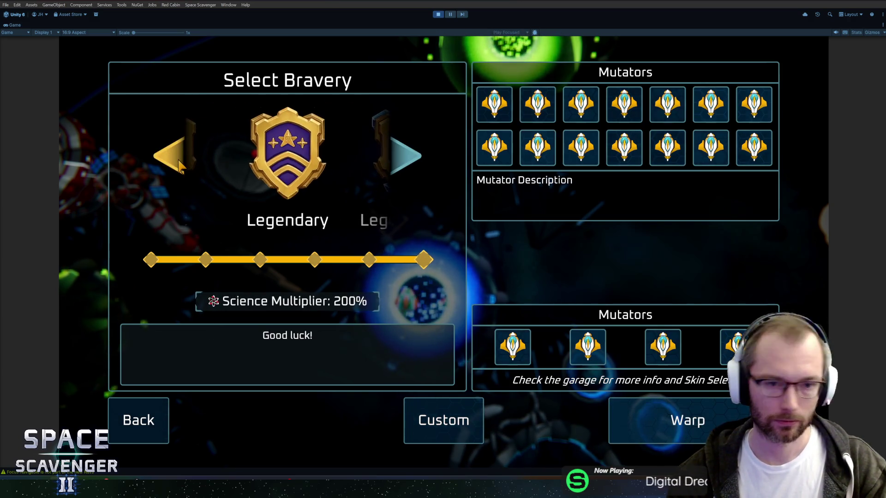
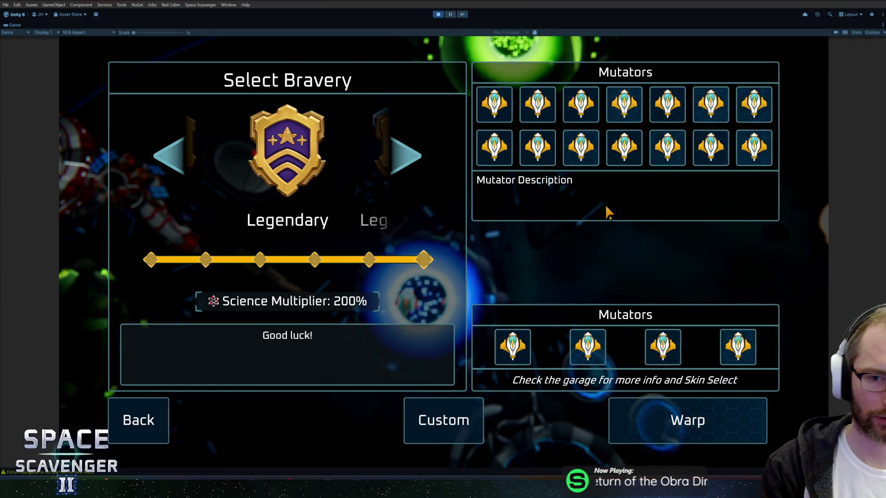
Test arrow-key focus moving between the four lower mutators, the Warp option and the grid
{"action": "key", "text": "Left"}
{"action": "key", "text": "Left"}
{"action": "key", "text": "Right"}
{"action": "key", "text": "Right"}
{"action": "key", "text": "Up"}
{"action": "key", "text": "Up"}
{"action": "key", "text": "Left"}
{"action": "key", "text": "Left"}
{"action": "key", "text": "Left"}
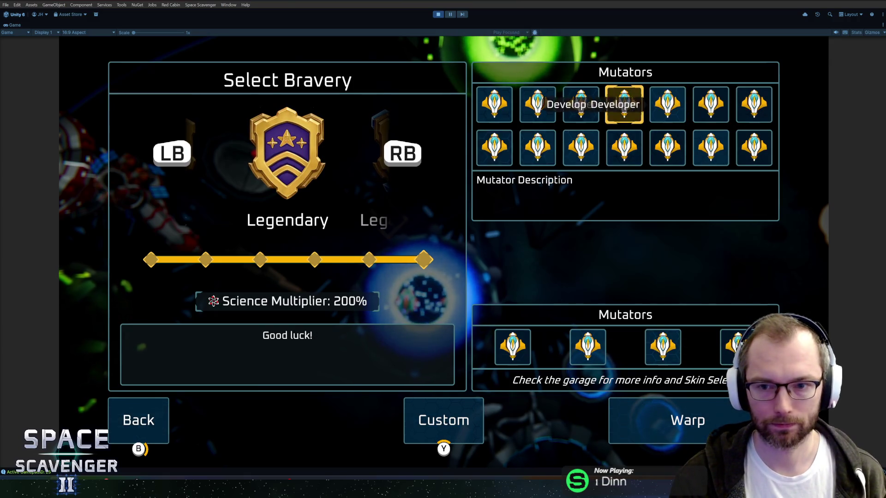
{"action": "key", "text": "Down"}
{"action": "key", "text": "Right"}
{"action": "key", "text": "Right"}
{"action": "key", "text": "Right"}
{"action": "key", "text": "Down"}
{"action": "key", "text": "Up"}
{"action": "key", "text": "Left"}
{"action": "key", "text": "Left"}
{"action": "key", "text": "Left"}
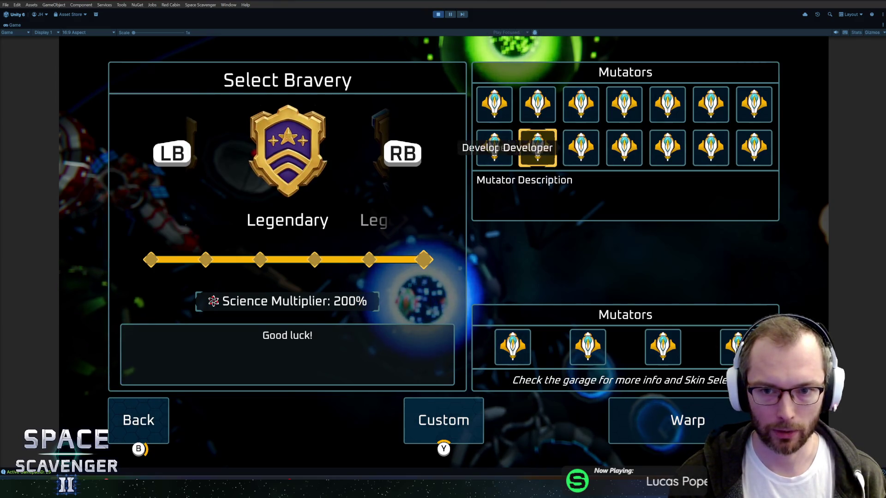
{"action": "key", "text": "Right"}
{"action": "key", "text": "Right"}
{"action": "key", "text": "Right"}
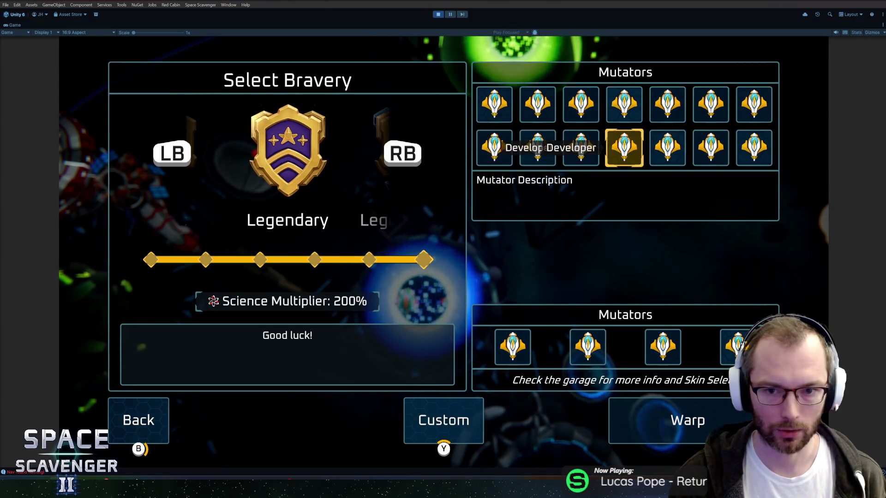
{"action": "key", "text": "Right"}
{"action": "key", "text": "Down"}
{"action": "key", "text": "Down"}
{"action": "key", "text": "Up"}
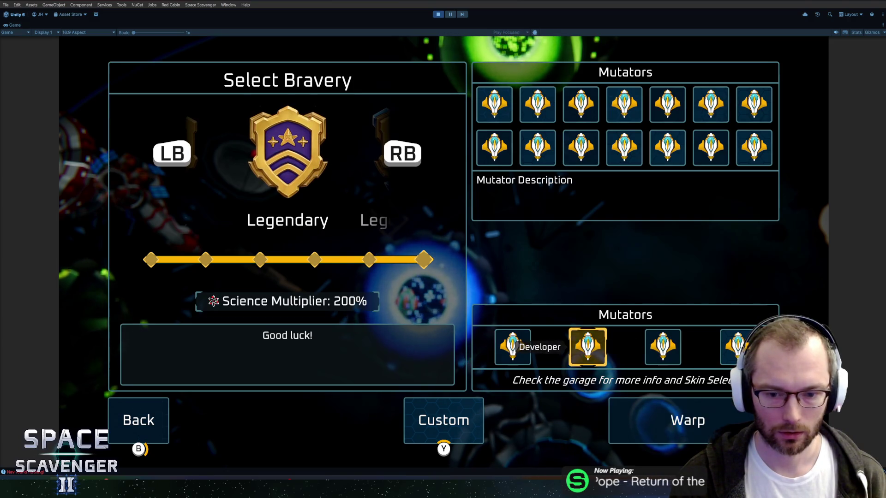
{"action": "key", "text": "Down"}
{"action": "key", "text": "Up"}
{"action": "key", "text": "Down"}
{"action": "key", "text": "Up"}
{"action": "key", "text": "Left"}
{"action": "key", "text": "Left"}
{"action": "key", "text": "Up"}
{"action": "key", "text": "Down"}
{"action": "key", "text": "Down"}
{"action": "key", "text": "Up"}
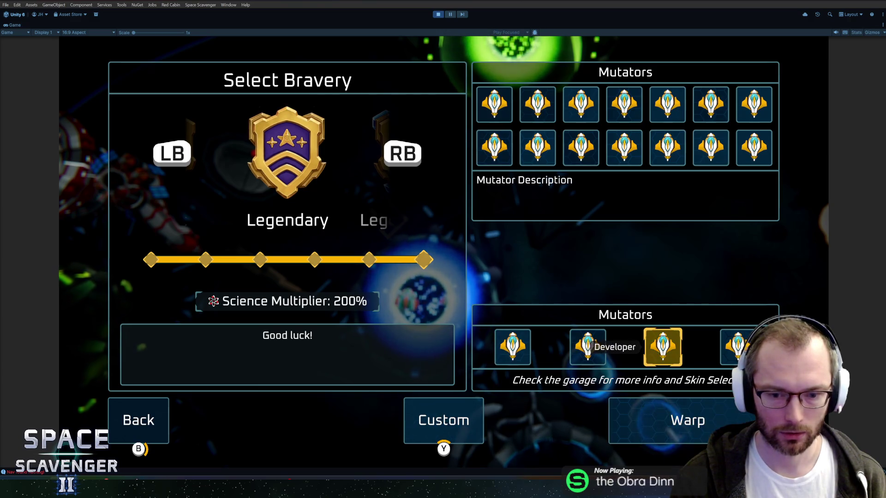
{"action": "key", "text": "Down"}
{"action": "key", "text": "Up"}
{"action": "key", "text": "Left"}
{"action": "key", "text": "Left"}
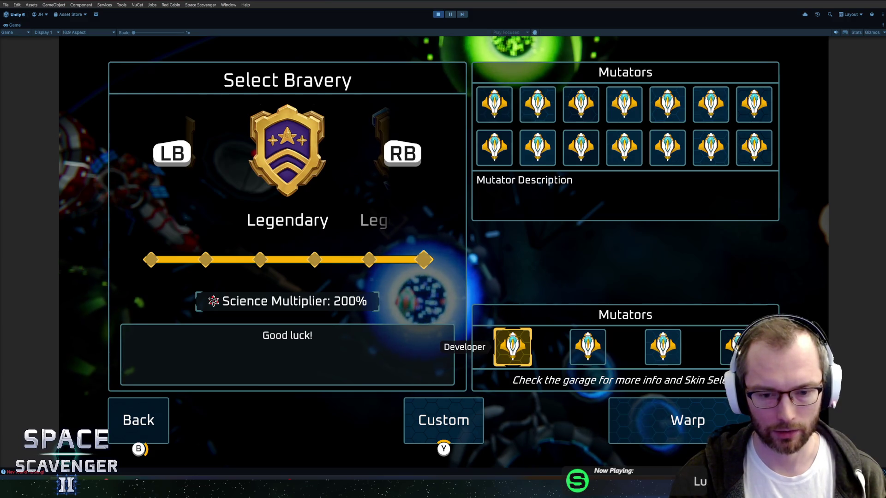
{"action": "key", "text": "Right"}
{"action": "key", "text": "Down"}
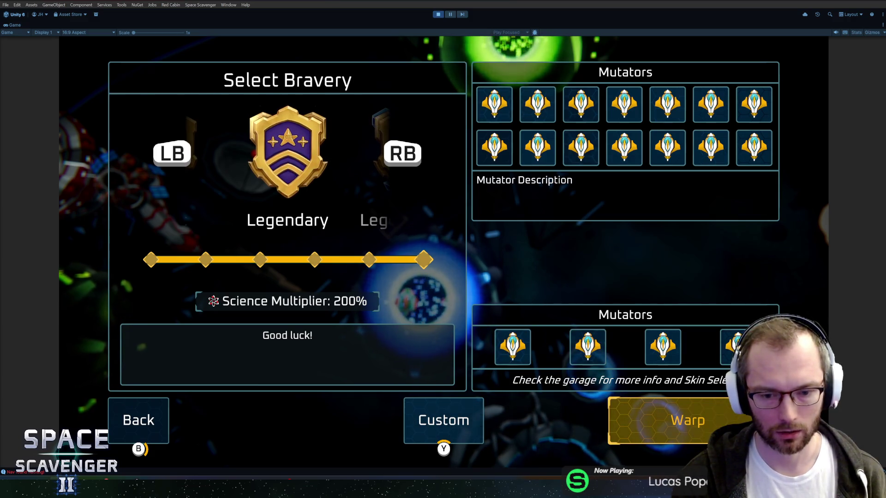
{"action": "key", "text": "Up"}
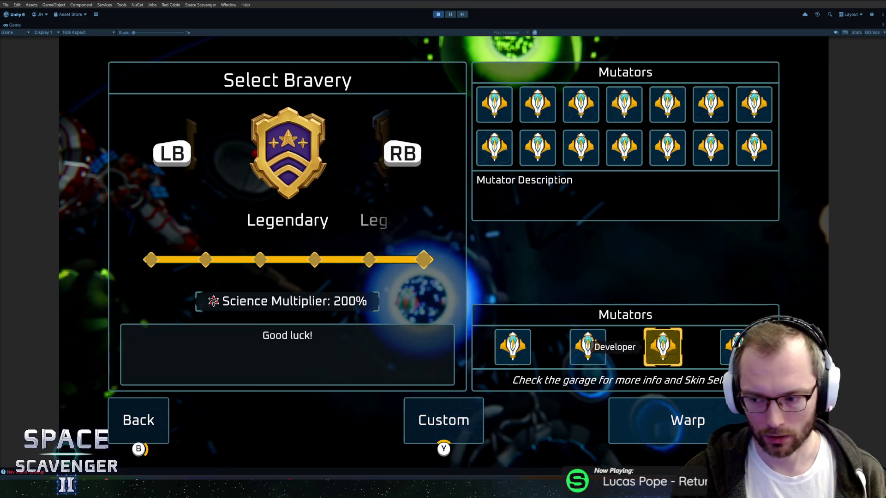
{"action": "key", "text": "Left"}
{"action": "key", "text": "Left"}
{"action": "key", "text": "Right"}
{"action": "key", "text": "Right"}
{"action": "key", "text": "Right"}
Test keyboard focus across the top and second rows of the mutator grid, especially column four
{"action": "key", "text": "Up"}
{"action": "key", "text": "Left"}
{"action": "key", "text": "Left"}
{"action": "key", "text": "Left"}
{"action": "key", "text": "Left"}
{"action": "key", "text": "Down"}
{"action": "key", "text": "Right"}
{"action": "key", "text": "Right"}
{"action": "key", "text": "Right"}
{"action": "key", "text": "Up"}
{"action": "key", "text": "Left"}
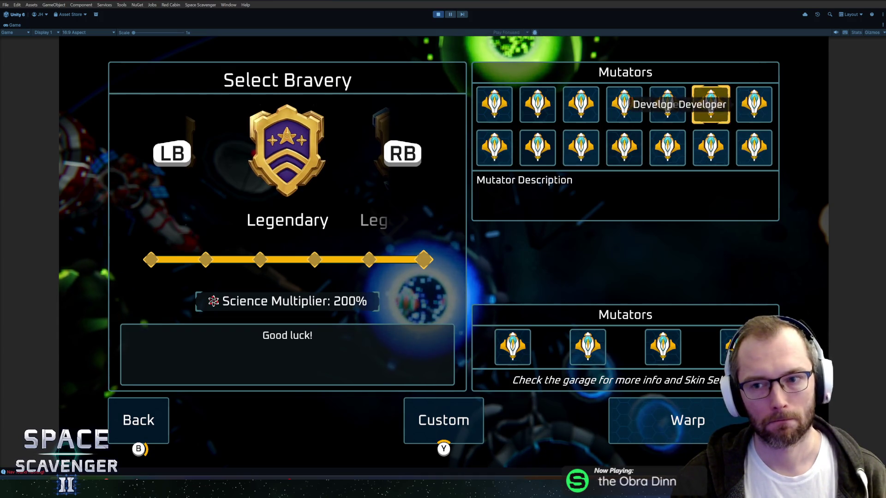
{"action": "key", "text": "Left"}
{"action": "key", "text": "Left"}
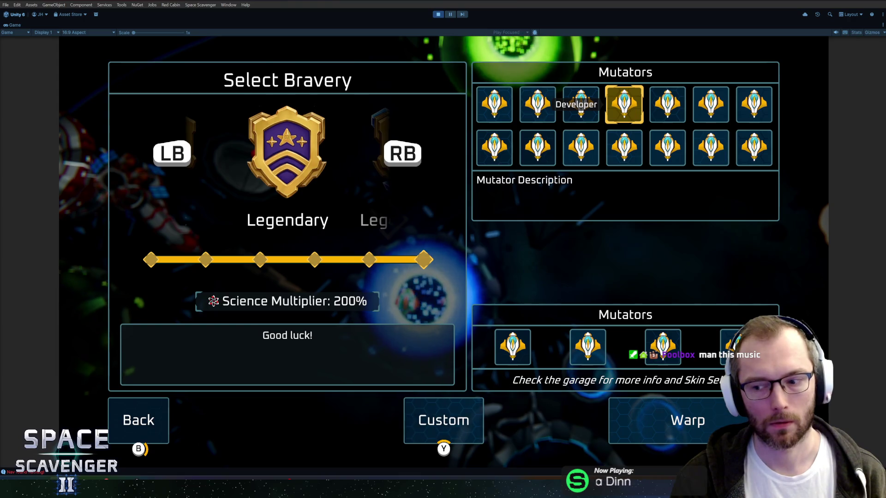
{"action": "key", "text": "Right"}
{"action": "key", "text": "Right"}
{"action": "key", "text": "Down"}
{"action": "key", "text": "Right"}
{"action": "key", "text": "Up"}
{"action": "key", "text": "Left"}
{"action": "key", "text": "Left"}
{"action": "key", "text": "Left"}
{"action": "key", "text": "Left"}
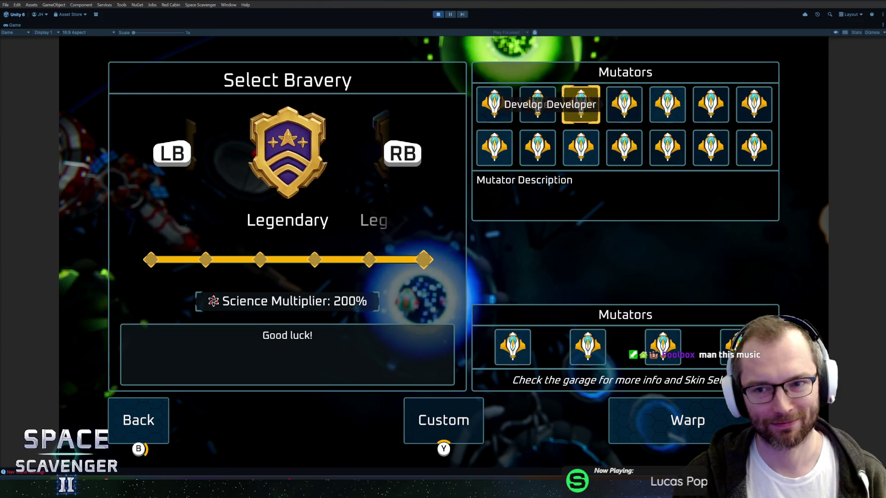
{"action": "key", "text": "Right"}
{"action": "key", "text": "Right"}
{"action": "key", "text": "Left"}
{"action": "key", "text": "Left"}
{"action": "key", "text": "Right"}
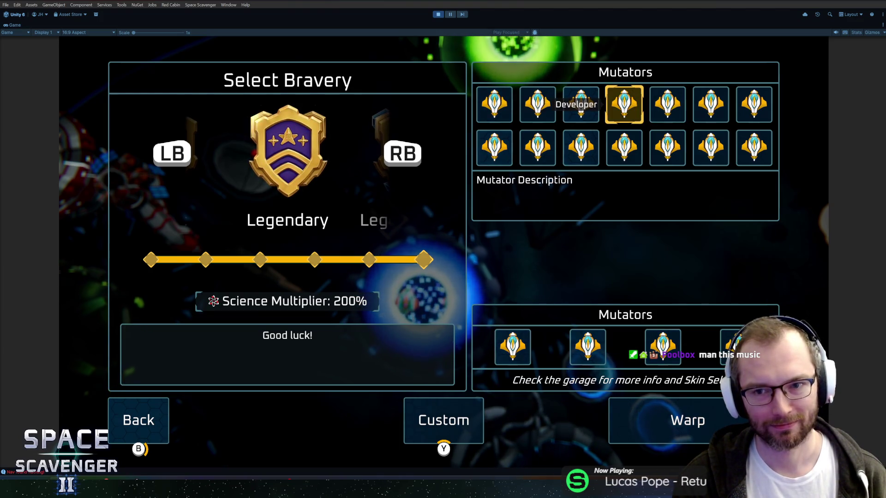
{"action": "key", "text": "Down"}
{"action": "key", "text": "Up"}
{"action": "key", "text": "Down"}
{"action": "key", "text": "Up"}
{"action": "key", "text": "Down"}
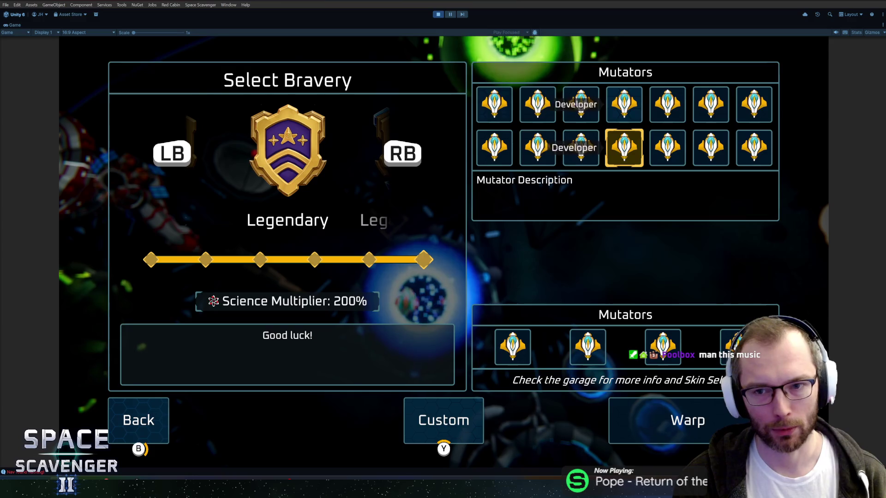
{"action": "key", "text": "Up"}
{"action": "key", "text": "Down"}
{"action": "key", "text": "Up"}
{"action": "key", "text": "Down"}
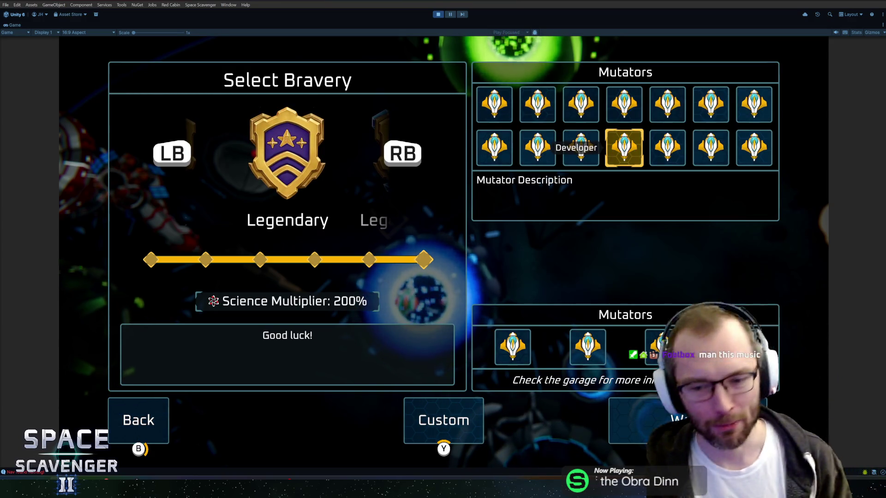
{"action": "key", "text": "Up"}
{"action": "key", "text": "Down"}
{"action": "key", "text": "Up"}
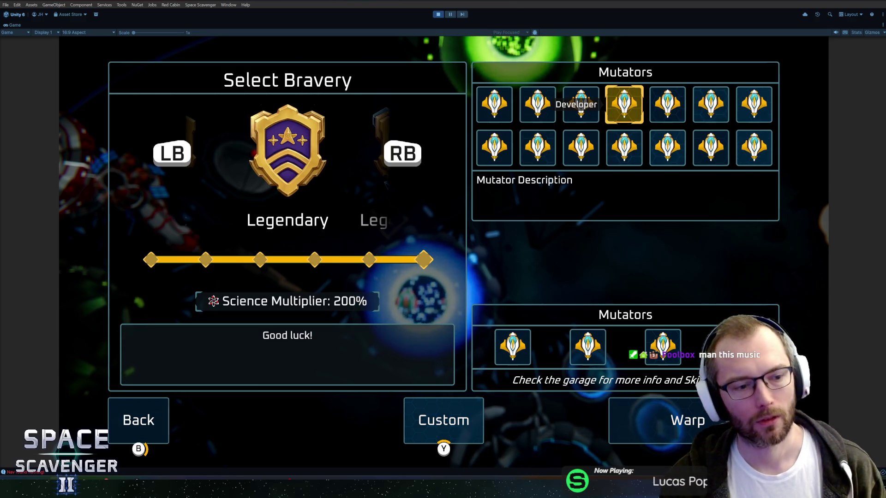
{"action": "key", "text": "Down"}
{"action": "key", "text": "Right"}
{"action": "key", "text": "Up"}
{"action": "key", "text": "Left"}
{"action": "key", "text": "Down"}
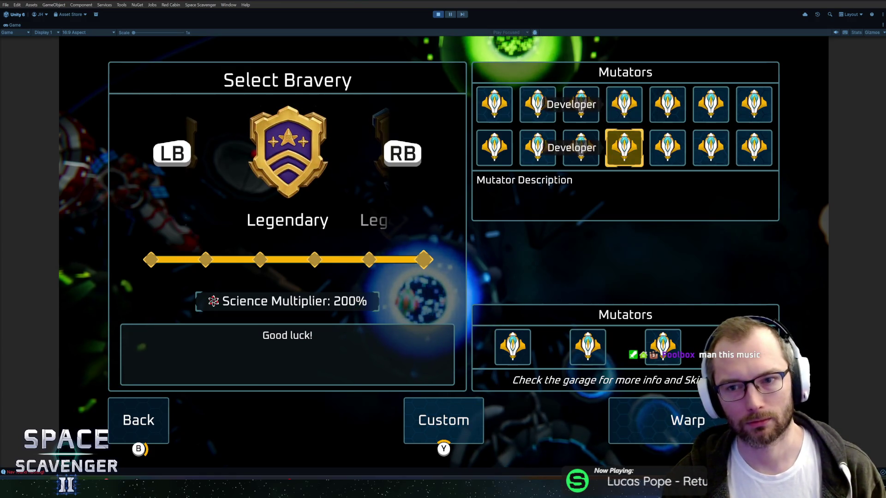
{"action": "key", "text": "Right"}
{"action": "key", "text": "Right"}
{"action": "key", "text": "Right"}
{"action": "key", "text": "Up"}
{"action": "key", "text": "Left"}
{"action": "key", "text": "Left"}
{"action": "key", "text": "Left"}
{"action": "key", "text": "Down"}
{"action": "key", "text": "Left"}
{"action": "key", "text": "Left"}
{"action": "key", "text": "Left"}
{"action": "key", "text": "Up"}
{"action": "key", "text": "Right"}
{"action": "key", "text": "Right"}
{"action": "key", "text": "Right"}
{"action": "key", "text": "Down"}
{"action": "key", "text": "Down"}
{"action": "key", "text": "Down"}
{"action": "key", "text": "Up"}
{"action": "key", "text": "Down"}
{"action": "key", "text": "Up"}
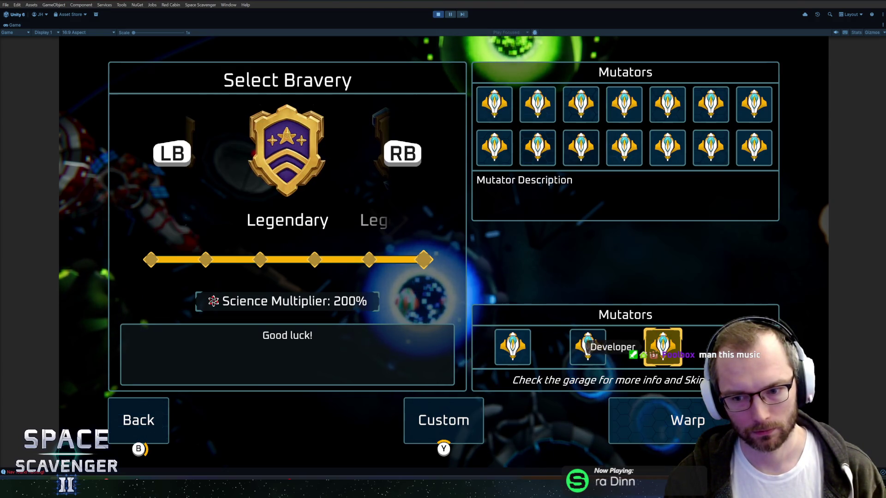
{"action": "key", "text": "Left"}
{"action": "key", "text": "Left"}
{"action": "key", "text": "Right"}
{"action": "key", "text": "Right"}
{"action": "key", "text": "Up"}
{"action": "key", "text": "Up"}
{"action": "key", "text": "Left"}
{"action": "key", "text": "Left"}
{"action": "key", "text": "Left"}
{"action": "key", "text": "Down"}
{"action": "key", "text": "Up"}
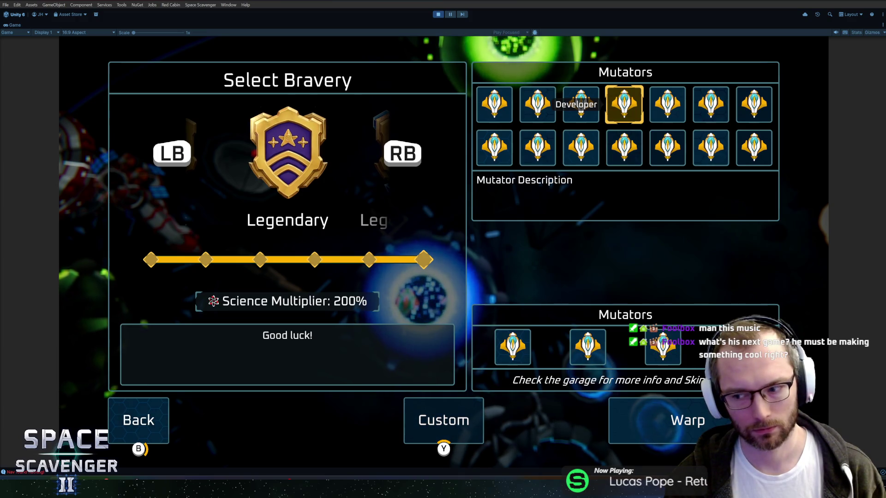
{"action": "key", "text": "Left"}
{"action": "key", "text": "Right"}
{"action": "key", "text": "Down"}
{"action": "key", "text": "Up"}
{"action": "key", "text": "Down"}
{"action": "key", "text": "Up"}
{"action": "key", "text": "Down"}
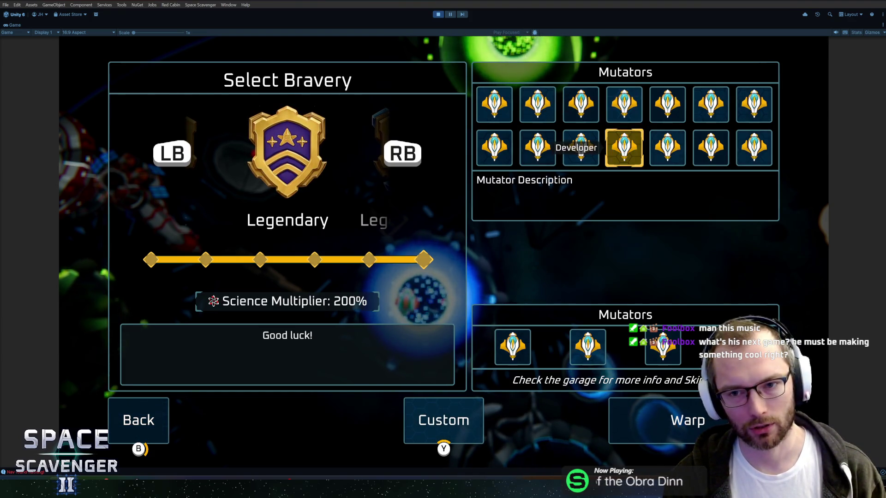
{"action": "key", "text": "Up"}
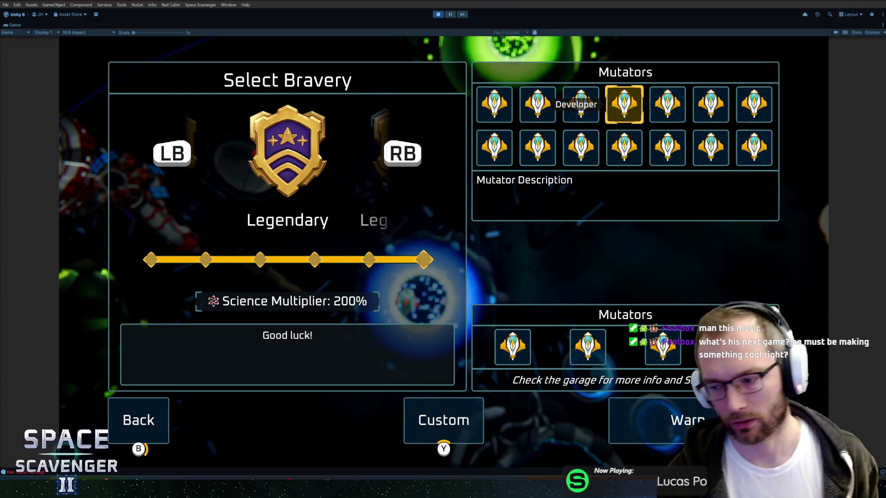
{"action": "key", "text": "Down"}
{"action": "key", "text": "Up"}
{"action": "key", "text": "Down"}
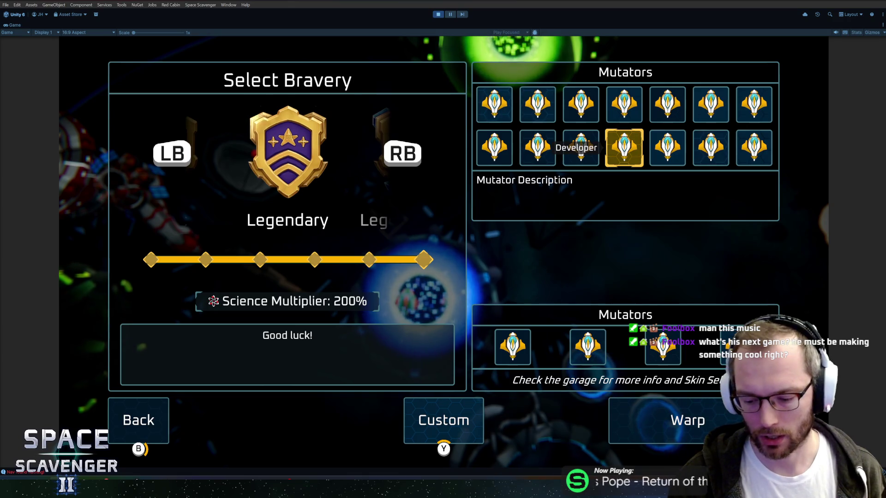
{"action": "key", "text": "Up"}
{"action": "key", "text": "Left"}
{"action": "key", "text": "Left"}
{"action": "key", "text": "Left"}
{"action": "key", "text": "Down"}
{"action": "key", "text": "Right"}
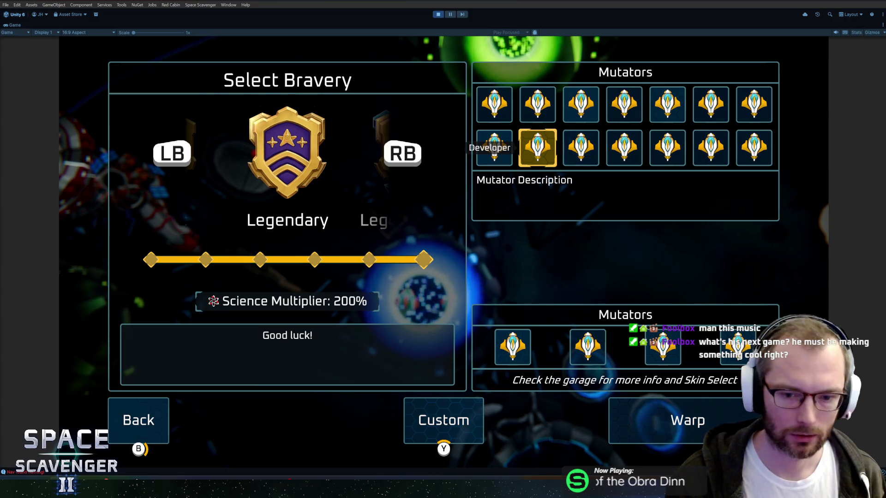
{"action": "key", "text": "Right"}
{"action": "key", "text": "Right"}
{"action": "key", "text": "Right"}
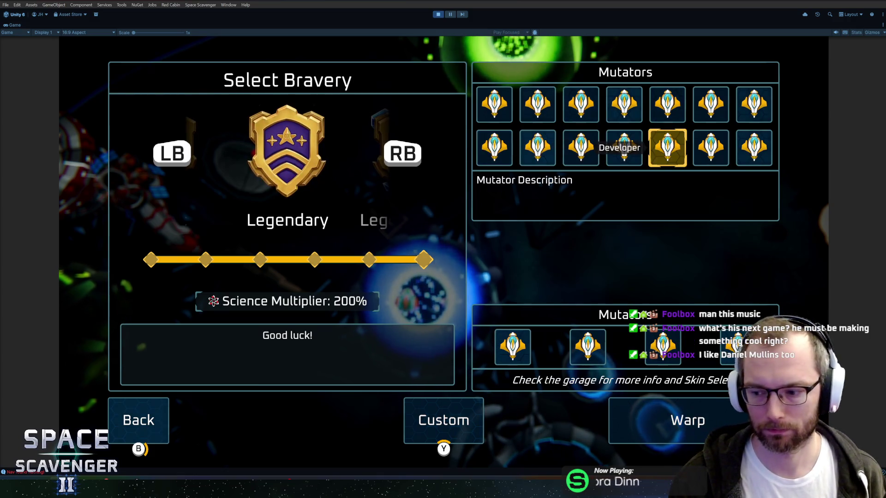
{"action": "key", "text": "Right"}
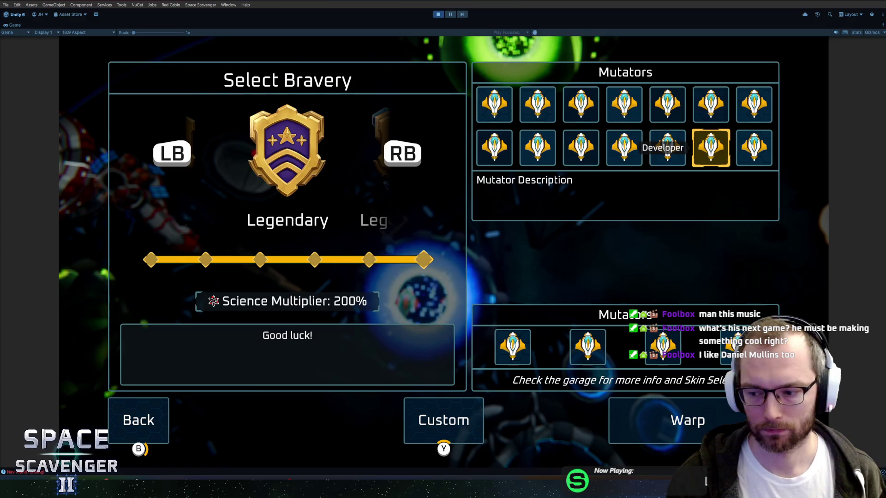
{"action": "key", "text": "Left"}
{"action": "key", "text": "Left"}
{"action": "key", "text": "Up"}
{"action": "key", "text": "Down"}
{"action": "key", "text": "Up"}
{"action": "key", "text": "Right"}
{"action": "key", "text": "Right"}
{"action": "key", "text": "Right"}
{"action": "key", "text": "Down"}
{"action": "key", "text": "Left"}
{"action": "key", "text": "Left"}
{"action": "key", "text": "Left"}
{"action": "key", "text": "Left"}
{"action": "key", "text": "Left"}
{"action": "key", "text": "Up"}
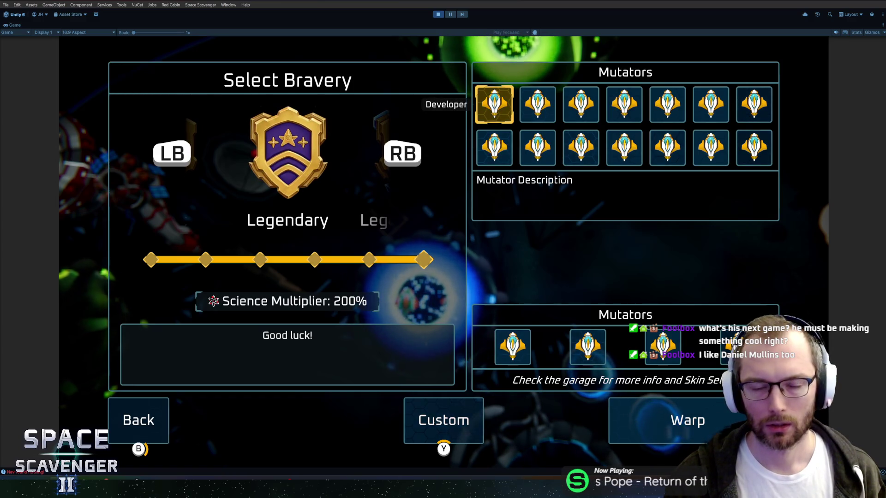
{"action": "key", "text": "Right"}
{"action": "key", "text": "Down"}
{"action": "key", "text": "Up"}
{"action": "key", "text": "Right"}
{"action": "key", "text": "Right"}
Make a final navigation pass over the mutator grid, then leave the Select Bravery menu at Legendary
{"action": "key", "text": "Down"}
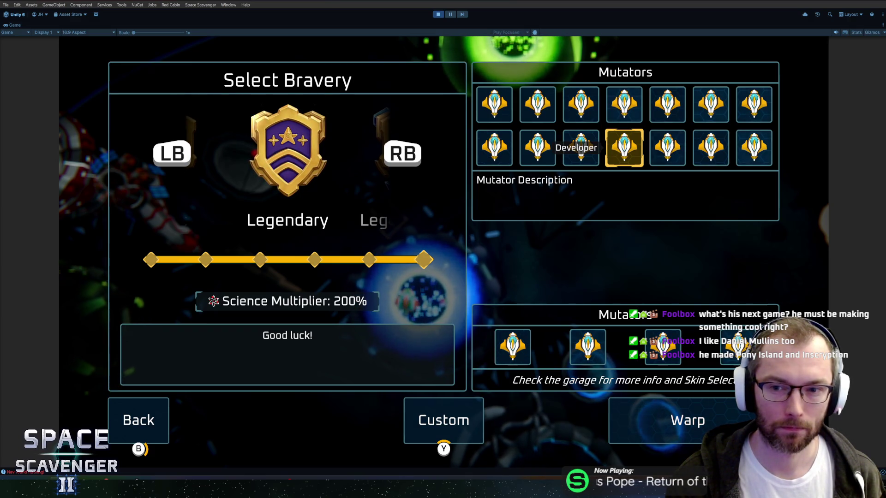
{"action": "key", "text": "Up"}
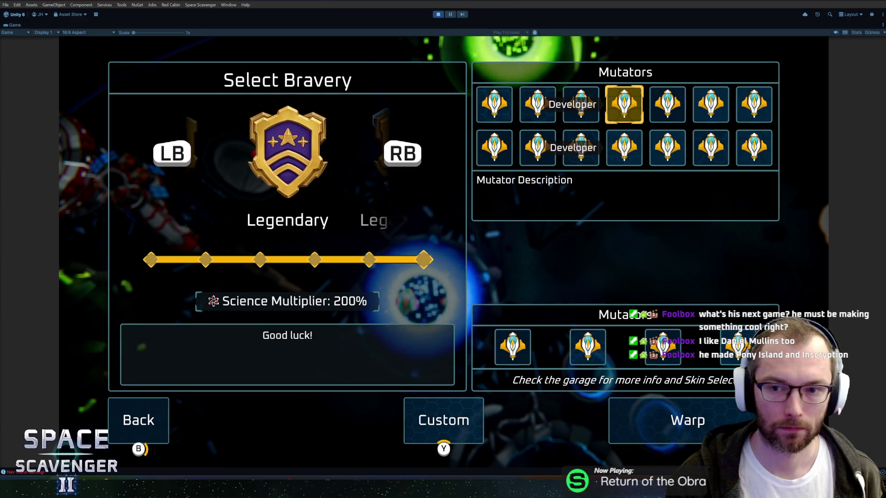
{"action": "key", "text": "Left"}
{"action": "key", "text": "Left"}
{"action": "key", "text": "Left"}
{"action": "key", "text": "Right"}
{"action": "key", "text": "Right"}
{"action": "key", "text": "Right"}
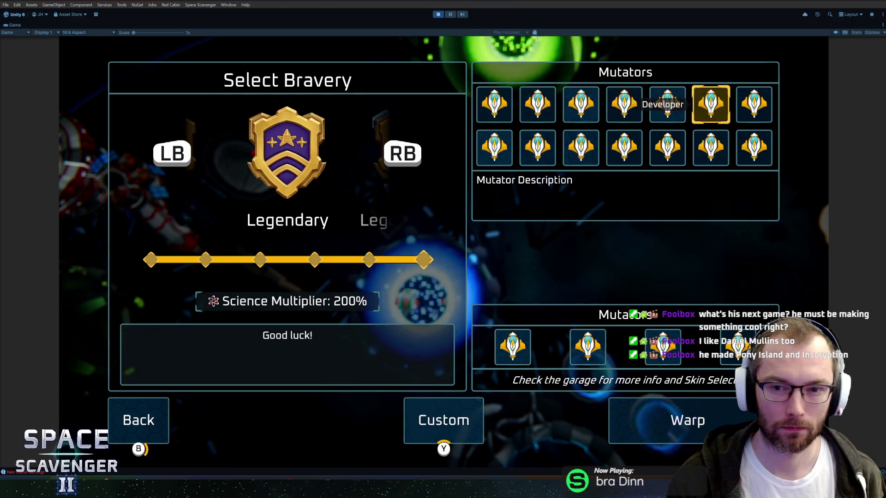
{"action": "key", "text": "Right"}
{"action": "key", "text": "Down"}
{"action": "key", "text": "Left"}
{"action": "key", "text": "Left"}
{"action": "key", "text": "Left"}
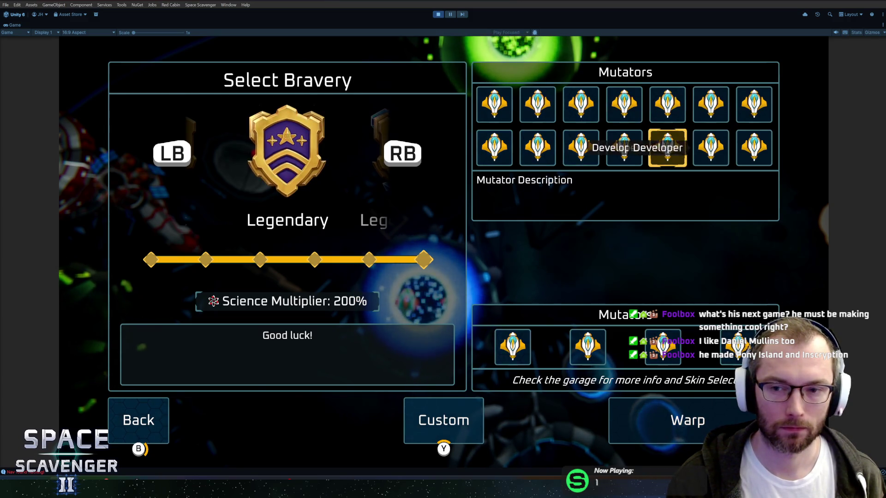
{"action": "key", "text": "Up"}
{"action": "key", "text": "Right"}
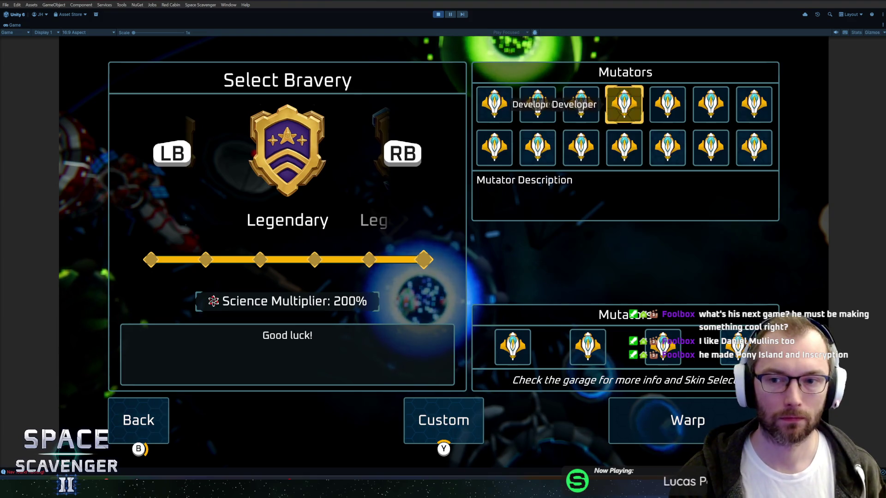
{"action": "key", "text": "Right"}
{"action": "key", "text": "Right"}
{"action": "key", "text": "Left"}
{"action": "key", "text": "Left"}
{"action": "key", "text": "Left"}
{"action": "key", "text": "Left"}
{"action": "key", "text": "Right"}
{"action": "key", "text": "Right"}
{"action": "key", "text": "Right"}
{"action": "key", "text": "Right"}
{"action": "key", "text": "Down"}
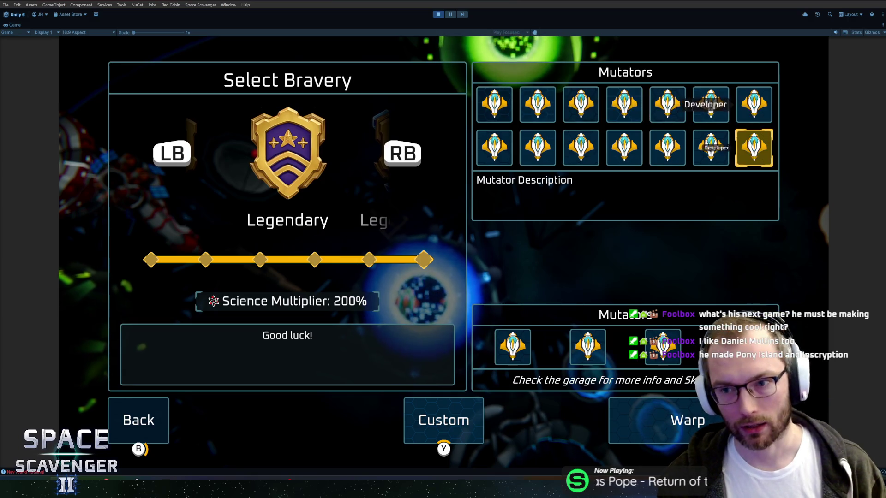
{"action": "key", "text": "Left"}
{"action": "key", "text": "Left"}
{"action": "key", "text": "Up"}
{"action": "key", "text": "Left"}
{"action": "key", "text": "Left"}
{"action": "key", "text": "Left"}
{"action": "key", "text": "Left"}
{"action": "key", "text": "Down"}
{"action": "key", "text": "Right"}
{"action": "key", "text": "Right"}
{"action": "key", "text": "Right"}
{"action": "key", "text": "Right"}
{"action": "key", "text": "Right"}
{"action": "key", "text": "Up"}
{"action": "key", "text": "Right"}
{"action": "key", "text": "Down"}
{"action": "key", "text": "Left"}
{"action": "key", "text": "Up"}
{"action": "key", "text": "Left"}
{"action": "key", "text": "Left"}
{"action": "key", "text": "Down"}
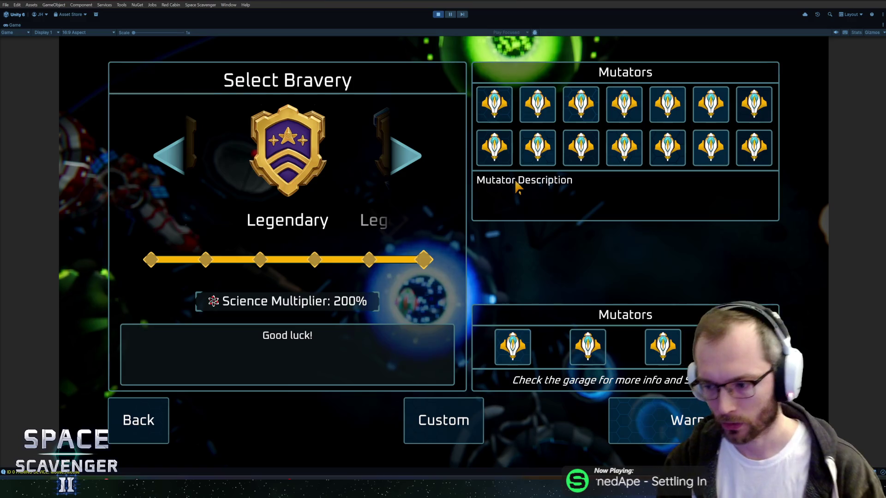
{"action": "key", "text": "Return"}
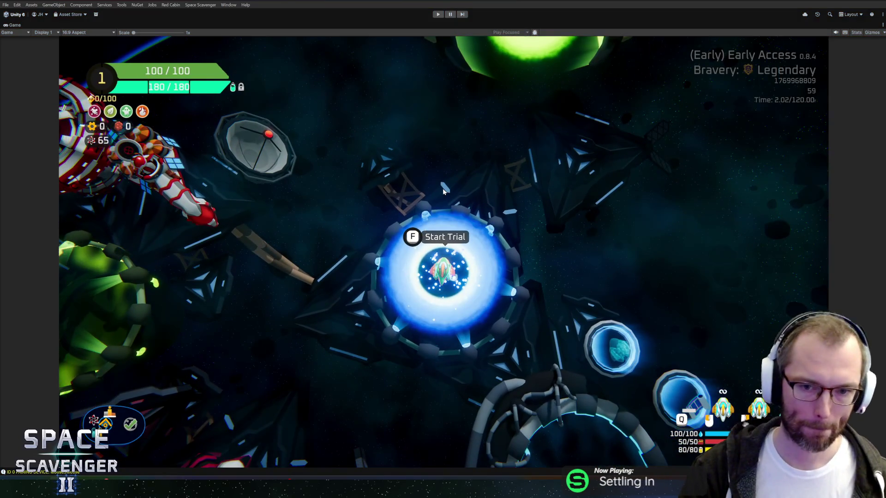
Stop play mode, commit six files as 'Layout change and setup for GauntletSettingsScreen', and push to origin
{"action": "key", "text": "ctrl+p"}
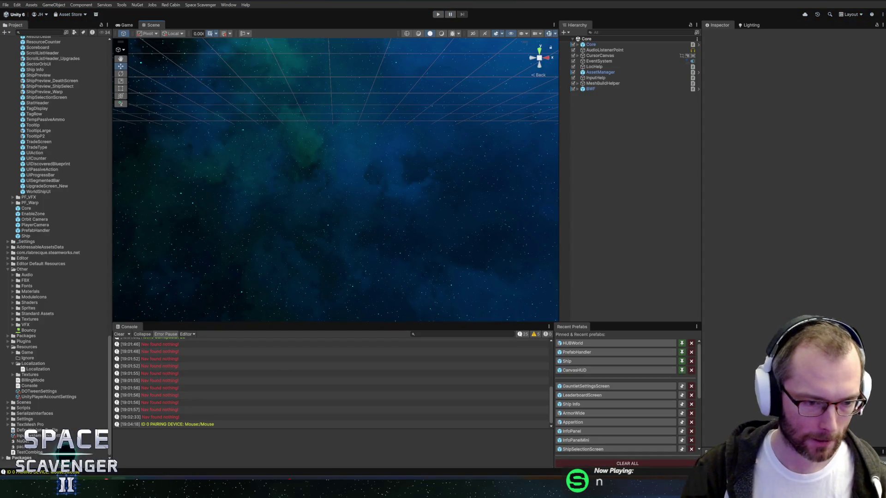
{"action": "left_click", "coordinate": [99, 473]}
{"action": "left_click", "coordinate": [135, 381]}
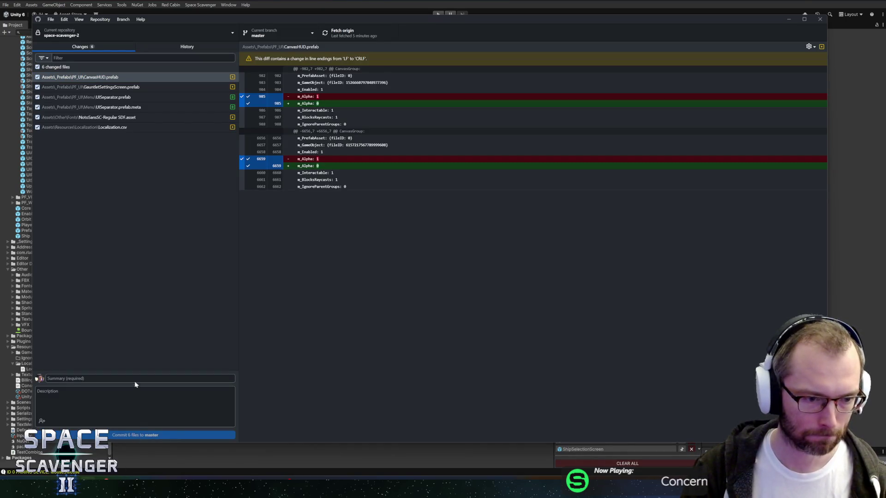
{"action": "type", "text": "La"}
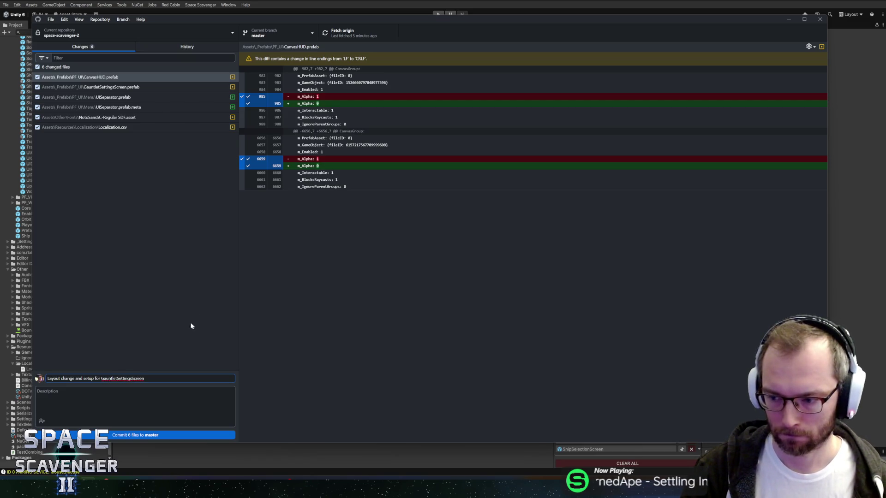
{"action": "left_click", "coordinate": [134, 435]}
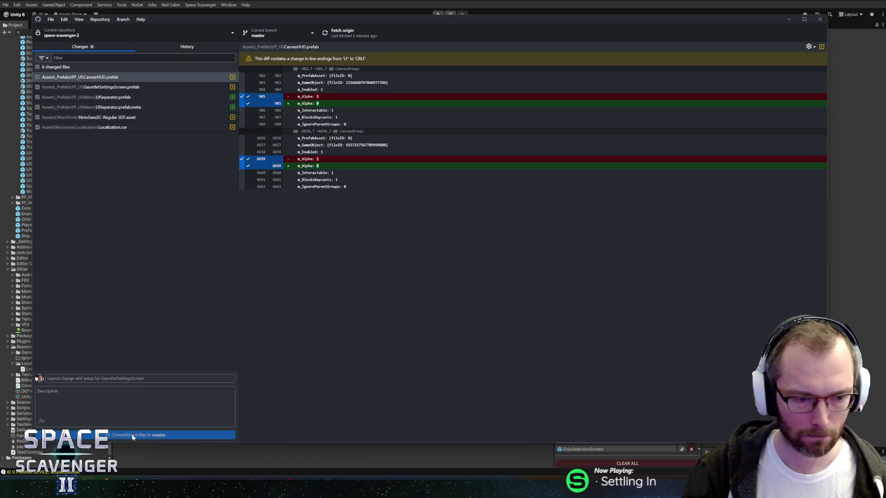
{"action": "left_click", "coordinate": [343, 38]}
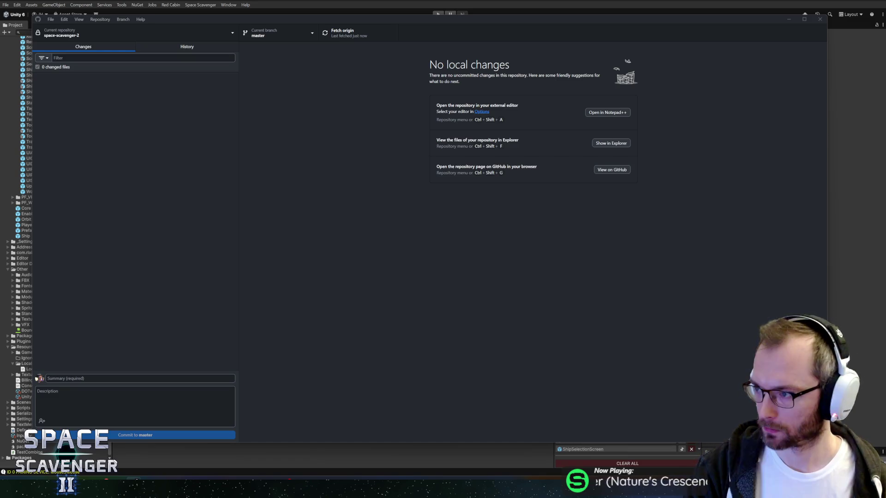
{"action": "key", "text": "alt+Tab"}
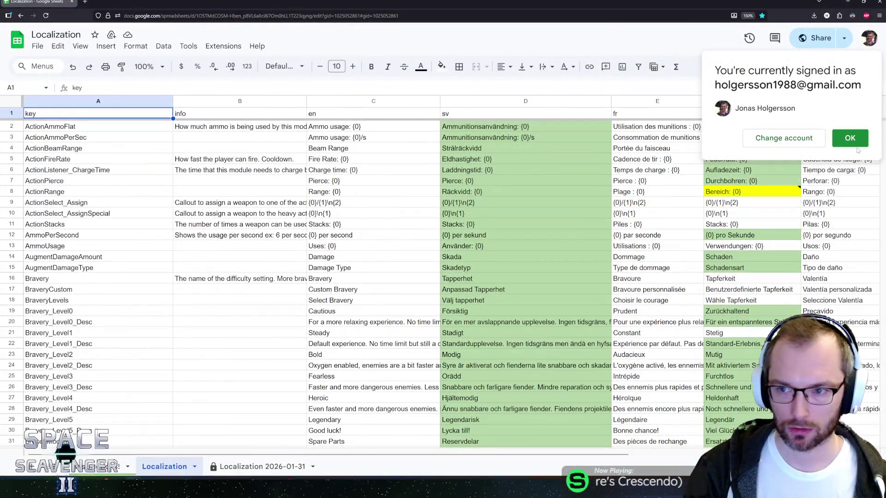
Dismiss the account prompt and search the Localization sheet for 'mutator'
{"action": "left_click", "coordinate": [869, 38]}
{"action": "left_click", "coordinate": [733, 257]}
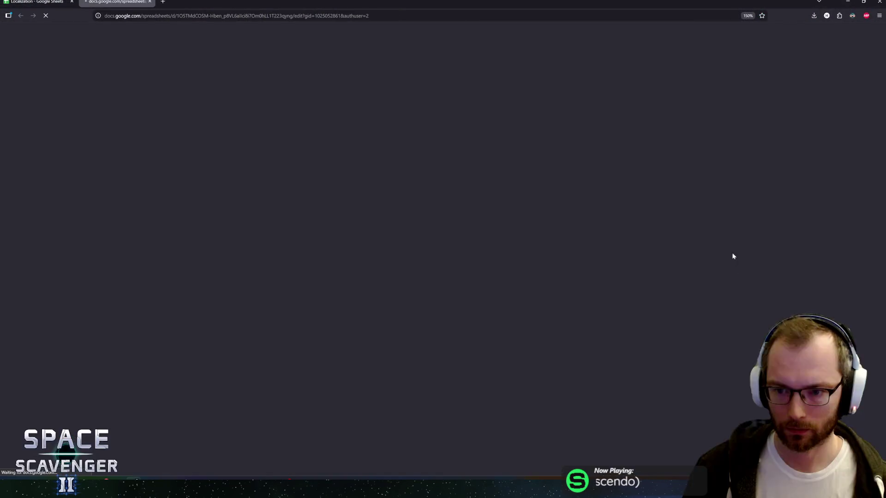
{"action": "key", "text": "ctrl+w"}
{"action": "key", "text": "ctrl+f"}
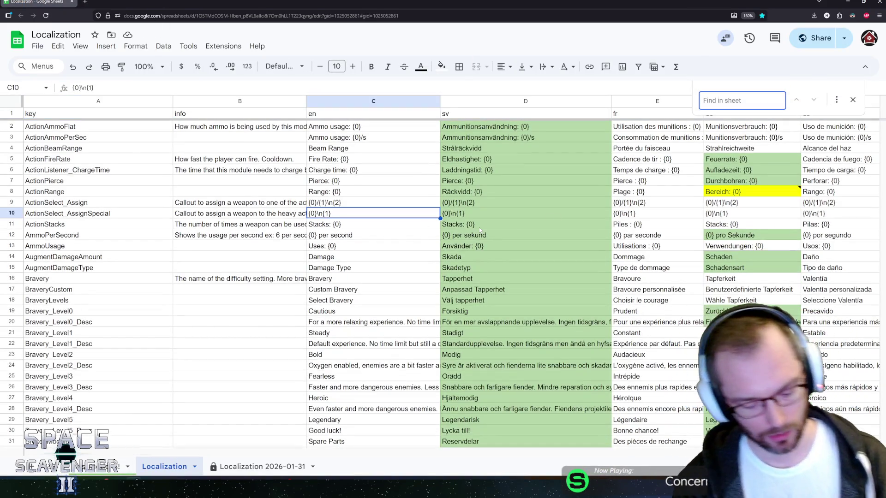
{"action": "type", "text": "mutator"}
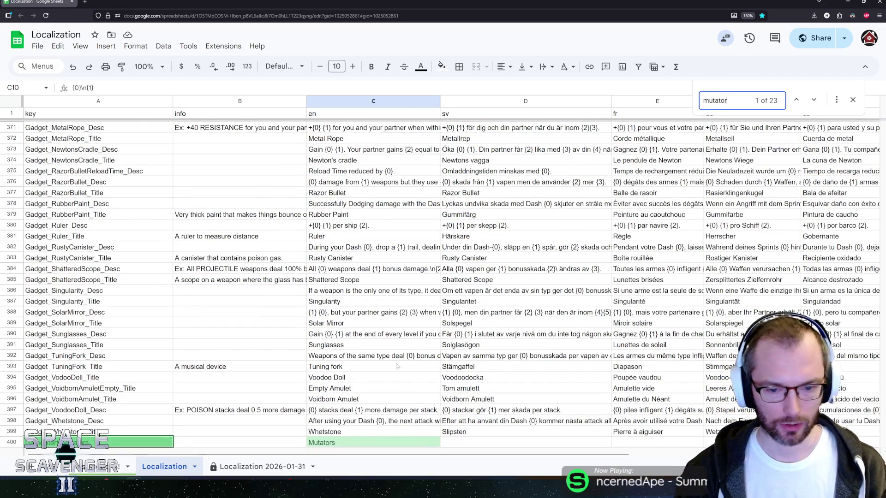
Inspect the Mutators entry on row 400 across its language columns, ending on English cell C400
{"action": "scroll", "coordinate": [447, 313], "scroll_direction": "down", "scroll_amount": 3}
{"action": "key", "text": "Right"}
{"action": "key", "text": "Right"}
{"action": "key", "text": "Right"}
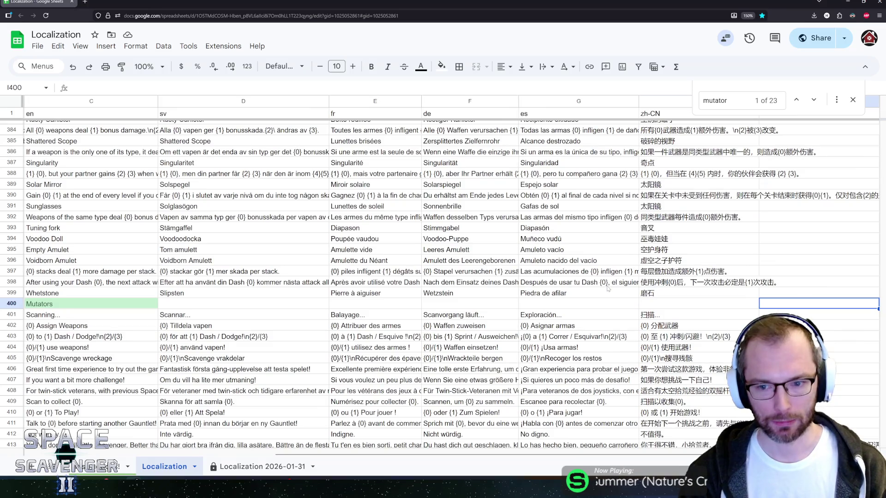
{"action": "key", "text": "Right"}
{"action": "key", "text": "Left"}
{"action": "key", "text": "Left"}
{"action": "key", "text": "Left"}
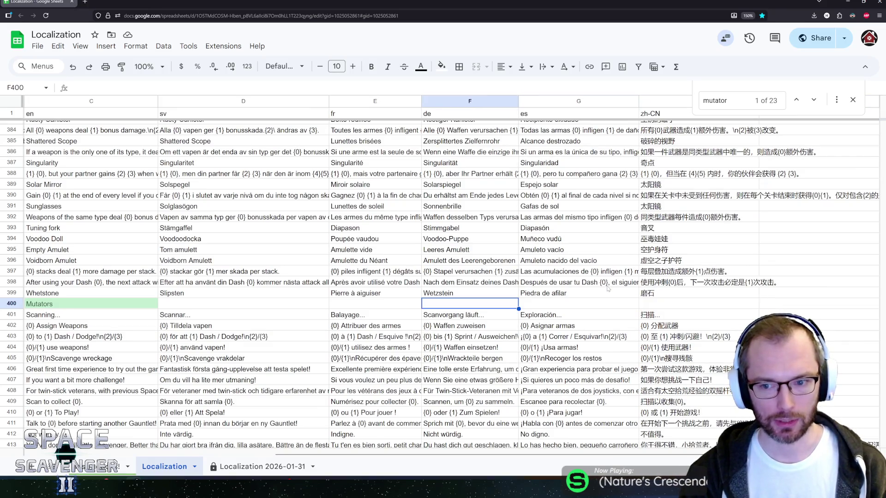
{"action": "key", "text": "Right"}
{"action": "key", "text": "Right"}
{"action": "key", "text": "Left"}
{"action": "key", "text": "Left"}
{"action": "key", "text": "Left"}
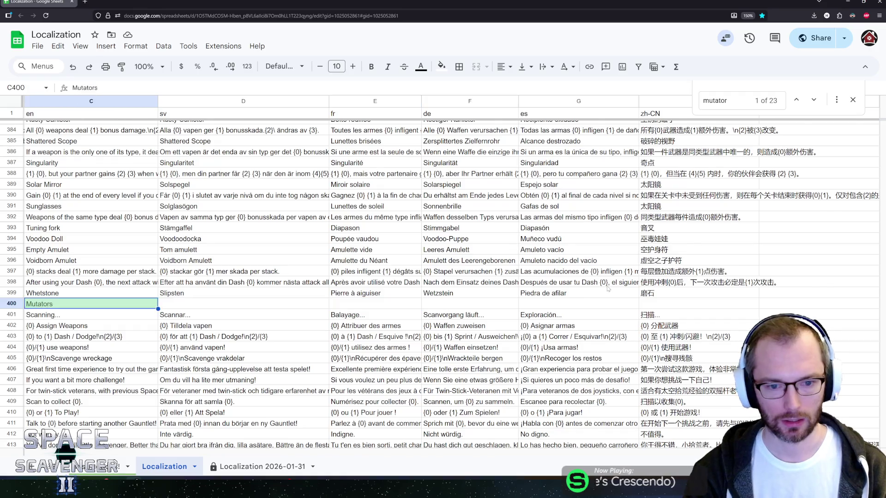
{"action": "key", "text": "Right"}
{"action": "key", "text": "Right"}
{"action": "key", "text": "Right"}
{"action": "key", "text": "Right"}
{"action": "key", "text": "Right"}
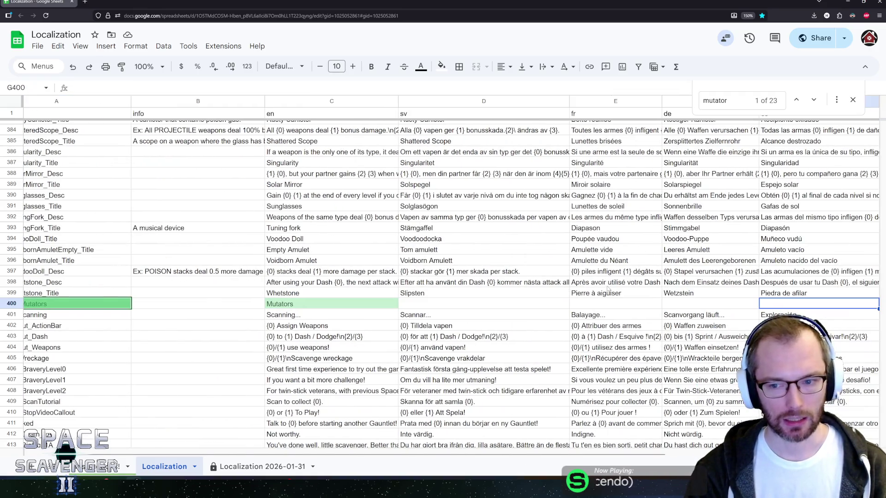
{"action": "key", "text": "Right"}
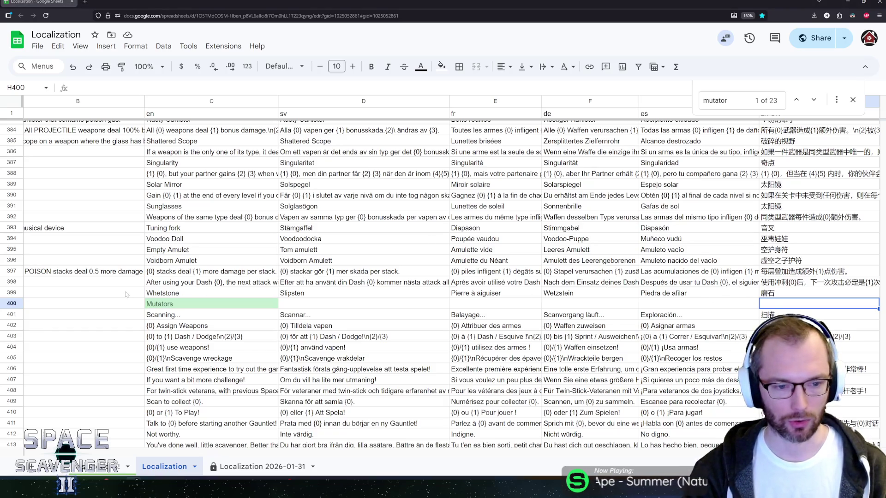
{"action": "left_click", "coordinate": [157, 303]}
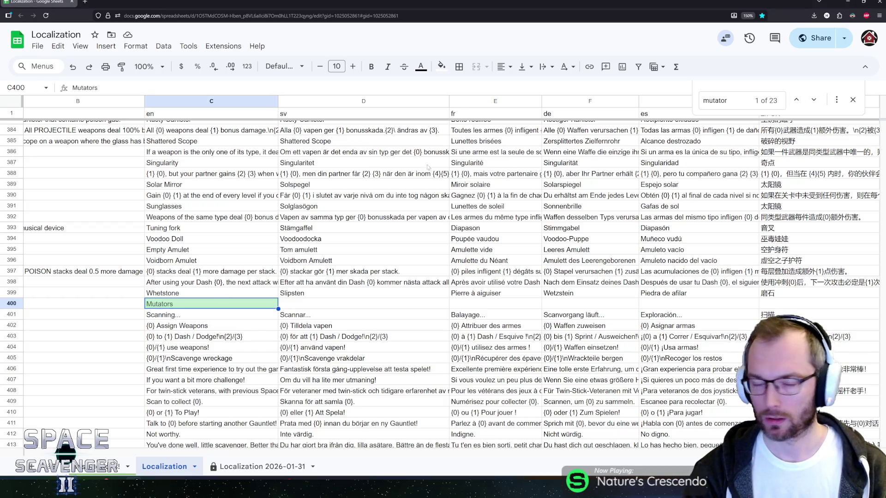
{"action": "key", "text": "alt+Tab"}
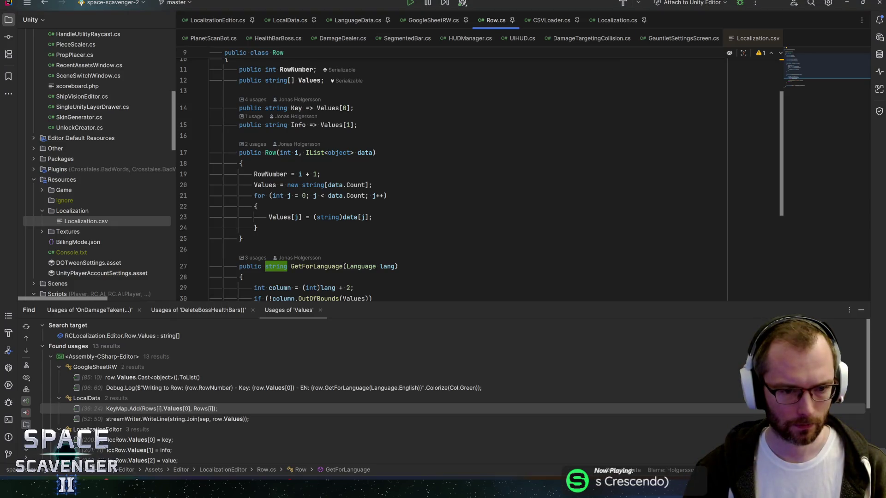
{"action": "key", "text": "alt+Tab"}
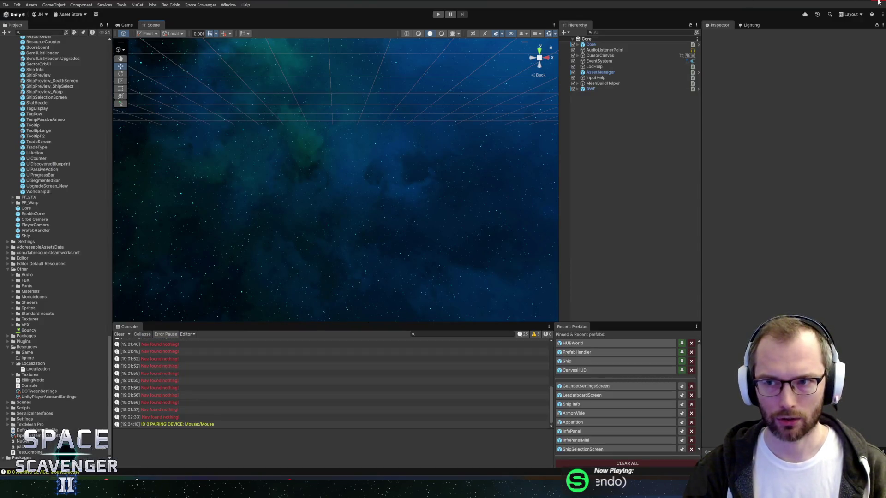
{"action": "key", "text": "alt+Tab"}
{"action": "mouse_move", "coordinate": [37, 489]}
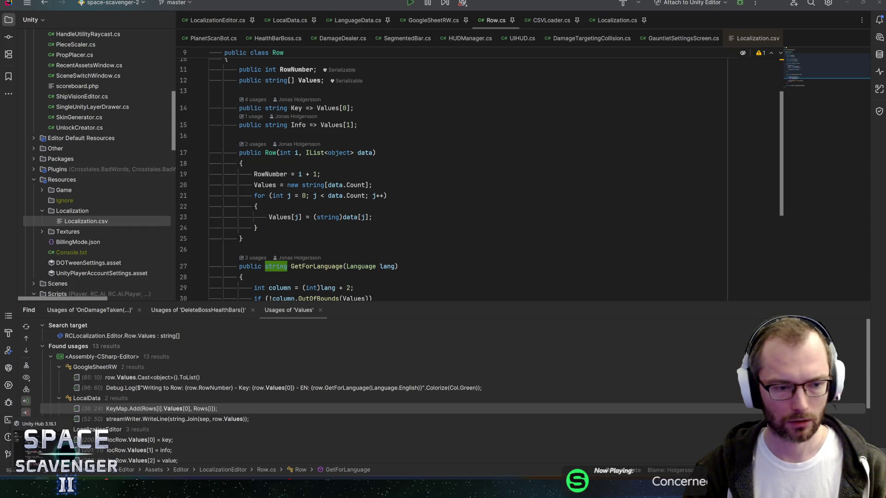
{"action": "left_click", "coordinate": [37, 450]}
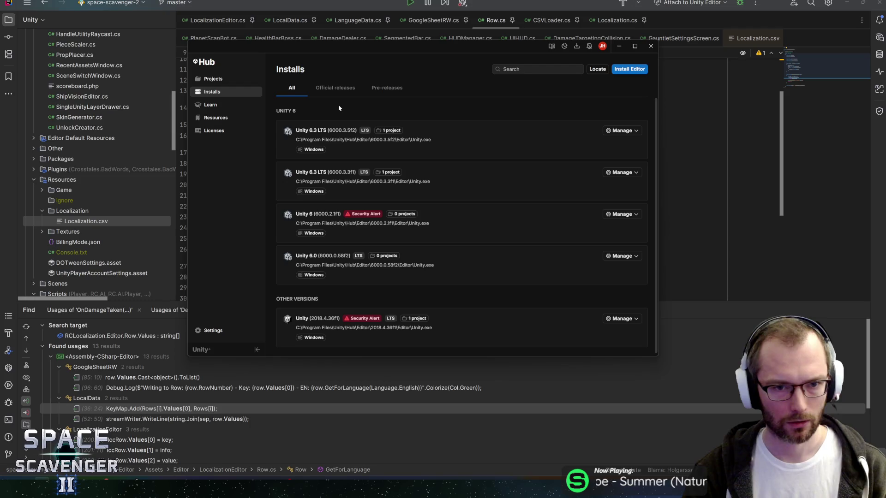
{"action": "left_click", "coordinate": [240, 79]}
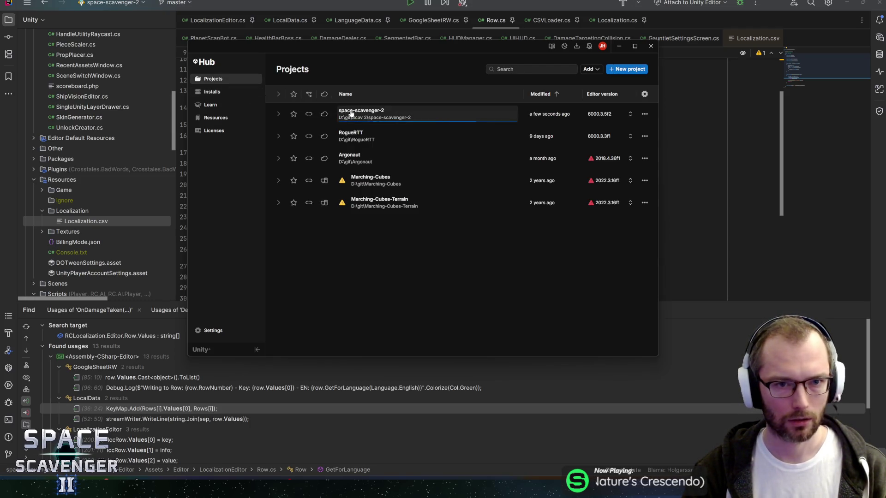
{"action": "left_click", "coordinate": [493, 25]}
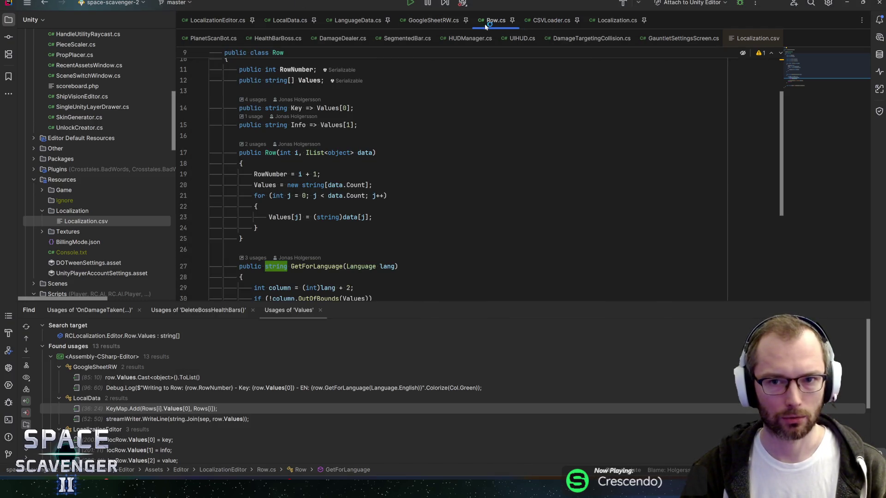
{"action": "left_click", "coordinate": [434, 22]}
Review CSVLoader.cs around its Sort method declaration
{"action": "left_click", "coordinate": [535, 23]}
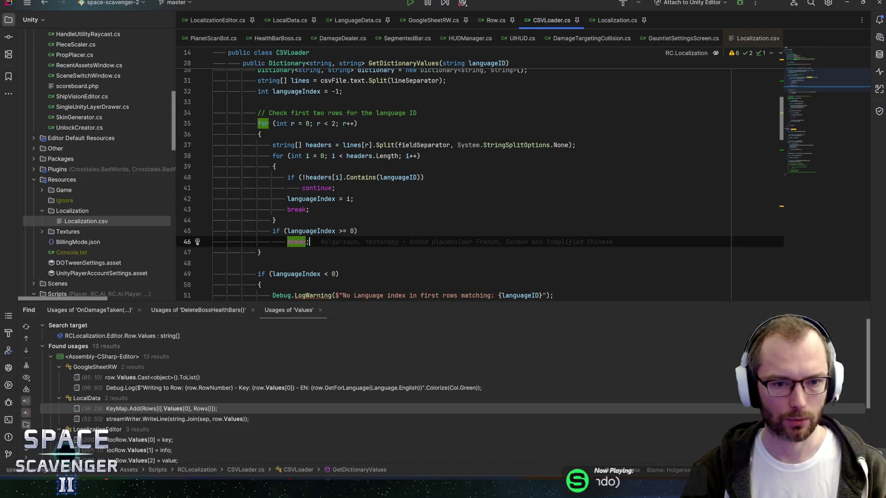
{"action": "scroll", "coordinate": [461, 176], "scroll_direction": "up", "scroll_amount": 5}
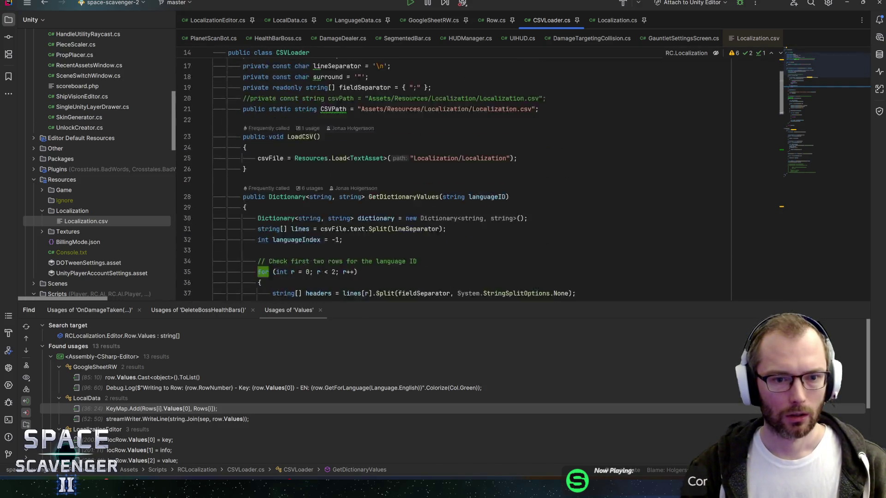
{"action": "scroll", "coordinate": [462, 175], "scroll_direction": "down", "scroll_amount": 15}
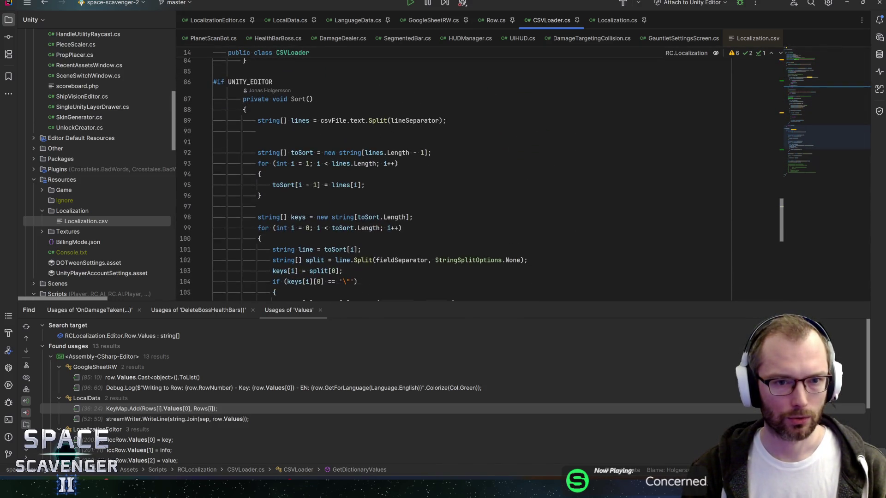
{"action": "scroll", "coordinate": [461, 175], "scroll_direction": "down", "scroll_amount": 7}
{"action": "scroll", "coordinate": [461, 175], "scroll_direction": "up", "scroll_amount": 4}
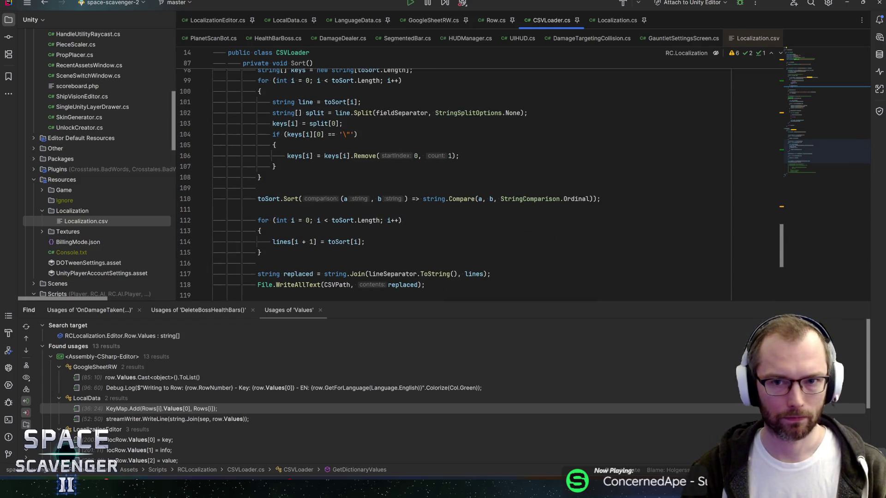
{"action": "scroll", "coordinate": [298, 113], "scroll_direction": "up", "scroll_amount": 7}
{"action": "left_click", "coordinate": [298, 112]}
{"action": "scroll", "coordinate": [297, 112], "scroll_direction": "down", "scroll_amount": 8}
{"action": "scroll", "coordinate": [461, 185], "scroll_direction": "down", "scroll_amount": 3}
Delete the code at the end of CSVLoader.cs, then undo to restore it
{"action": "left_click_drag", "start_coordinate": [217, 241], "coordinate": [206, 180]}
{"action": "key", "text": "Delete"}
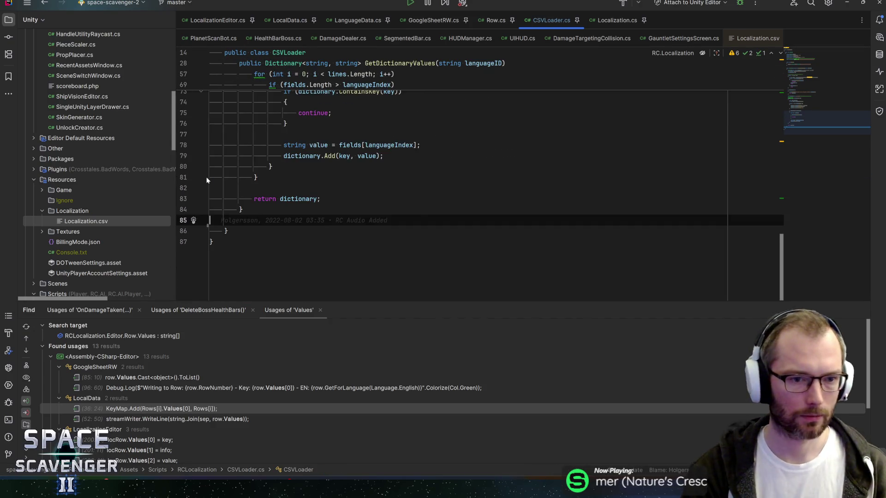
{"action": "scroll", "coordinate": [206, 180], "scroll_direction": "up", "scroll_amount": 15}
{"action": "scroll", "coordinate": [461, 185], "scroll_direction": "up", "scroll_amount": 10}
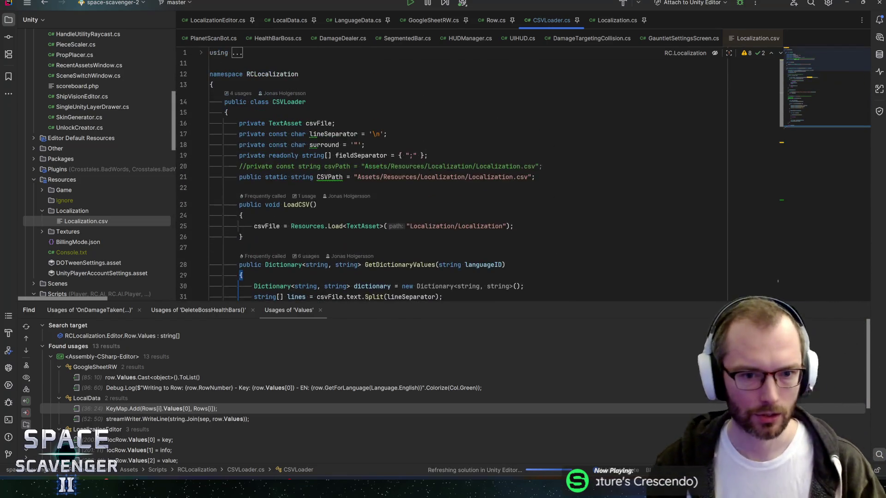
{"action": "scroll", "coordinate": [461, 185], "scroll_direction": "down", "scroll_amount": 15}
{"action": "scroll", "coordinate": [208, 226], "scroll_direction": "down", "scroll_amount": 5}
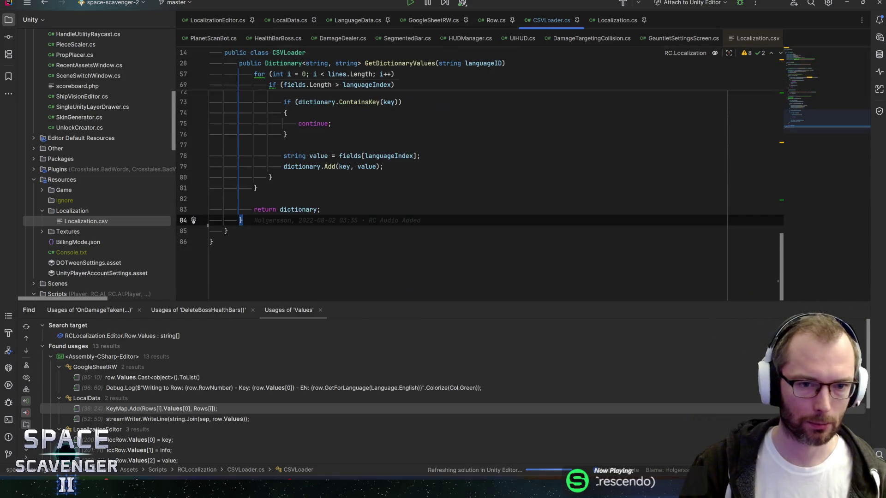
{"action": "key", "text": "ctrl+z"}
{"action": "key", "text": "ctrl+z"}
{"action": "key", "text": "ctrl+z"}
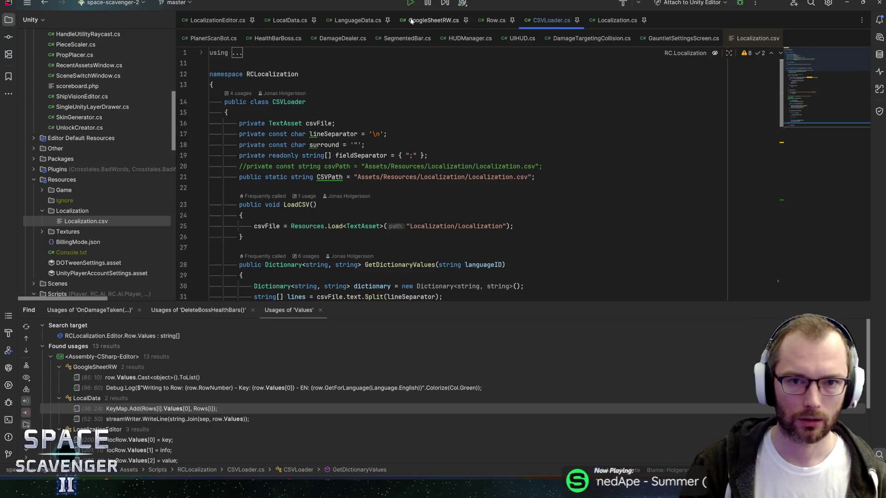
Compare LanguageData.cs with the LocalData constructor, ending on LanguageData.cs
{"action": "left_click", "coordinate": [447, 20]}
{"action": "left_click", "coordinate": [363, 21]}
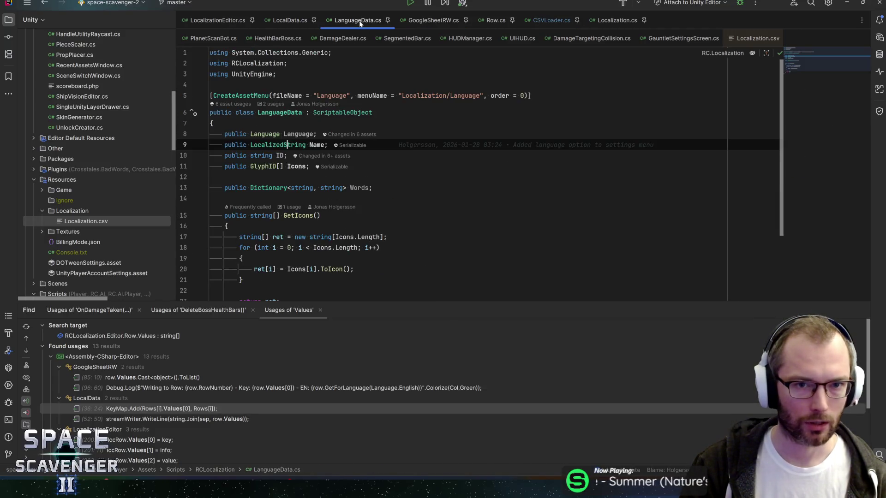
{"action": "scroll", "coordinate": [461, 175], "scroll_direction": "down", "scroll_amount": 3}
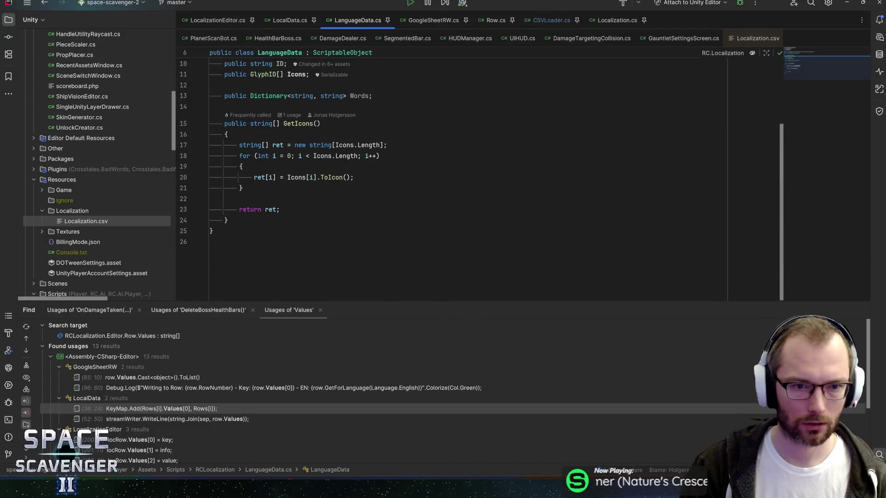
{"action": "left_click", "coordinate": [288, 21]}
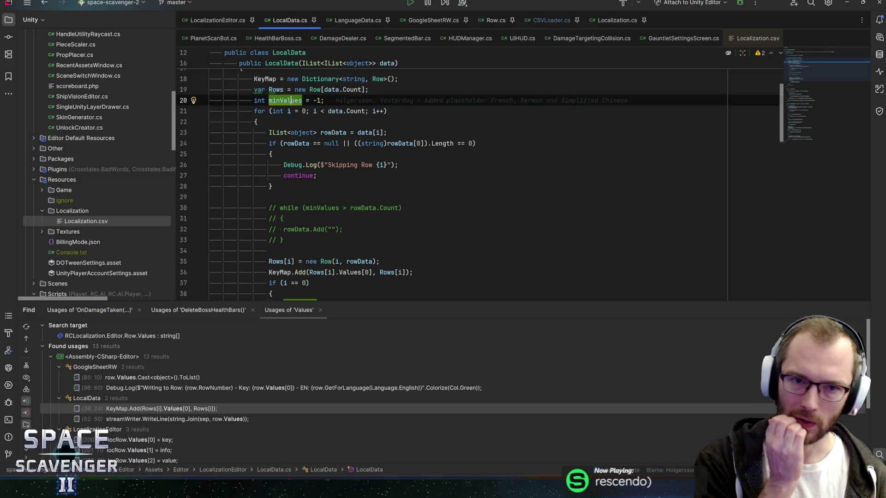
{"action": "left_click", "coordinate": [358, 21]}
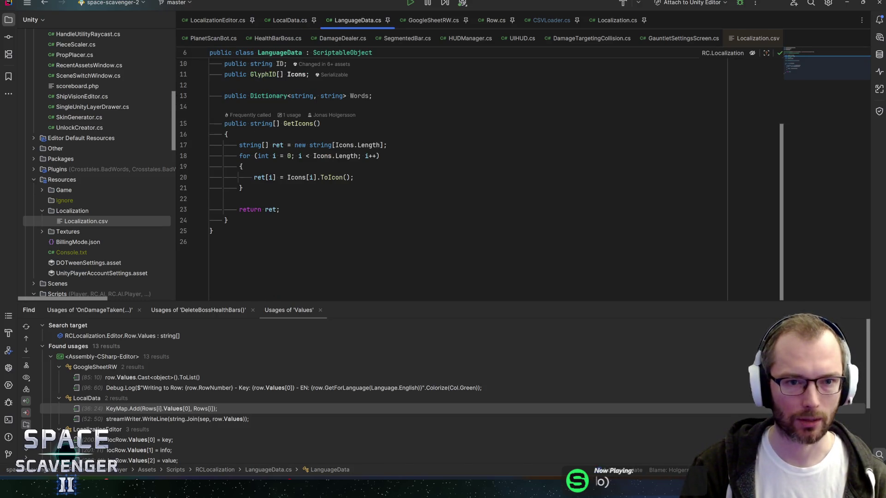
{"action": "scroll", "coordinate": [461, 175], "scroll_direction": "up", "scroll_amount": 3}
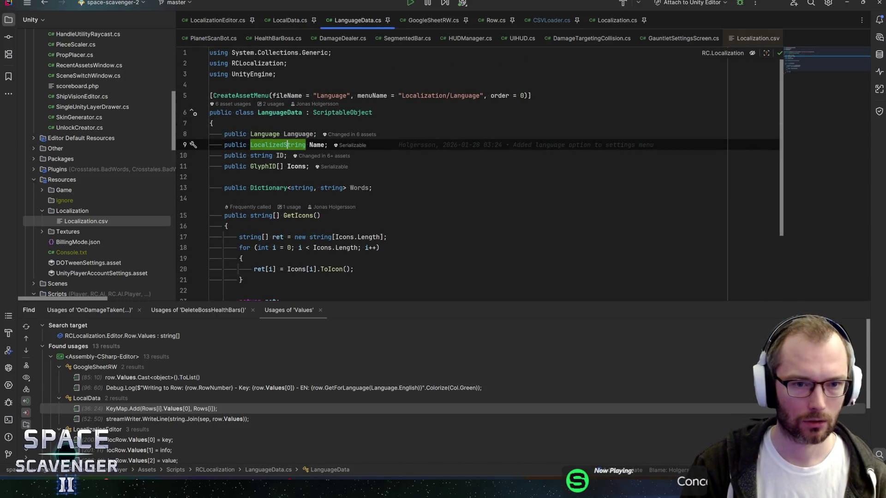
{"action": "scroll", "coordinate": [393, 105], "scroll_direction": "down", "scroll_amount": 1}
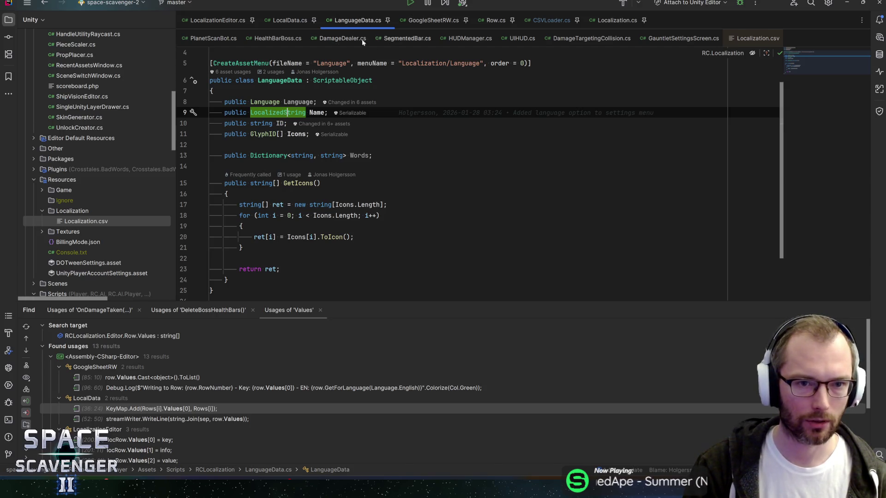
{"action": "left_click", "coordinate": [290, 21]}
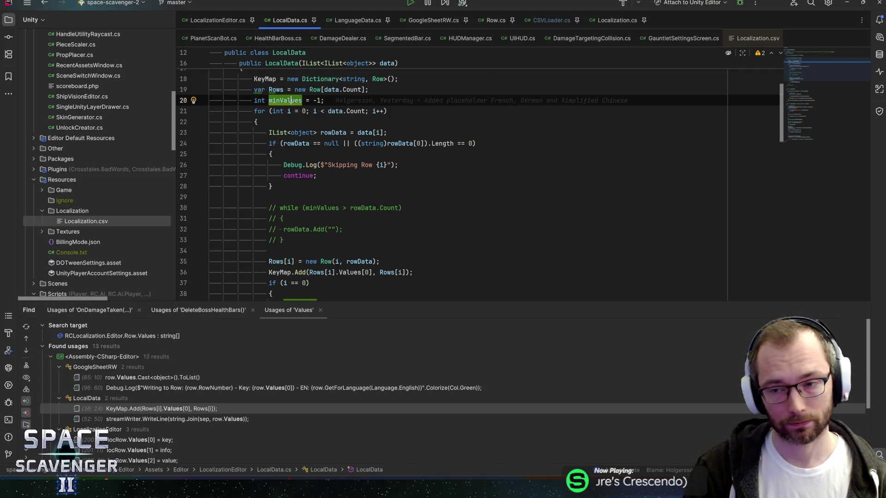
{"action": "left_click", "coordinate": [799, 55]}
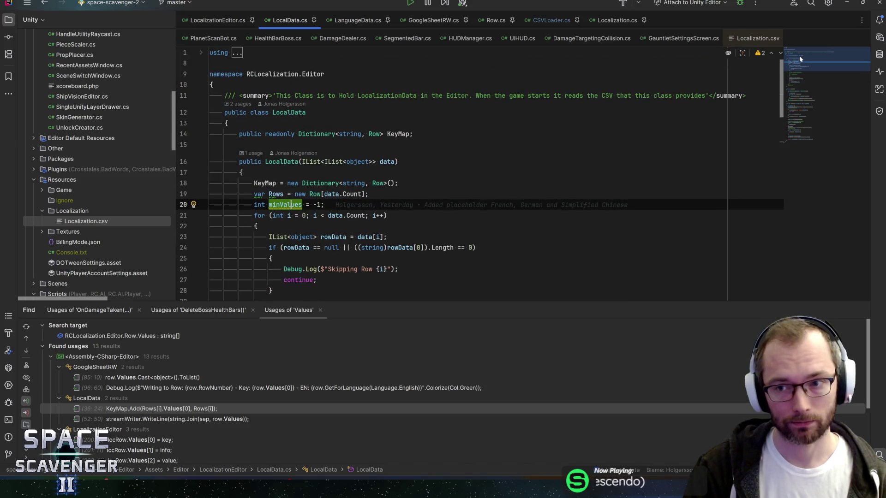
{"action": "left_click", "coordinate": [358, 21]}
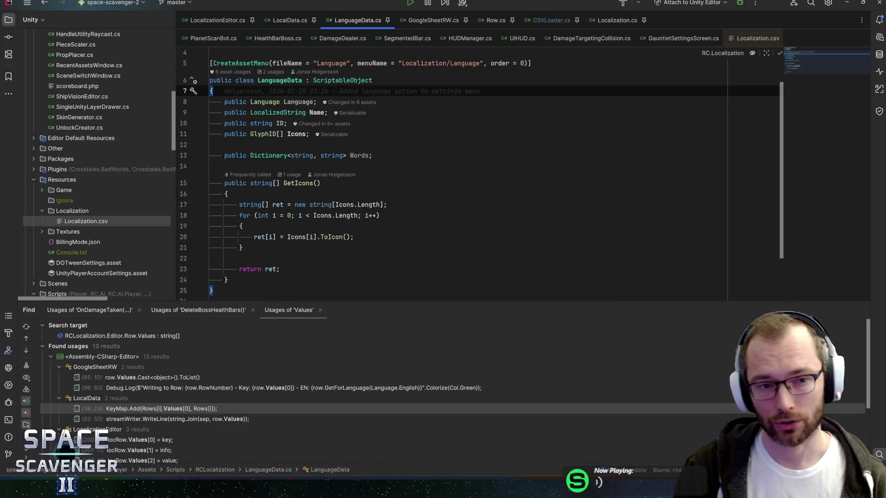
Rename the LanguageData class to LanguageDefinition
{"action": "left_click", "coordinate": [268, 81]}
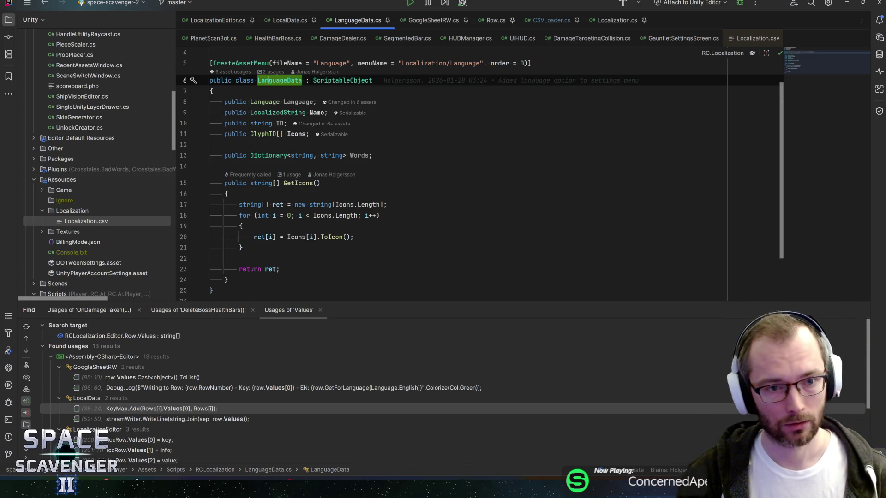
{"action": "key", "text": "F2"}
{"action": "key", "text": "Right"}
{"action": "key", "text": "BackSpace"}
{"action": "type", "text": "efinition"}
{"action": "key", "text": "Return"}
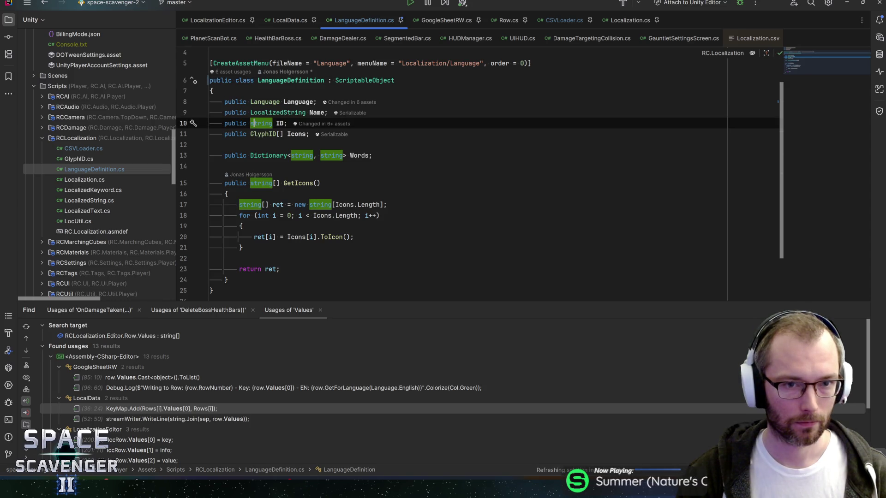
Rename the LocalData class to LocalizationData
{"action": "left_click", "coordinate": [290, 21]}
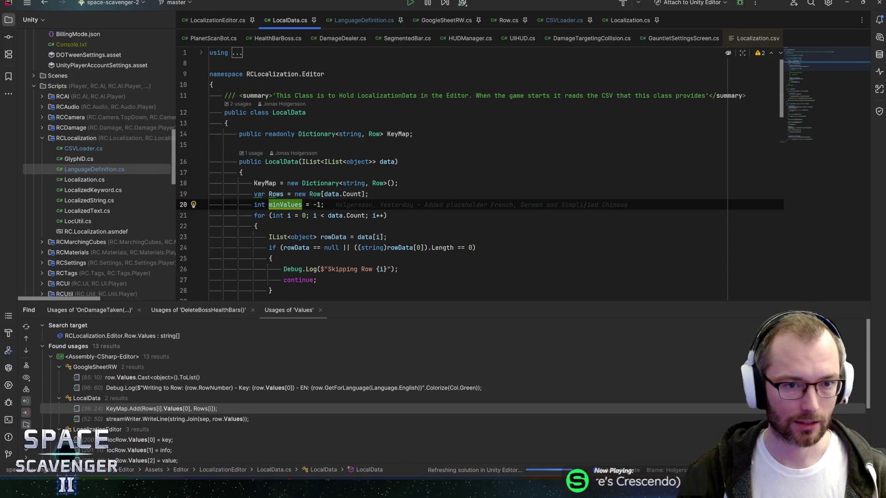
{"action": "left_click", "coordinate": [288, 112]}
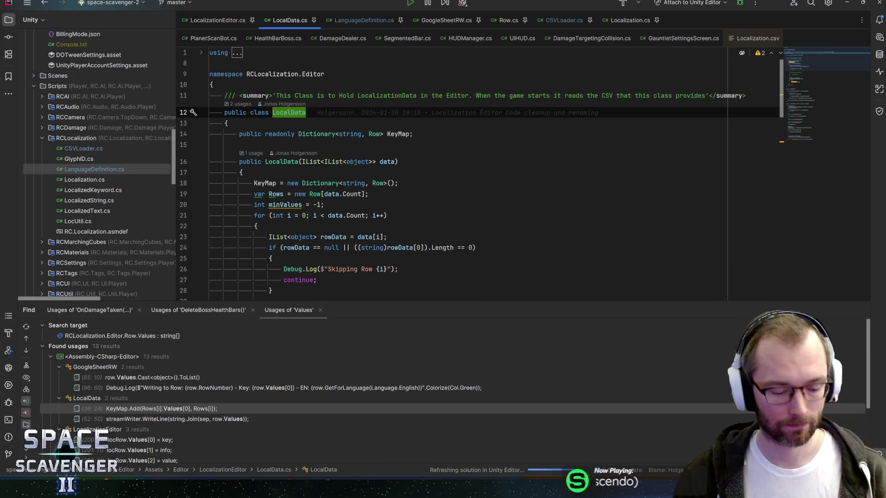
{"action": "key", "text": "shift+F6"}
{"action": "left_click", "coordinate": [386, 228]}
{"action": "type", "text": "i"}
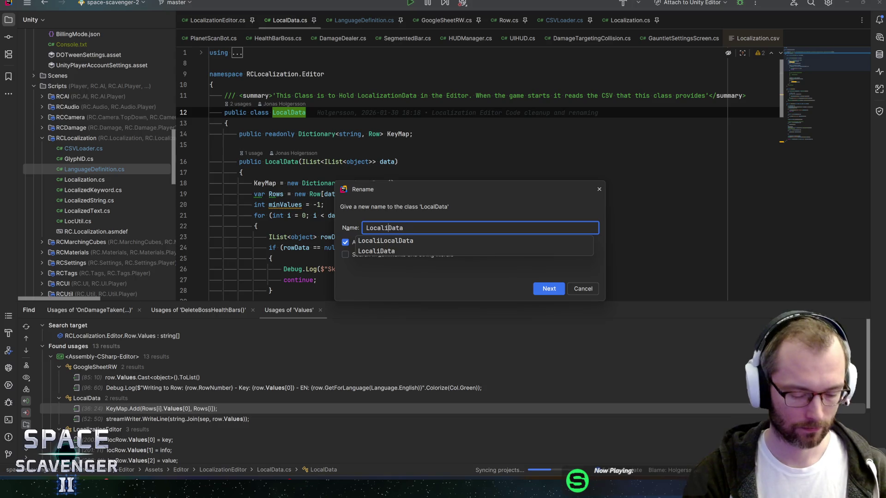
{"action": "type", "text": "zation"}
{"action": "key", "text": "Return"}
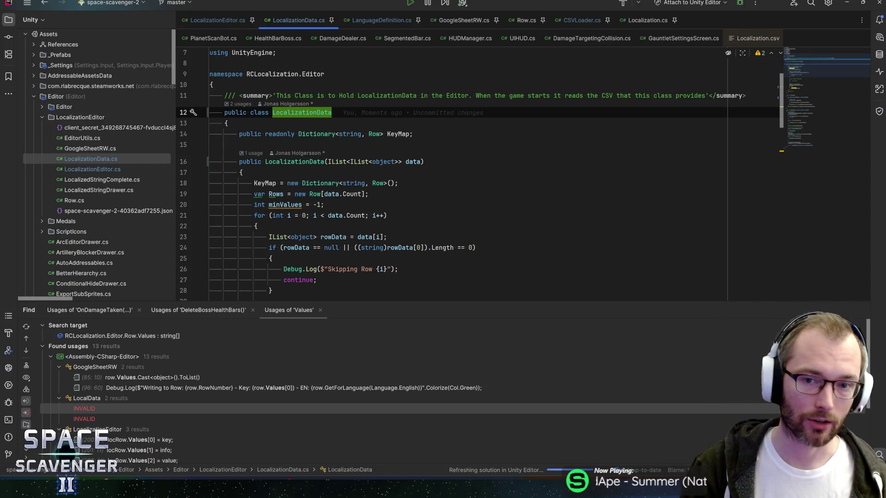
Check where the Row type is used, then go to the minValues declaration on line 20
{"action": "left_click", "coordinate": [374, 133]}
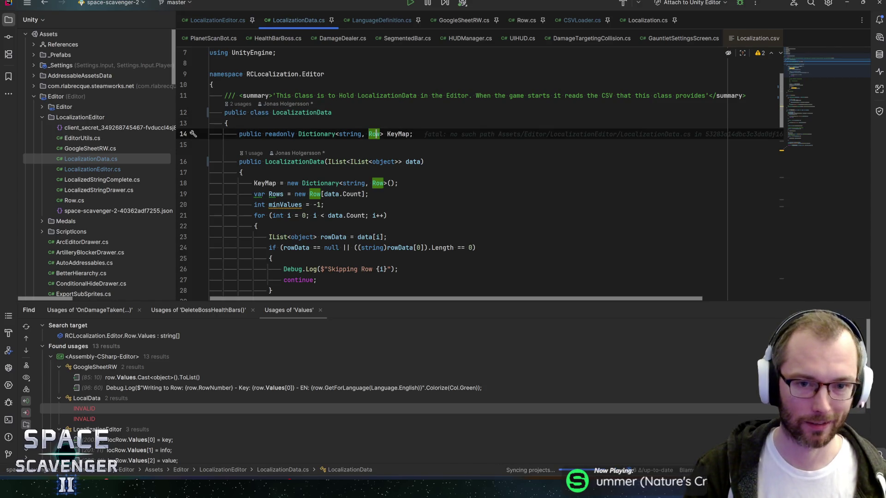
{"action": "scroll", "coordinate": [461, 175], "scroll_direction": "up", "scroll_amount": 2}
{"action": "scroll", "coordinate": [461, 175], "scroll_direction": "down", "scroll_amount": 3}
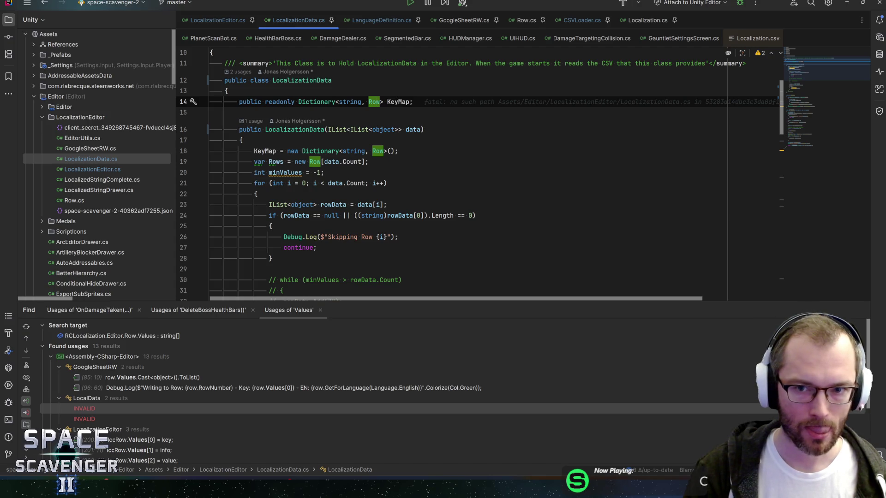
{"action": "left_click", "coordinate": [324, 172]}
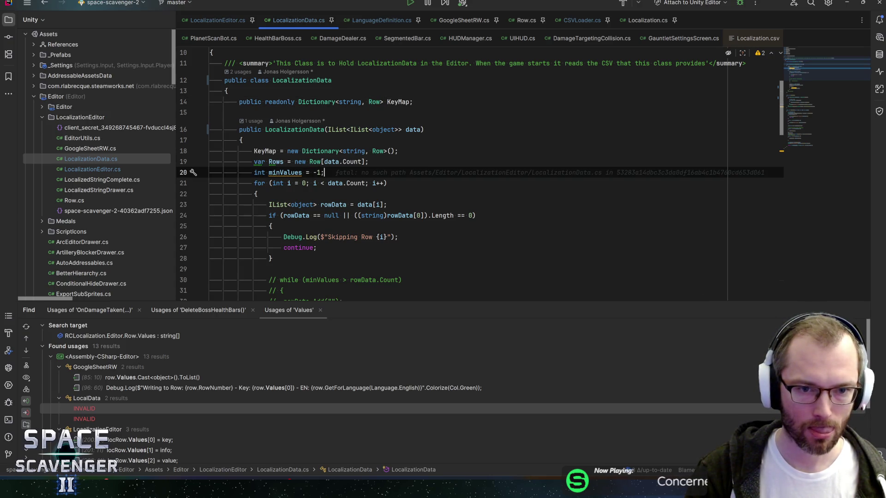
Highlight uses of the data parameter and uncomment the while block that pads rowData
{"action": "scroll", "coordinate": [462, 175], "scroll_direction": "down", "scroll_amount": 3}
{"action": "scroll", "coordinate": [462, 175], "scroll_direction": "up", "scroll_amount": 3}
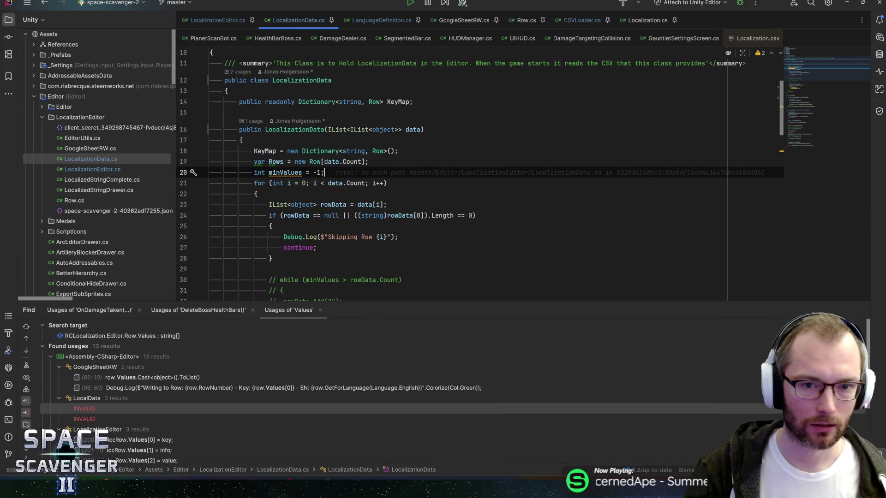
{"action": "double_click", "coordinate": [413, 129]}
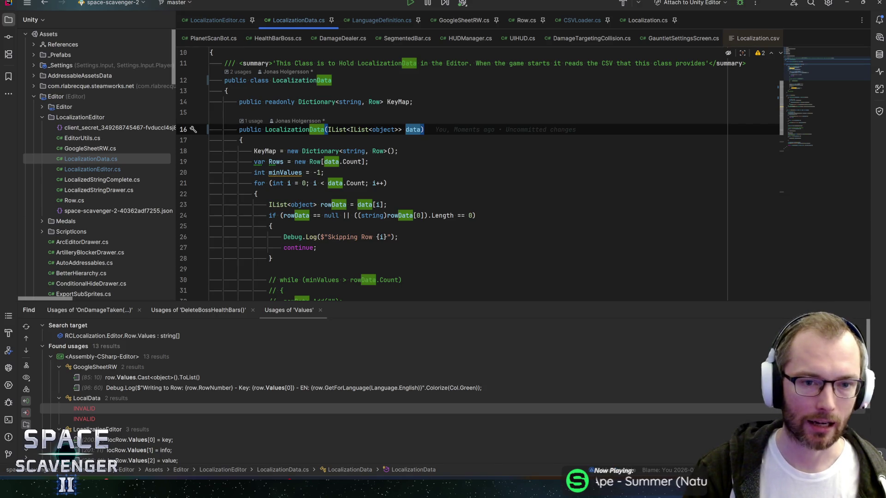
{"action": "scroll", "coordinate": [367, 201], "scroll_direction": "down", "scroll_amount": 3}
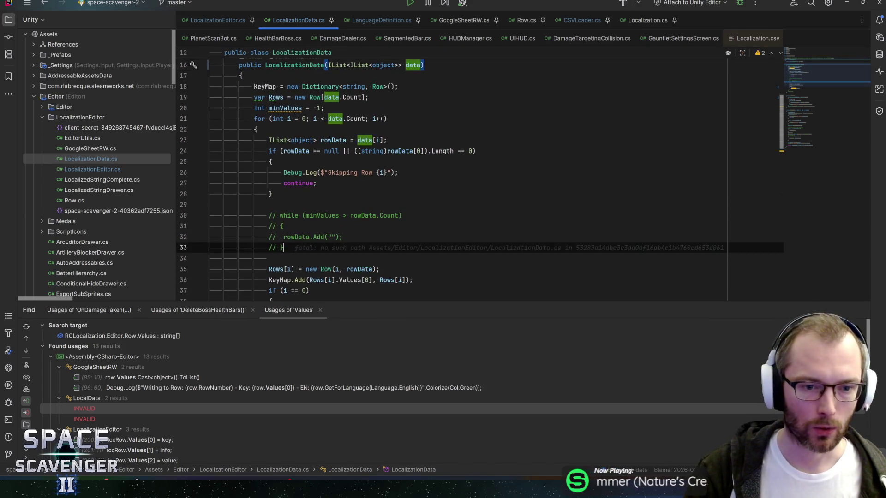
{"action": "left_click_drag", "start_coordinate": [284, 248], "coordinate": [161, 212]}
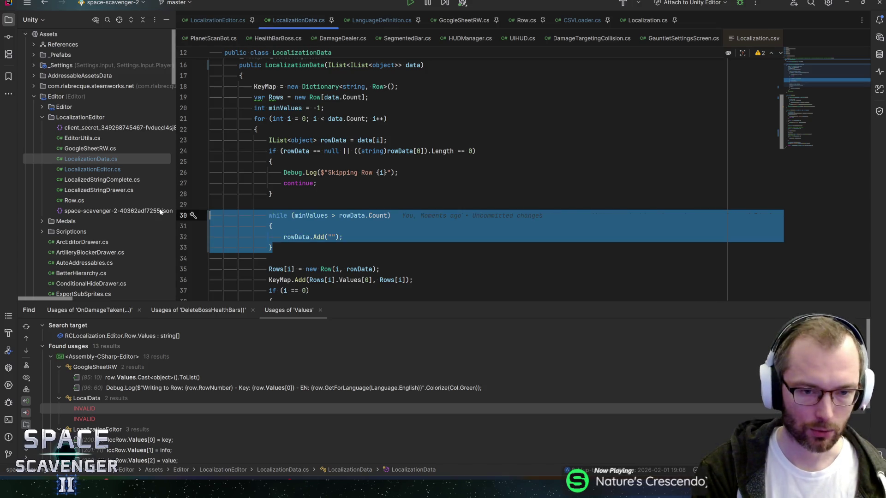
{"action": "key", "text": "ctrl+slash"}
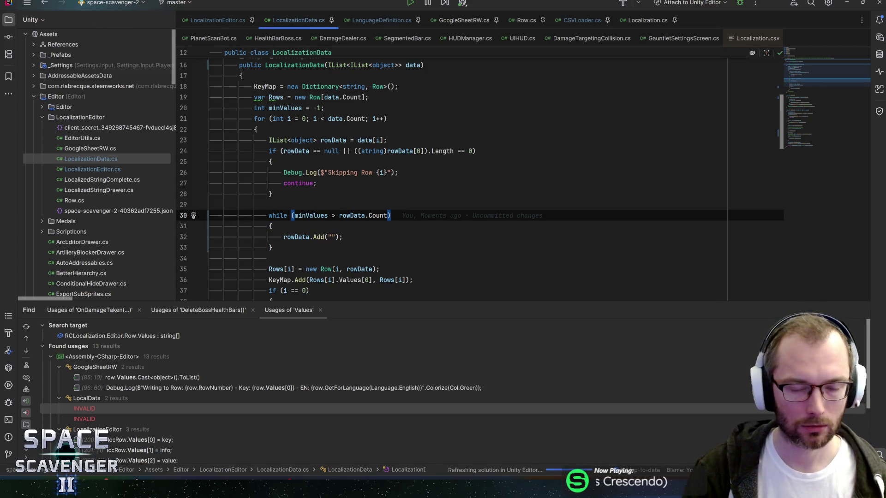
{"action": "key", "text": "Down"}
{"action": "key", "text": "Down"}
{"action": "key", "text": "Down"}
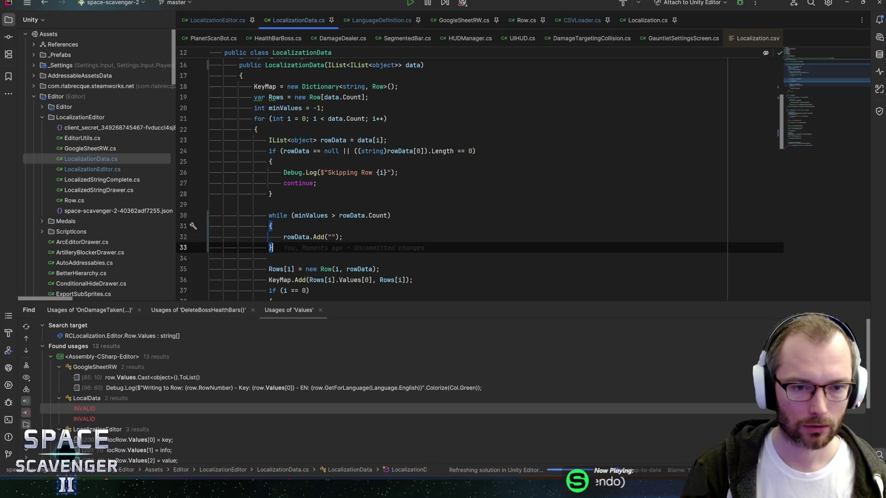
{"action": "key", "text": "Up"}
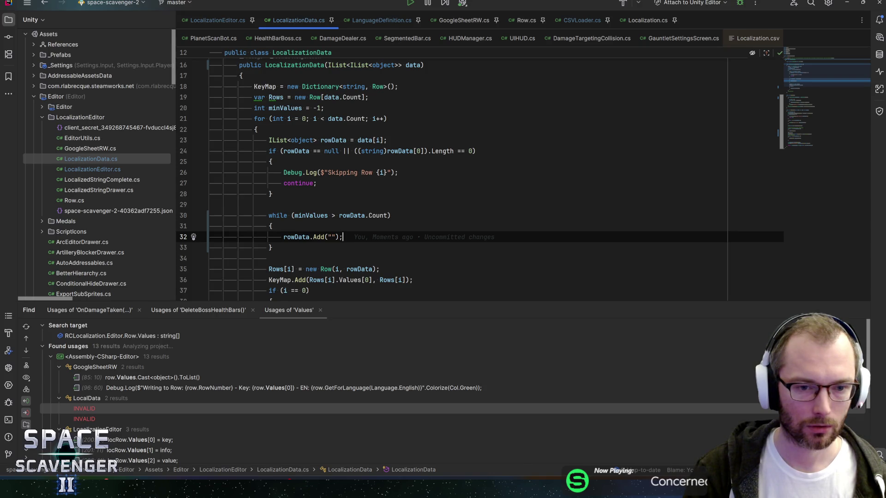
Toggle the rowData padding while block with undo and redo, leaving it uncommented
{"action": "scroll", "coordinate": [774, 190], "scroll_direction": "down", "scroll_amount": 1}
{"action": "key", "text": "ctrl+z"}
{"action": "key", "text": "ctrl+shift+z"}
{"action": "key", "text": "Up"}
{"action": "key", "text": "Up"}
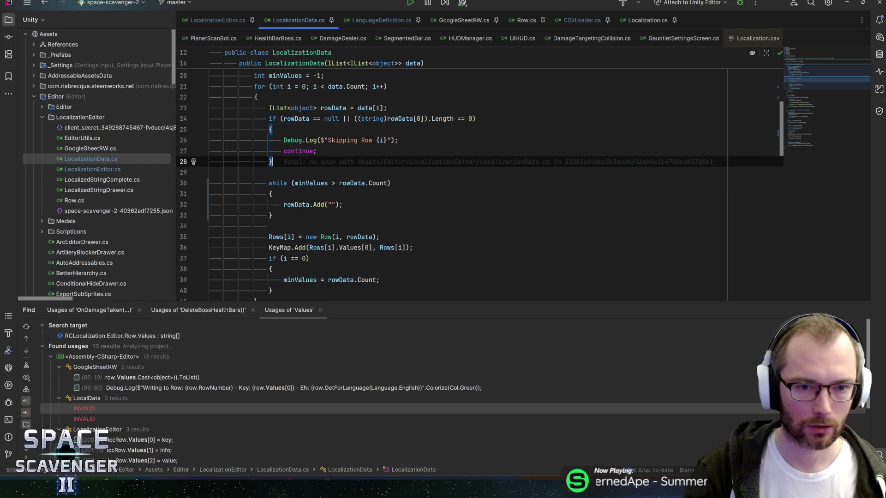
{"action": "key", "text": "ctrl+z"}
{"action": "key", "text": "ctrl+shift+z"}
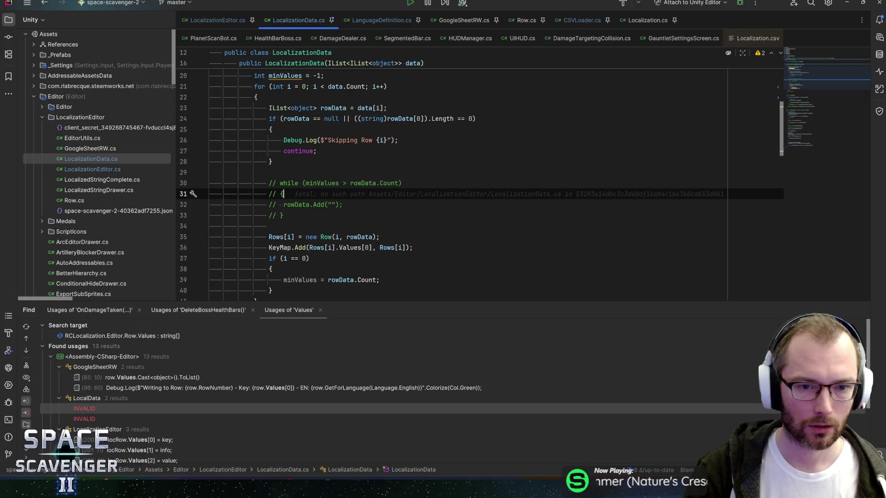
{"action": "left_click", "coordinate": [402, 183]}
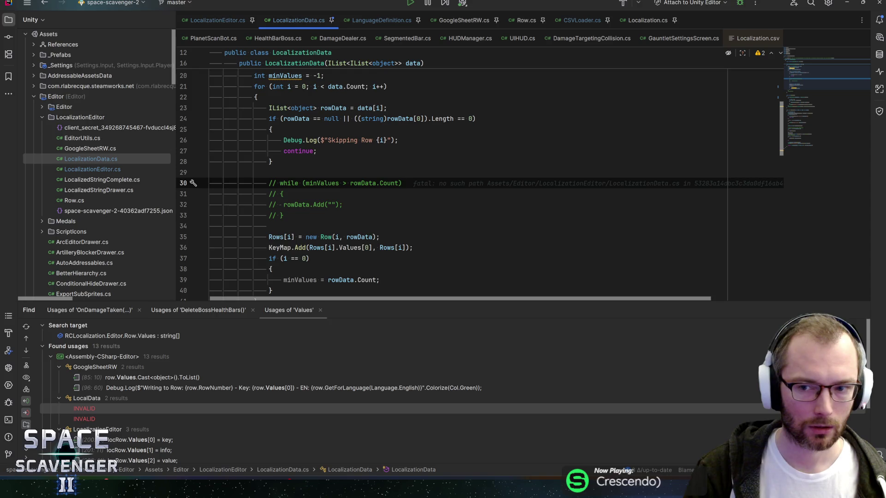
{"action": "key", "text": "ctrl+z"}
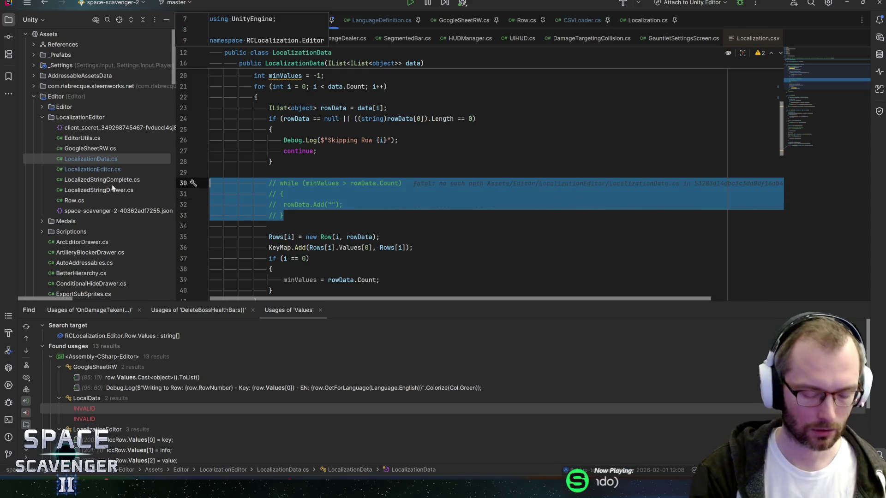
{"action": "key", "text": "ctrl+z"}
{"action": "key", "text": "ctrl+z"}
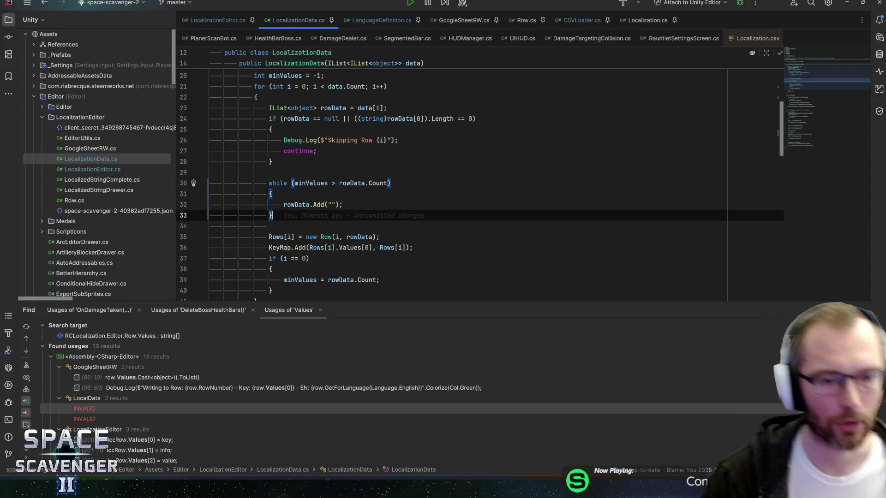
{"action": "scroll", "coordinate": [461, 185], "scroll_direction": "up", "scroll_amount": 3}
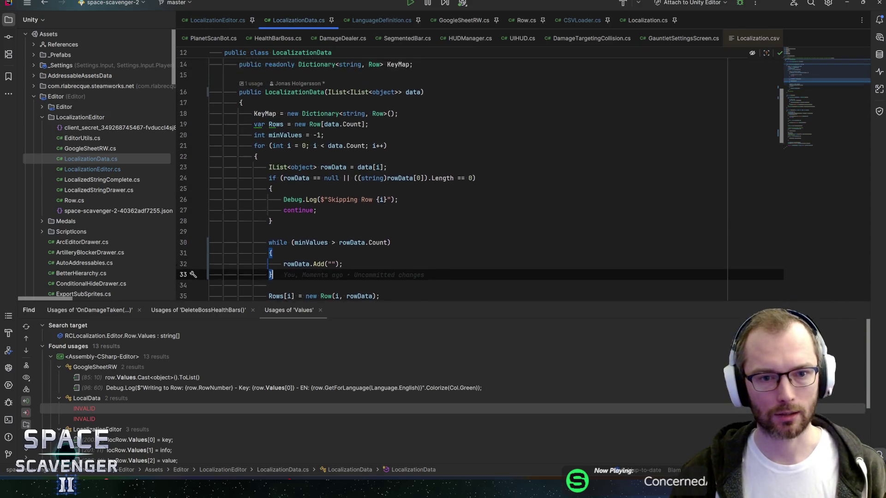
{"action": "scroll", "coordinate": [462, 184], "scroll_direction": "down", "scroll_amount": 5}
{"action": "scroll", "coordinate": [461, 185], "scroll_direction": "down", "scroll_amount": 1}
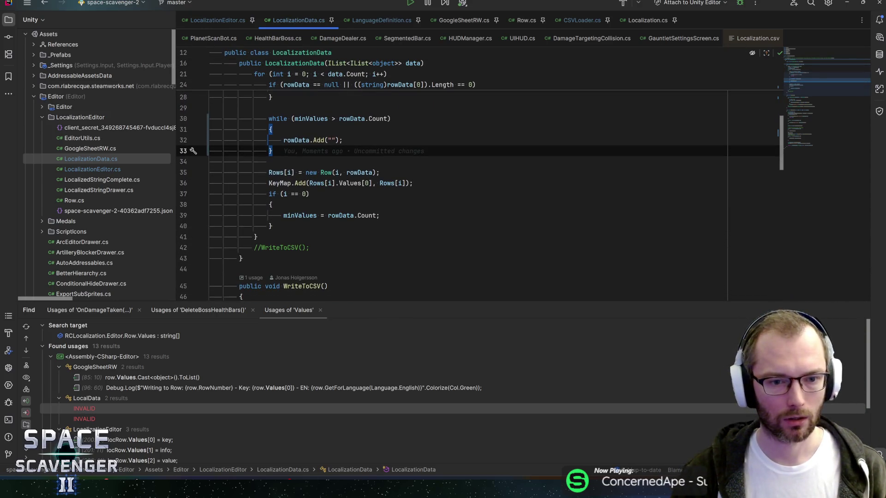
{"action": "scroll", "coordinate": [462, 184], "scroll_direction": "up", "scroll_amount": 3}
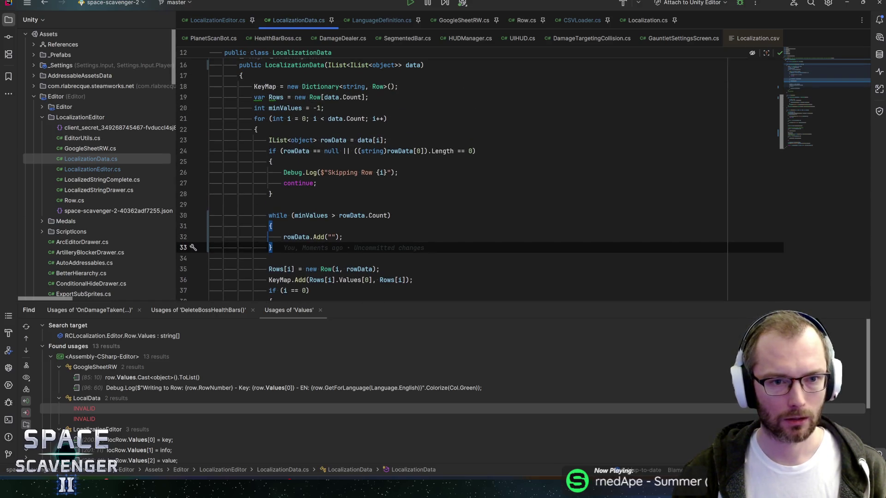
{"action": "scroll", "coordinate": [461, 184], "scroll_direction": "down", "scroll_amount": 5}
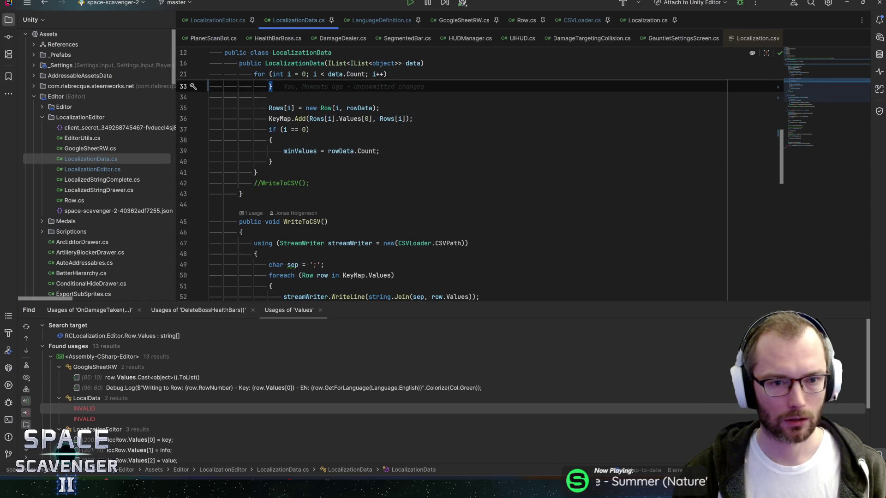
Delete the commented-out //WriteToCSV(); line and recheck the data parameter's uses
{"action": "left_click", "coordinate": [309, 184]}
{"action": "key", "text": "shift+Home"}
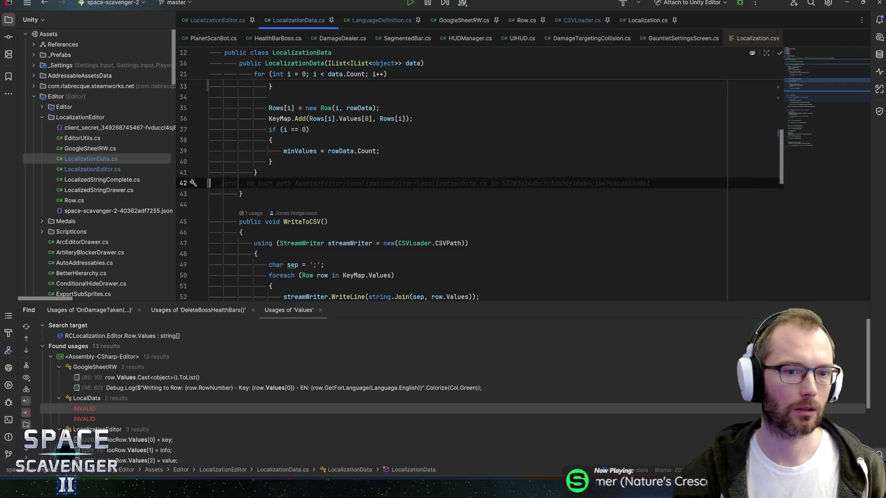
{"action": "key", "text": "BackSpace"}
{"action": "key", "text": "BackSpace"}
{"action": "scroll", "coordinate": [462, 184], "scroll_direction": "up", "scroll_amount": 8}
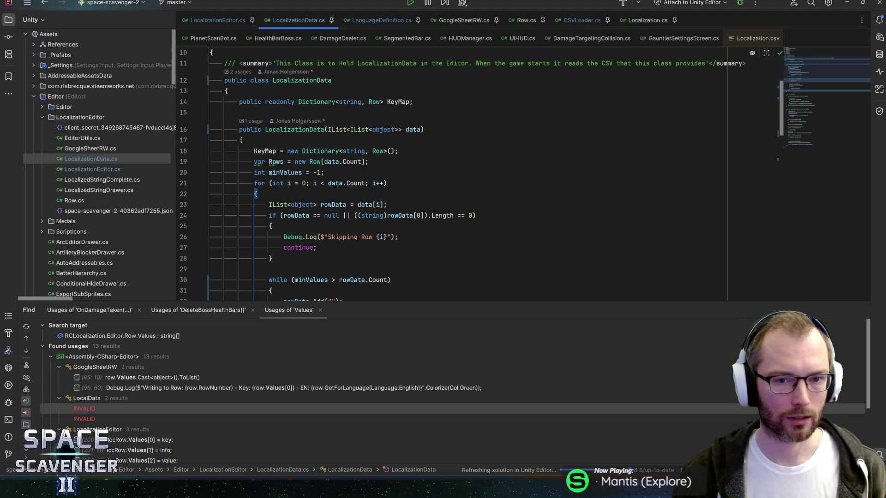
{"action": "left_click", "coordinate": [412, 129]}
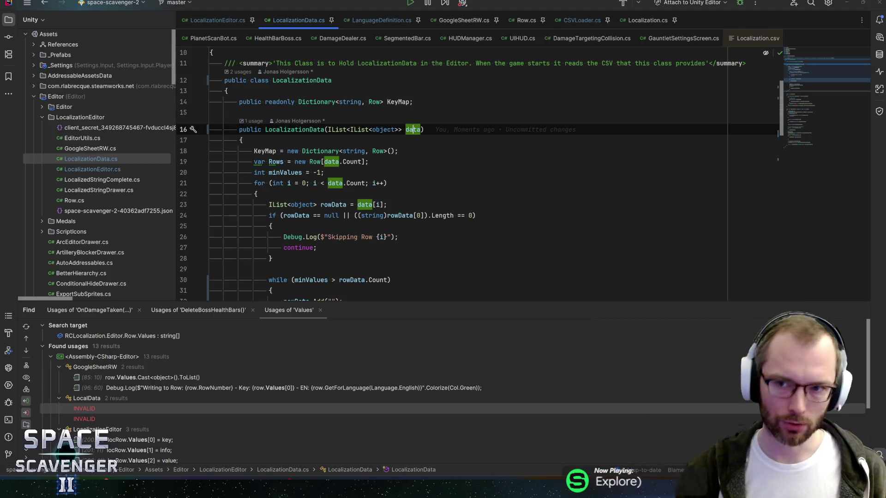
{"action": "key", "text": "alt+Tab"}
{"action": "key", "text": "alt+Tab"}
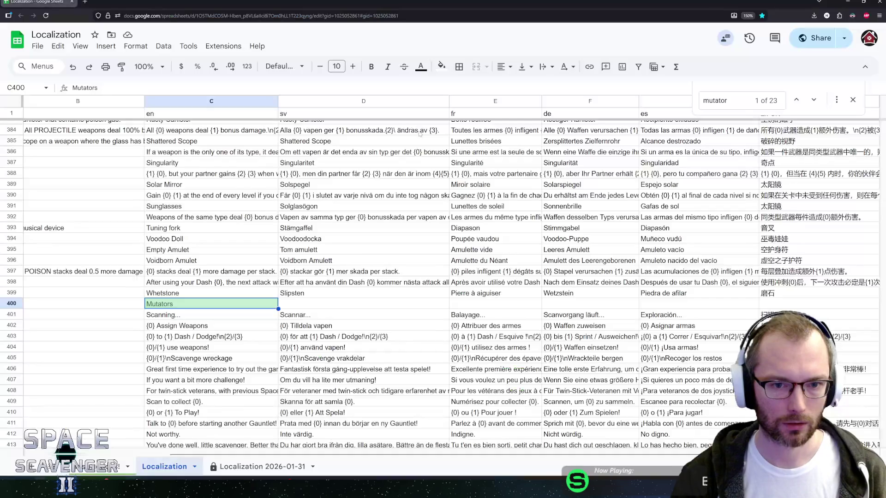
Switch to the Unity editor window 'space-scavenger-2 - Core'
{"action": "key", "text": "alt+Tab"}
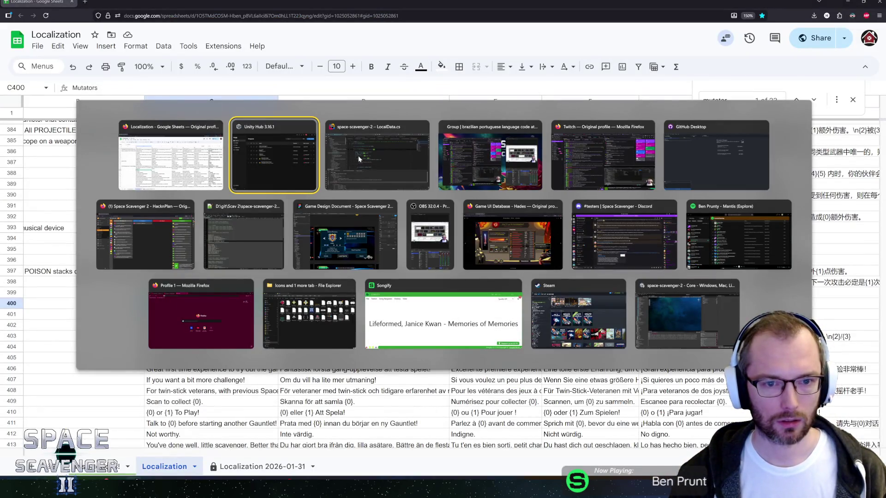
{"action": "left_click", "coordinate": [656, 320]}
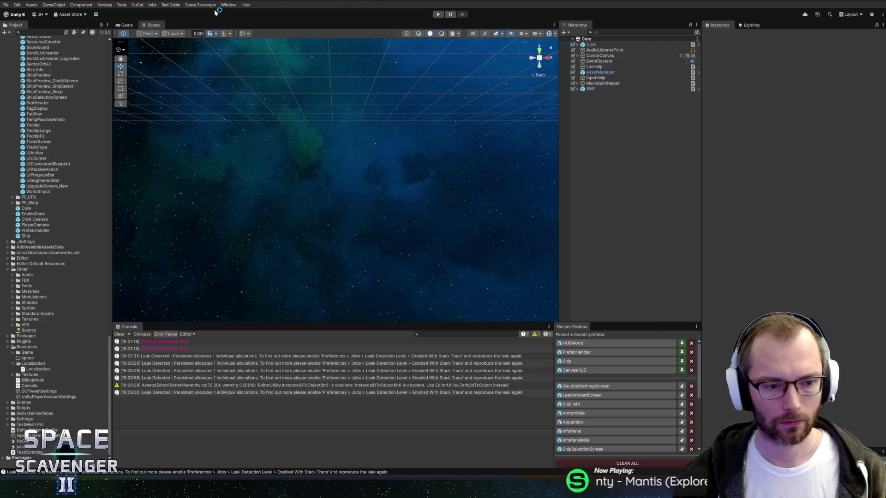
Select Localization.csv and save the Localization Editor entries back to it
{"action": "left_click", "coordinate": [29, 370]}
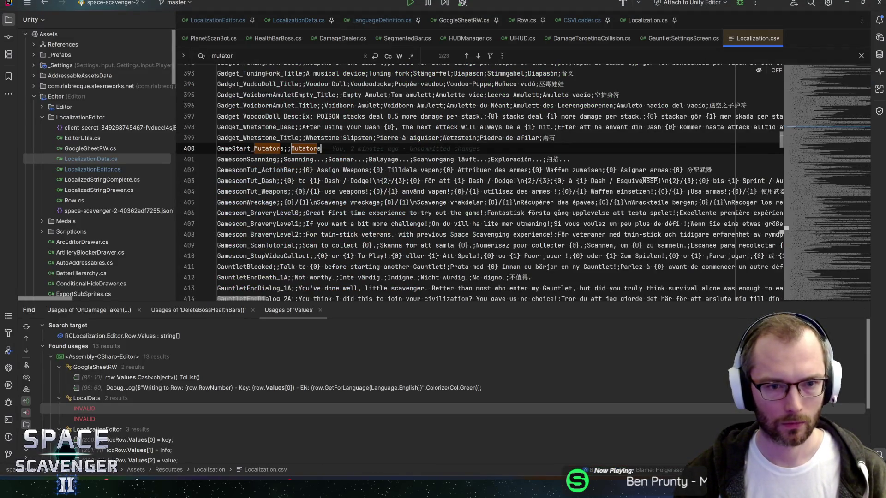
{"action": "key", "text": "ctrl+z"}
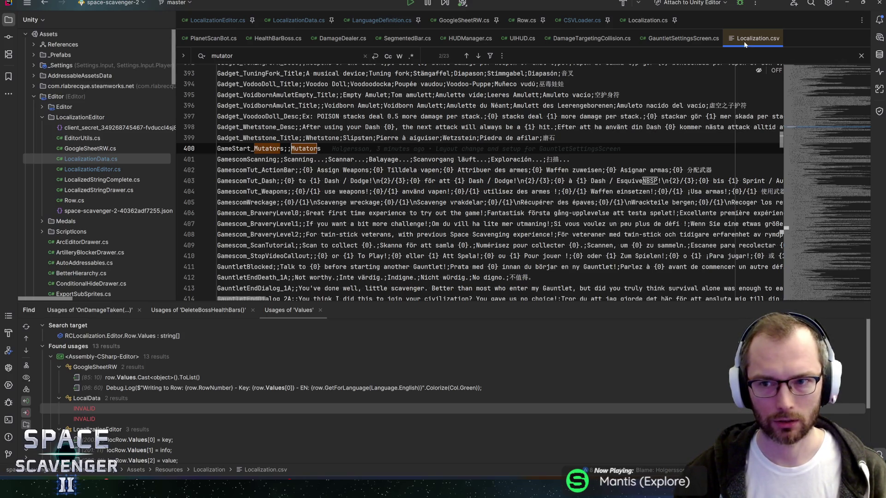
{"action": "key", "text": "alt+Tab"}
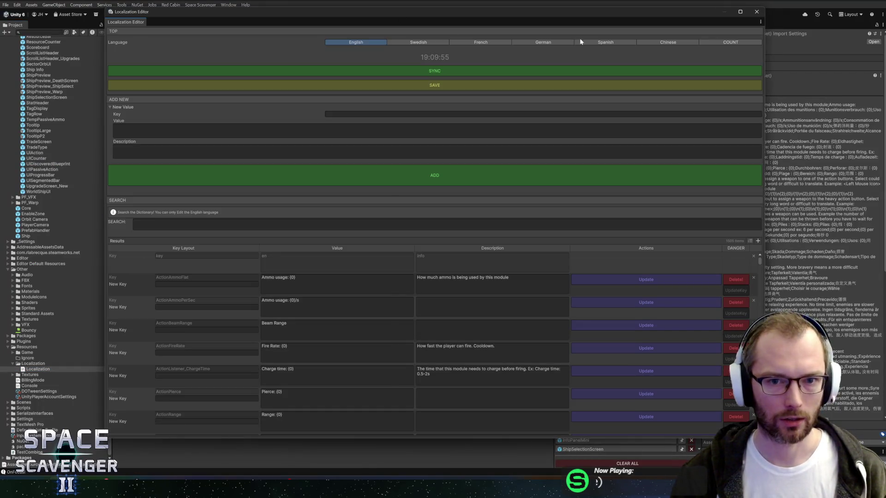
{"action": "left_click", "coordinate": [533, 87]}
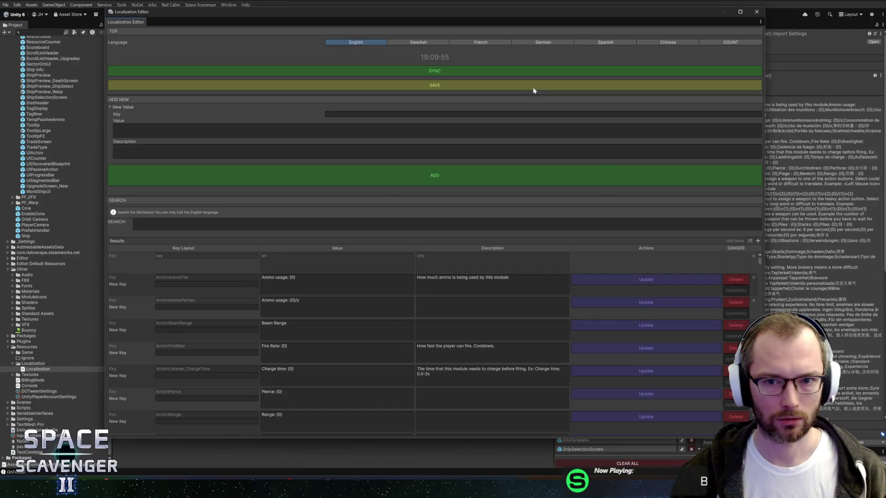
{"action": "left_click", "coordinate": [757, 12]}
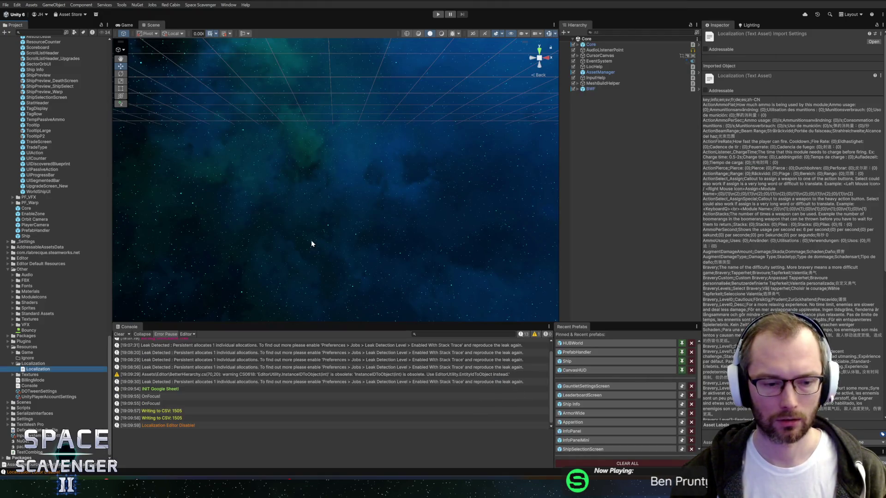
Open Localization.csv in Rider to verify the Mutators line 400, then close it
{"action": "left_click", "coordinate": [95, 477]}
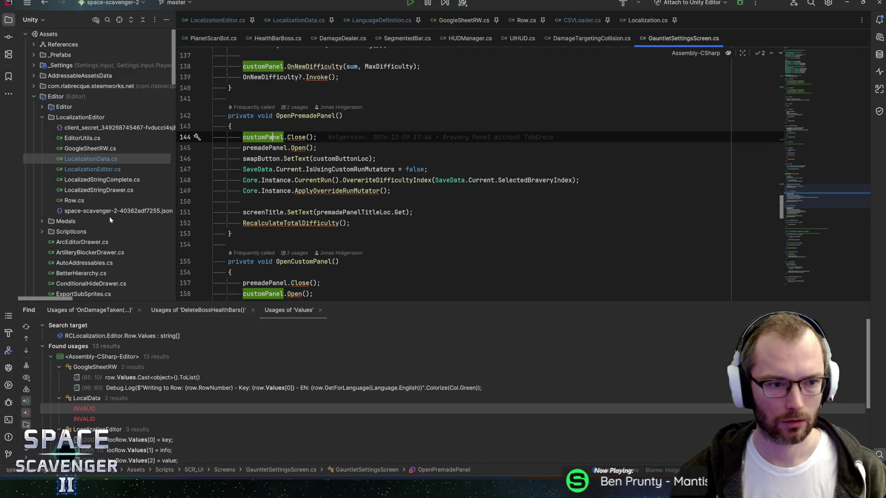
{"action": "scroll", "coordinate": [106, 215], "scroll_direction": "down", "scroll_amount": 10}
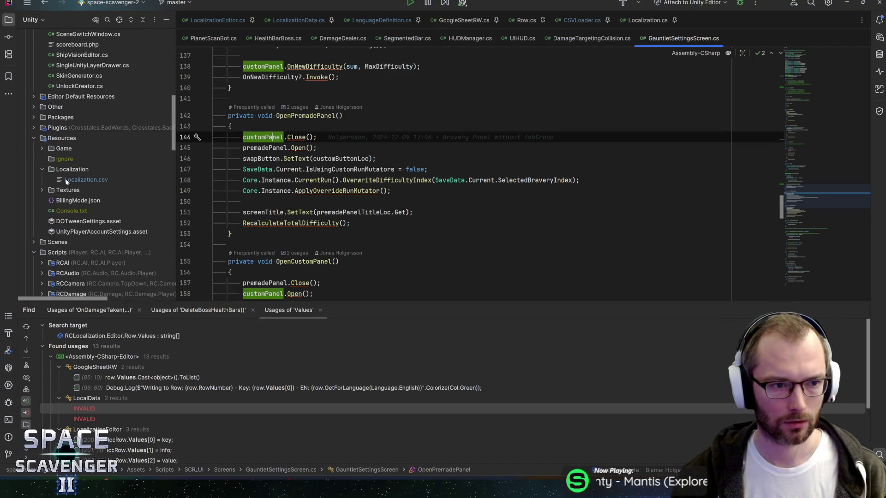
{"action": "double_click", "coordinate": [67, 180]}
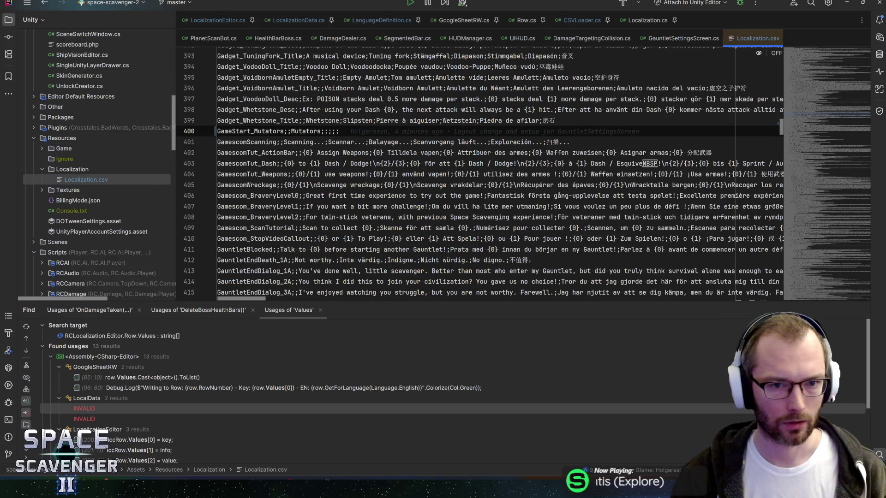
{"action": "key", "text": "shift+End"}
{"action": "key", "text": "Escape"}
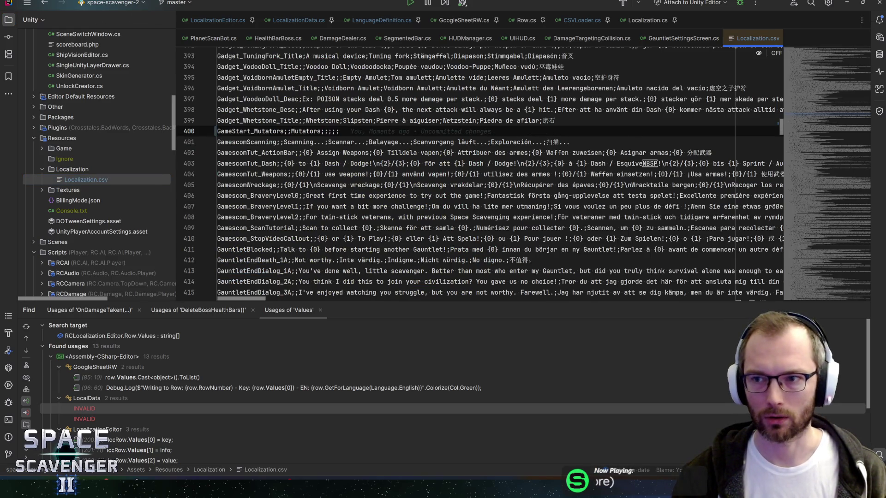
{"action": "middle_click", "coordinate": [736, 34]}
{"action": "key", "text": "alt+Tab"}
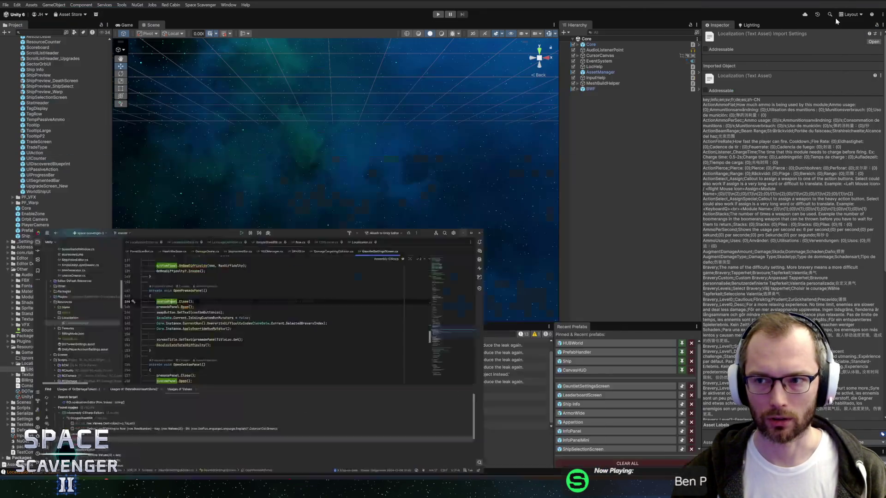
Play the game, switch its language to Svenska, and check the pause and bravery screens
{"action": "left_click", "coordinate": [438, 14]}
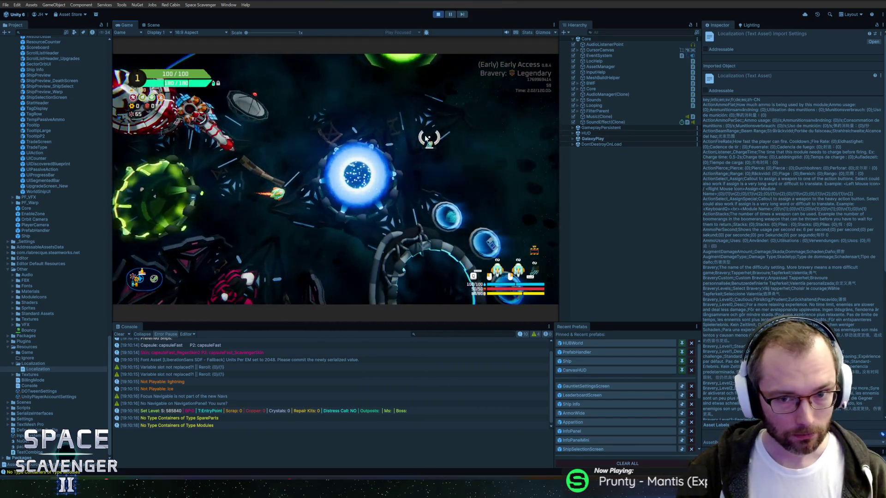
{"action": "key", "text": "Escape"}
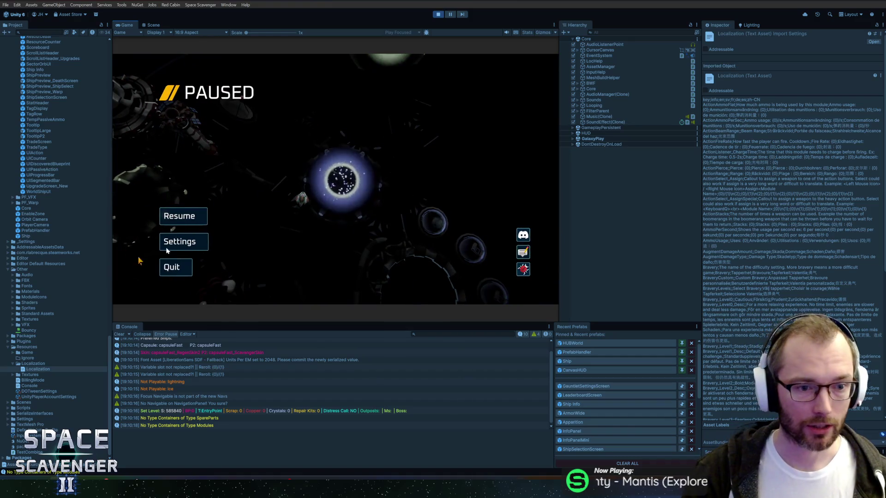
{"action": "left_click", "coordinate": [181, 240]}
{"action": "left_click", "coordinate": [429, 105]}
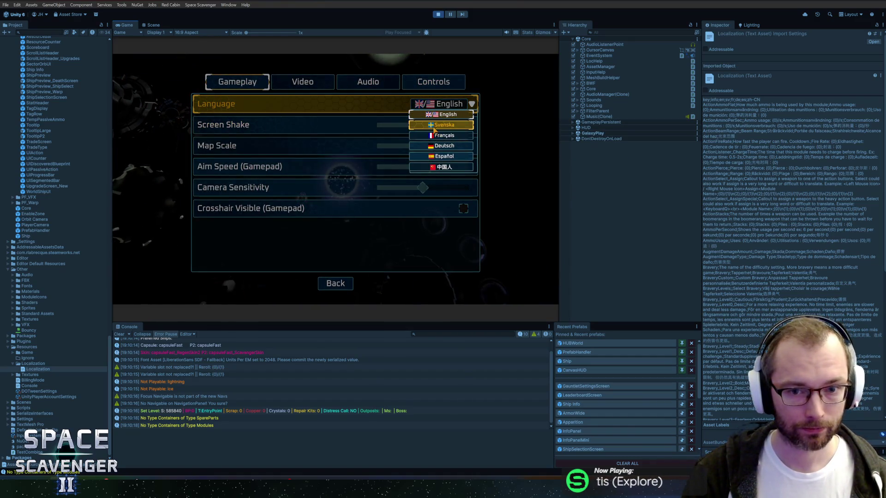
{"action": "left_click", "coordinate": [429, 124]}
{"action": "key", "text": "Escape"}
{"action": "key", "text": "Escape"}
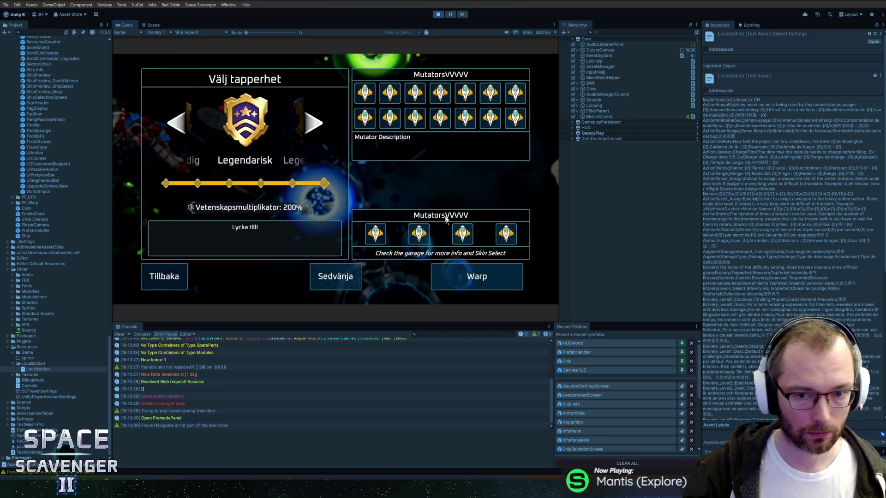
{"action": "key", "text": "Escape"}
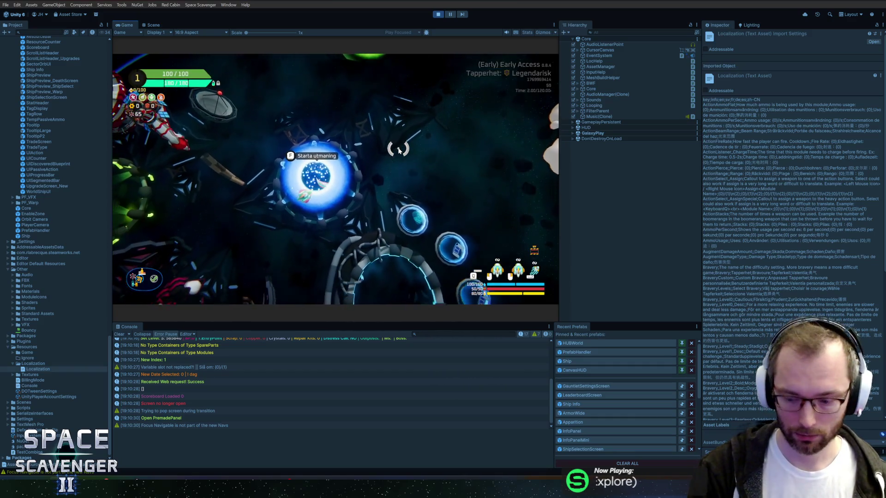
Switch the game language to 中国人, check the bravery panel, then stop Play mode
{"action": "key", "text": "Escape"}
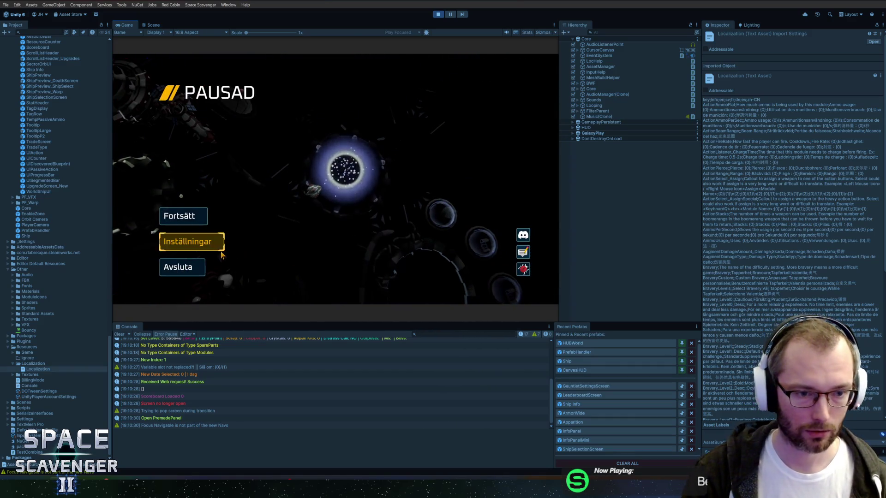
{"action": "left_click", "coordinate": [192, 242]}
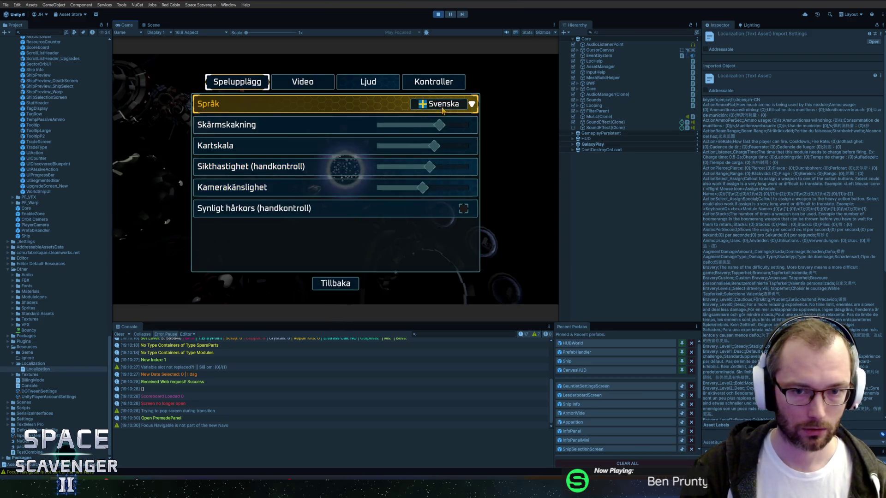
{"action": "left_click", "coordinate": [442, 104]}
{"action": "left_click", "coordinate": [440, 168]}
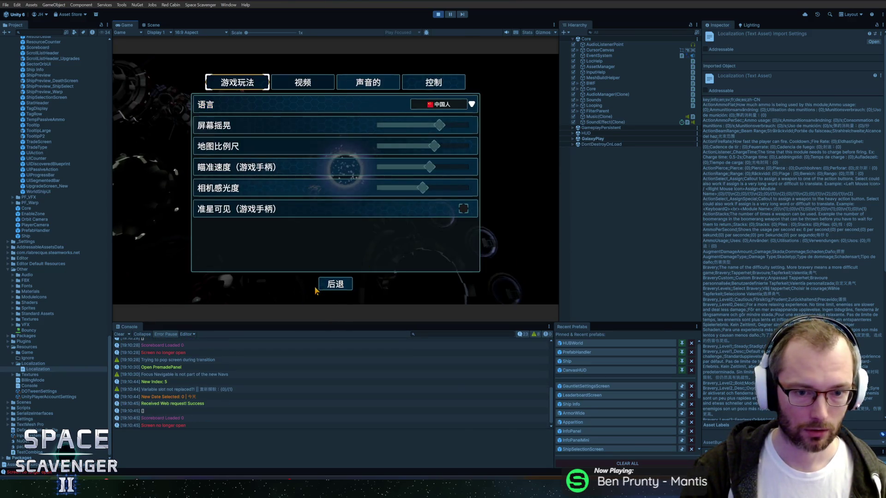
{"action": "left_click", "coordinate": [335, 284]}
{"action": "key", "text": "Escape"}
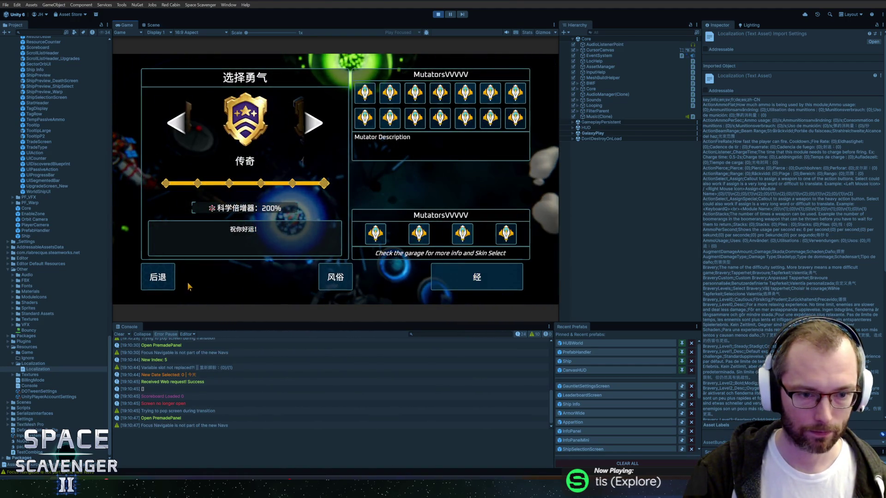
{"action": "key", "text": "Escape"}
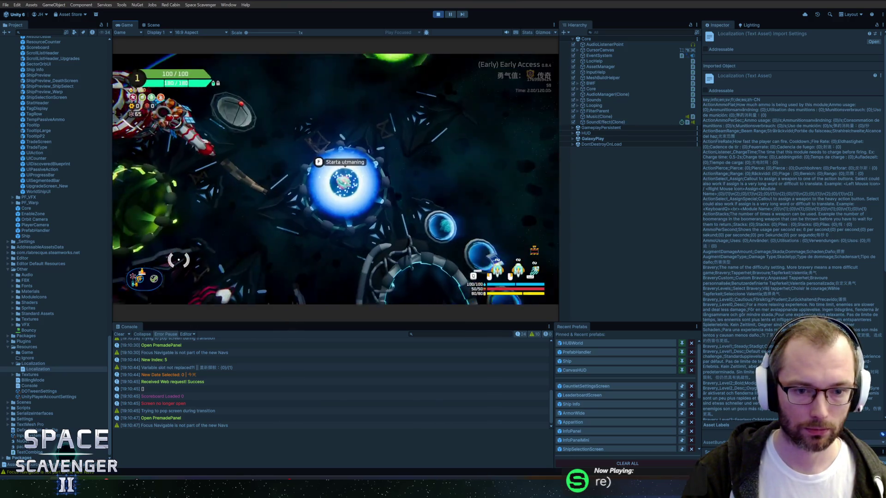
{"action": "key", "text": "ctrl+p"}
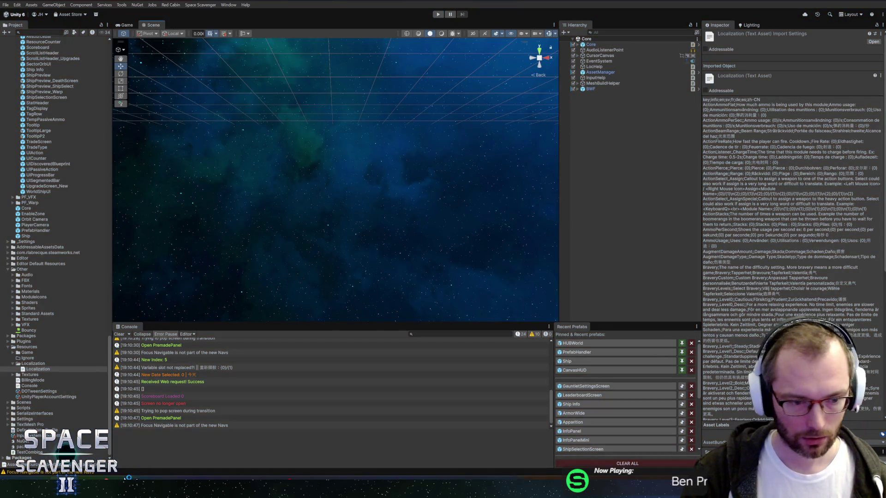
{"action": "key", "text": "alt+Tab"}
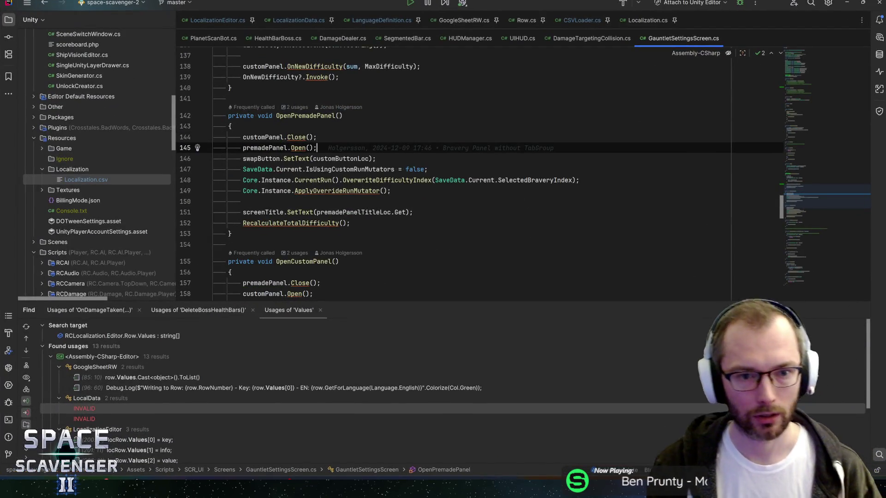
Find the 'vvvvv' fallback in Localization.cs and wrap it in #if UNITY_EDITOR / #endif
{"action": "key", "text": "ctrl+shift+f"}
{"action": "type", "text": "vvvvv"}
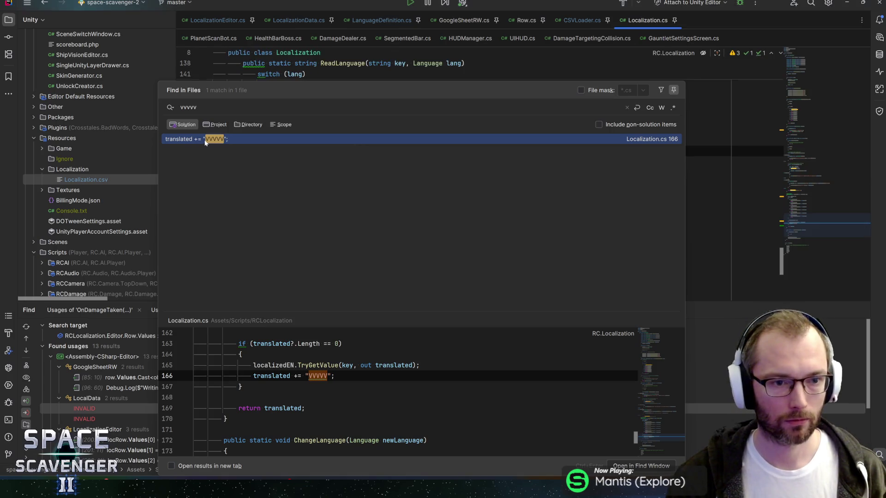
{"action": "key", "text": "Return"}
{"action": "left_click", "coordinate": [217, 114]}
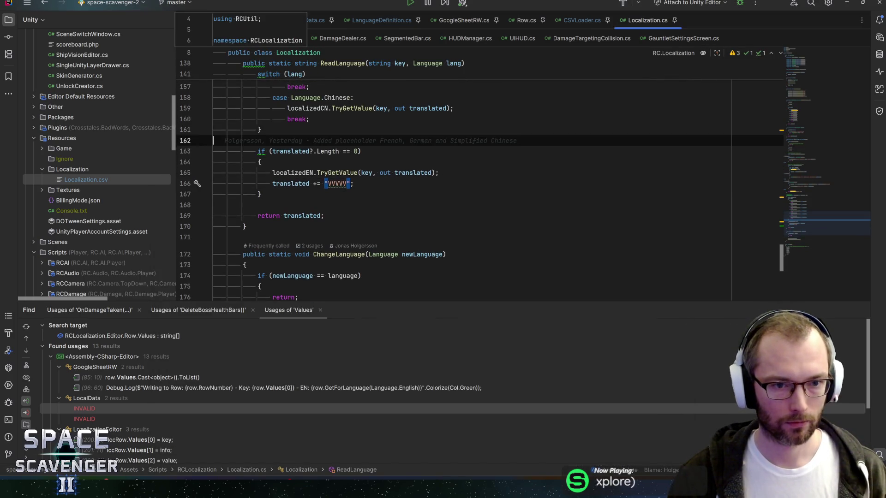
{"action": "type", "text": "#if UNITY_EDI"}
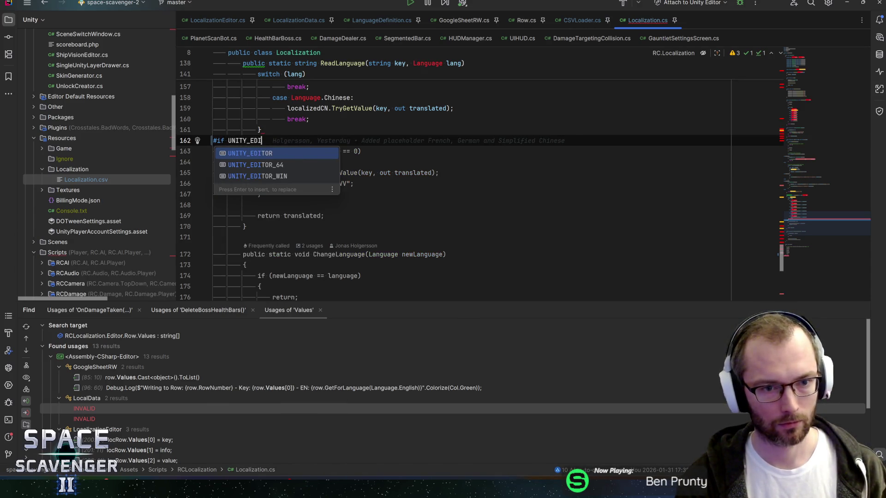
{"action": "key", "text": "Return"}
{"action": "key", "text": "Down"}
{"action": "key", "text": "Down"}
{"action": "key", "text": "Down"}
{"action": "key", "text": "Return"}
{"action": "type", "text": "#"}
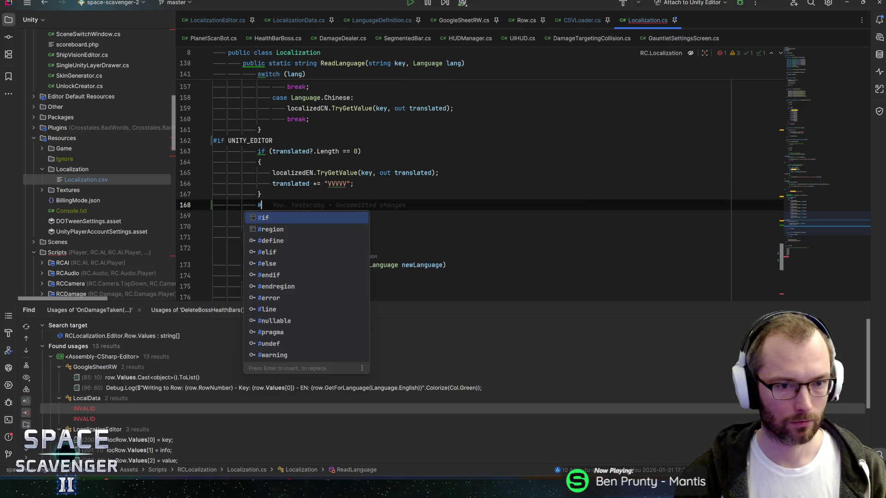
{"action": "type", "text": "endif"}
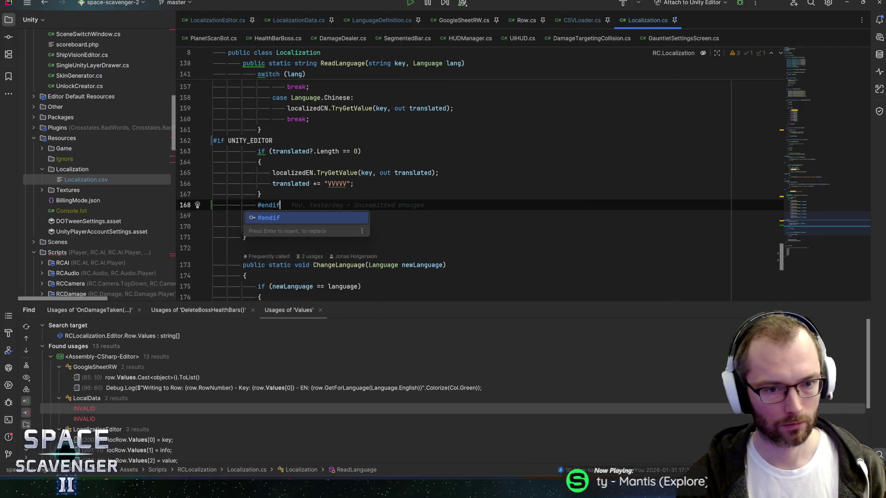
{"action": "key", "text": "Return"}
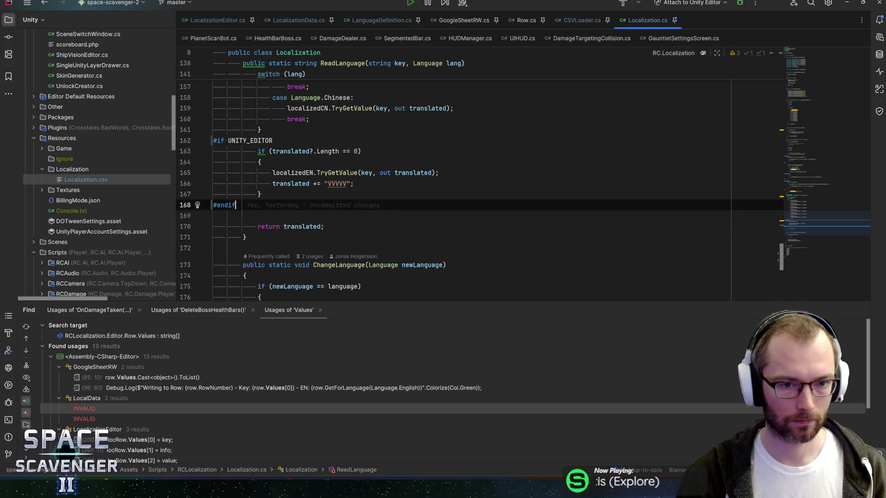
Change line 166 to translated = translated.Colorize(Color.magenta)
{"action": "left_click", "coordinate": [354, 184]}
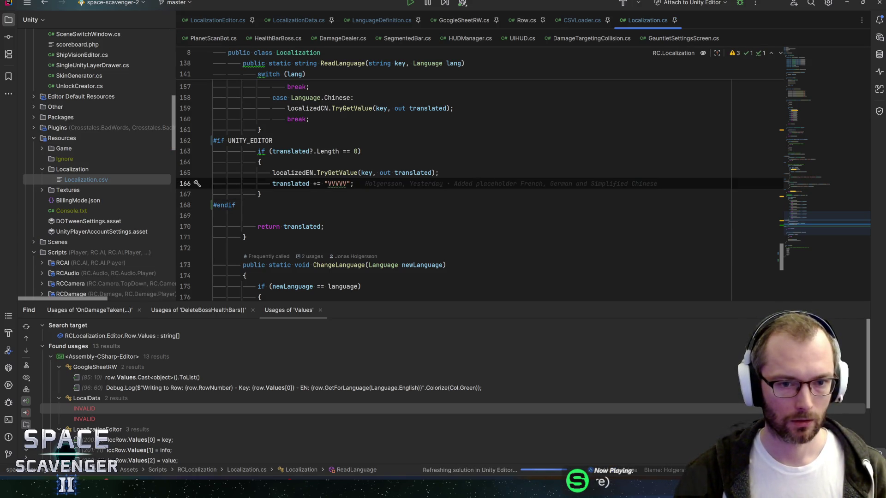
{"action": "left_click", "coordinate": [310, 184]}
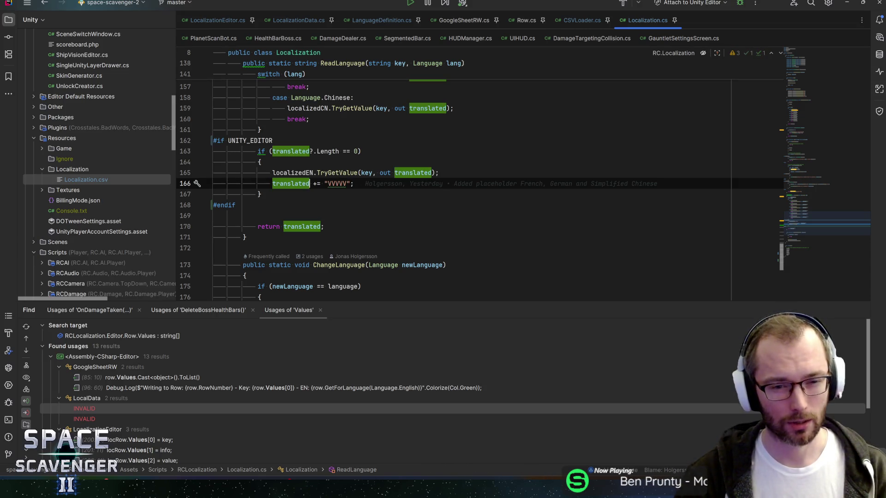
{"action": "type", "text": ".Col"}
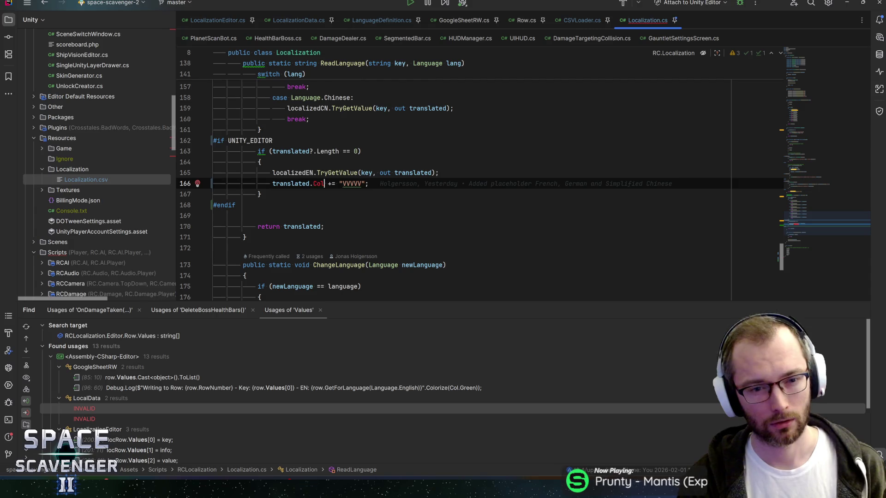
{"action": "key", "text": "BackSpace"}
{"action": "key", "text": "BackSpace"}
{"action": "key", "text": "BackSpace"}
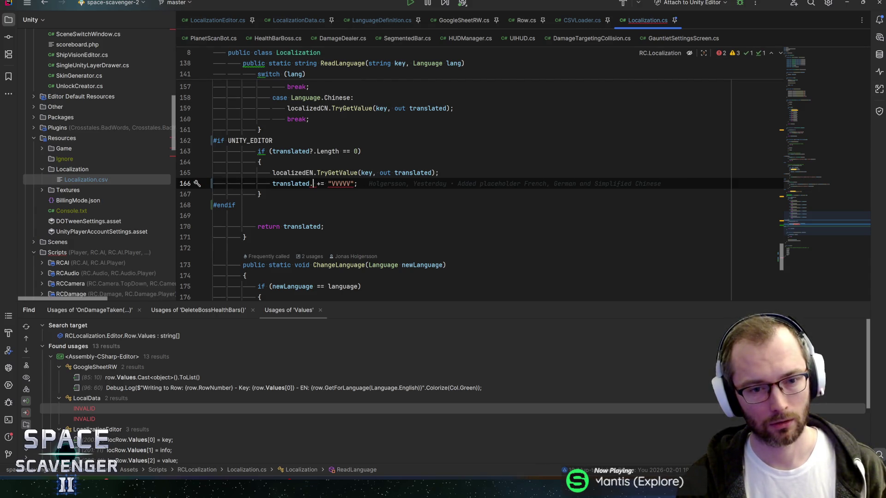
{"action": "type", "text": "Color"}
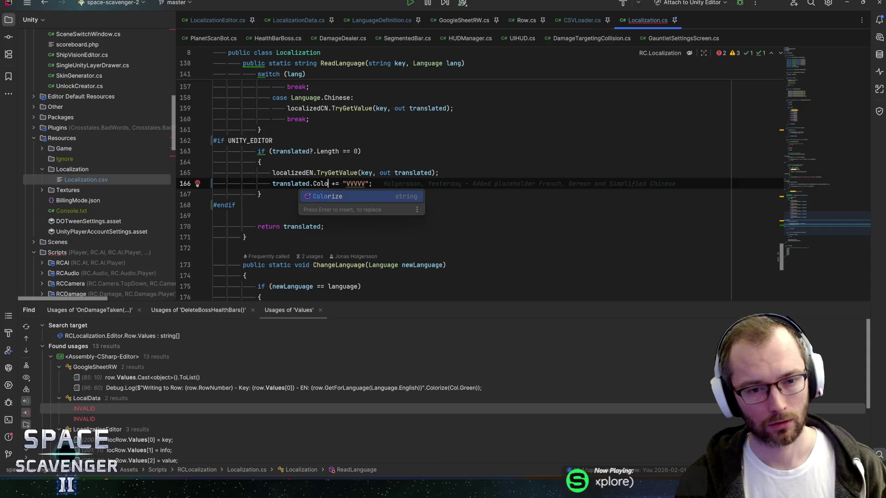
{"action": "key", "text": "Return"}
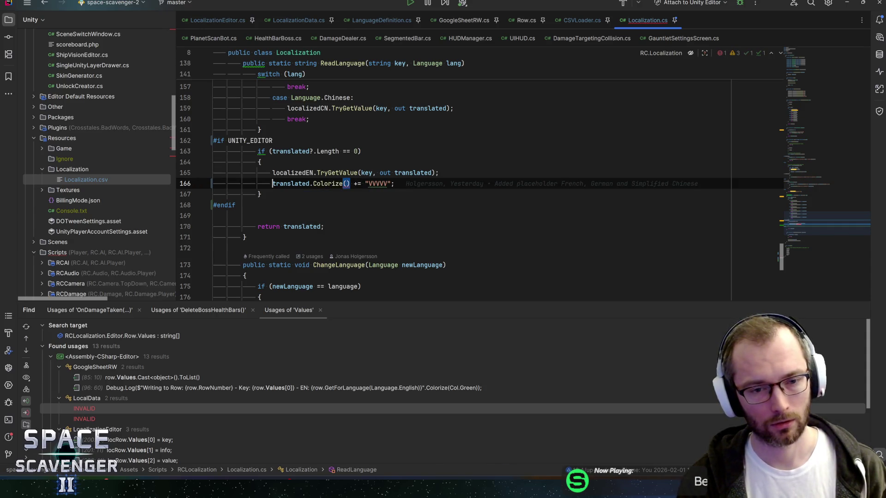
{"action": "key", "text": "Home"}
{"action": "type", "text": "s"}
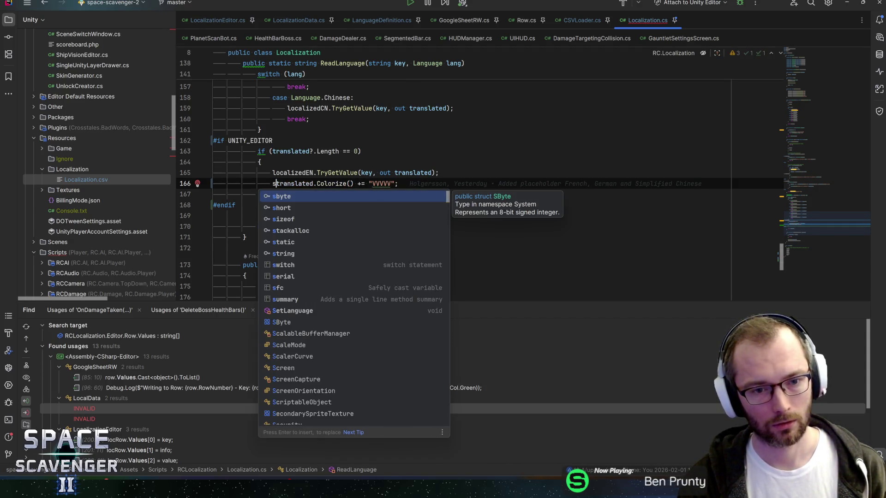
{"action": "key", "text": "BackSpace"}
{"action": "type", "text": "translated"}
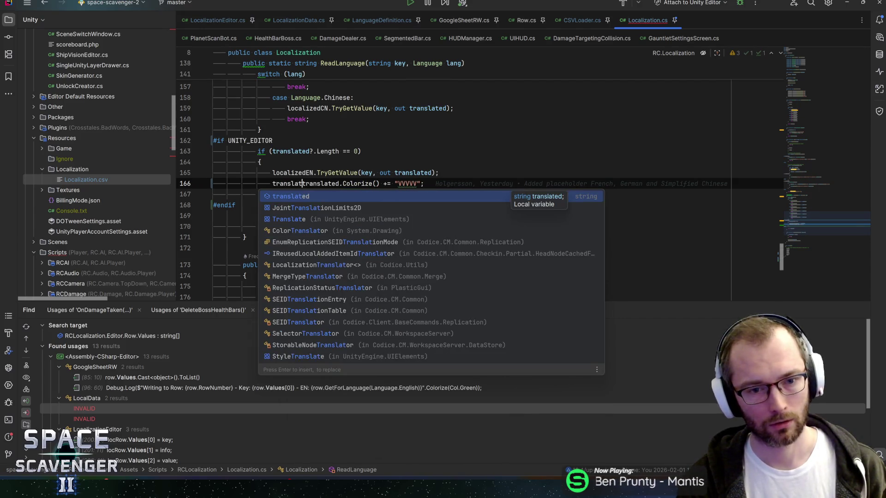
{"action": "type", "text": " ="}
{"action": "left_click", "coordinate": [395, 183]}
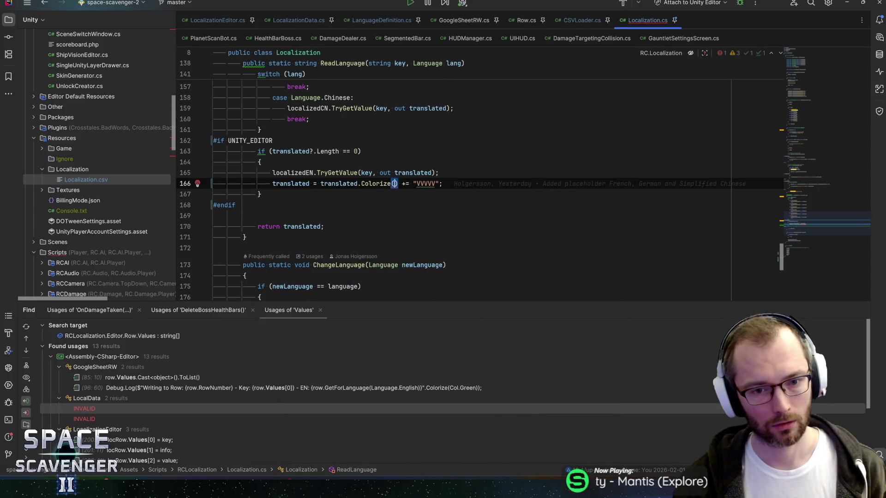
{"action": "type", "text": "Color.mag"}
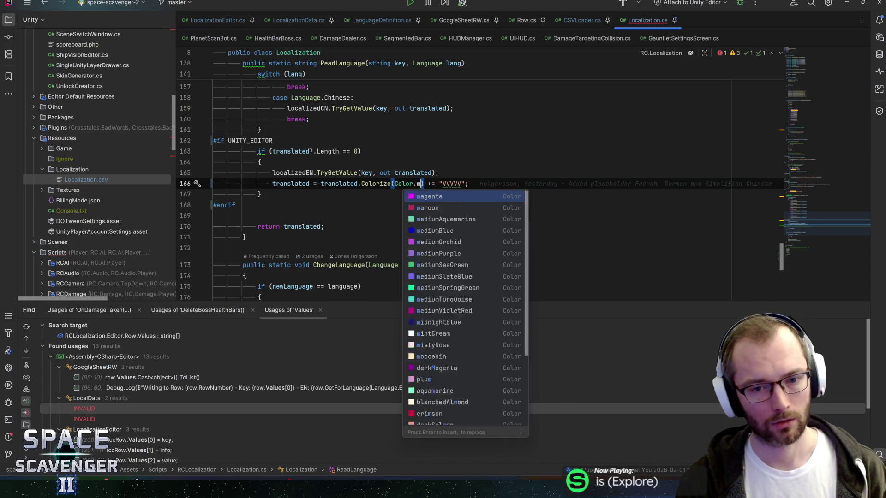
{"action": "key", "text": "Return"}
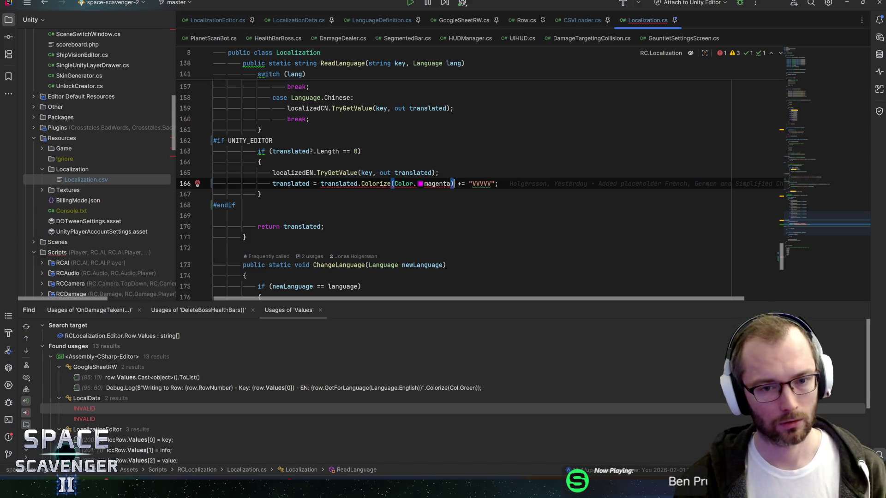
Move the VVVVV marker into (translated + "VVVVV").Colorize(Color.magenta) and save Localization.cs
{"action": "key", "text": "Right"}
{"action": "key", "text": "Right"}
{"action": "key", "text": "Right"}
{"action": "key", "text": "ctrl+w"}
{"action": "key", "text": "BackSpace"}
{"action": "key", "text": "BackSpace"}
{"action": "key", "text": "BackSpace"}
{"action": "key", "text": "BackSpace"}
{"action": "key", "text": "ctrl+Left"}
{"action": "key", "text": "ctrl+Left"}
{"action": "key", "text": "ctrl+Left"}
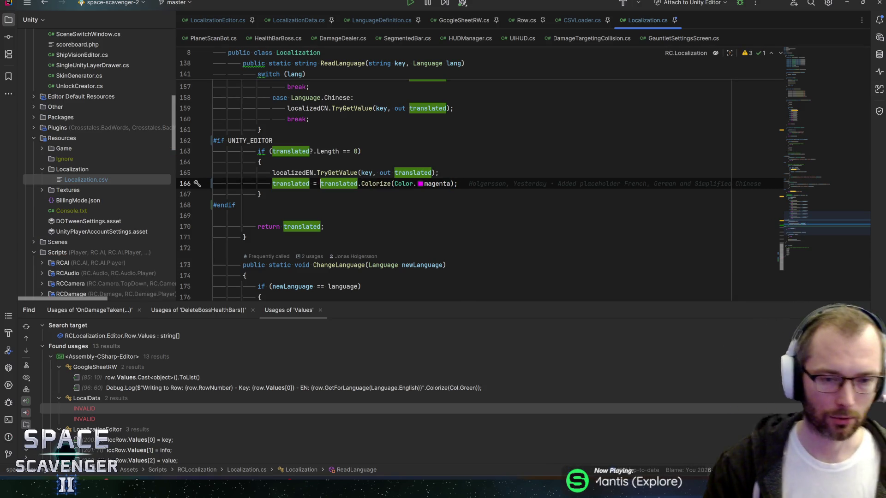
{"action": "type", "text": "(translated"}
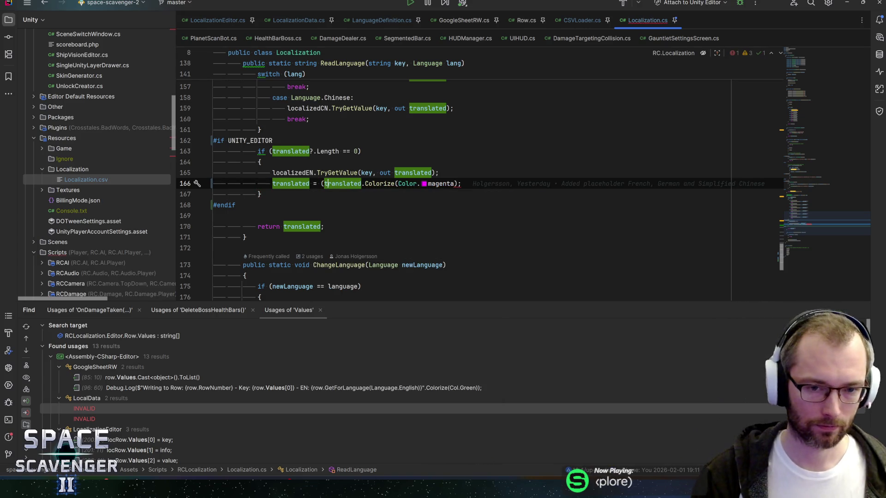
{"action": "type", "text": " + \"VVVVV\")"}
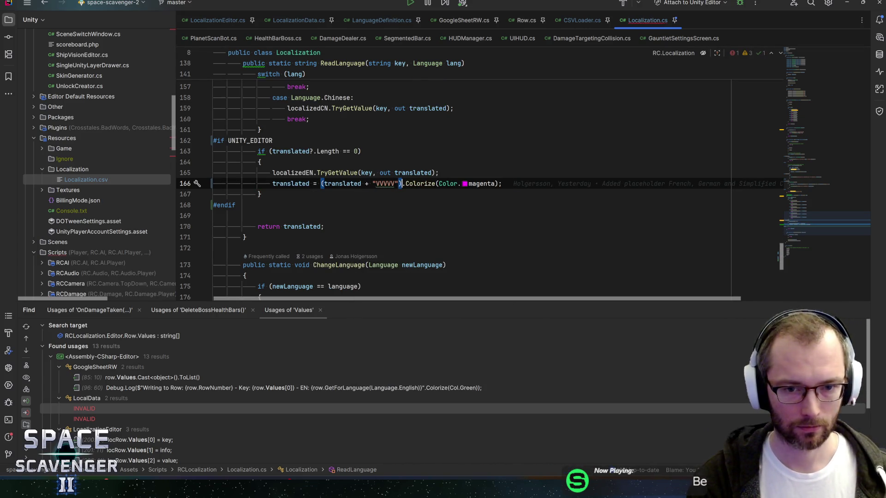
{"action": "key", "text": "ctrl+s"}
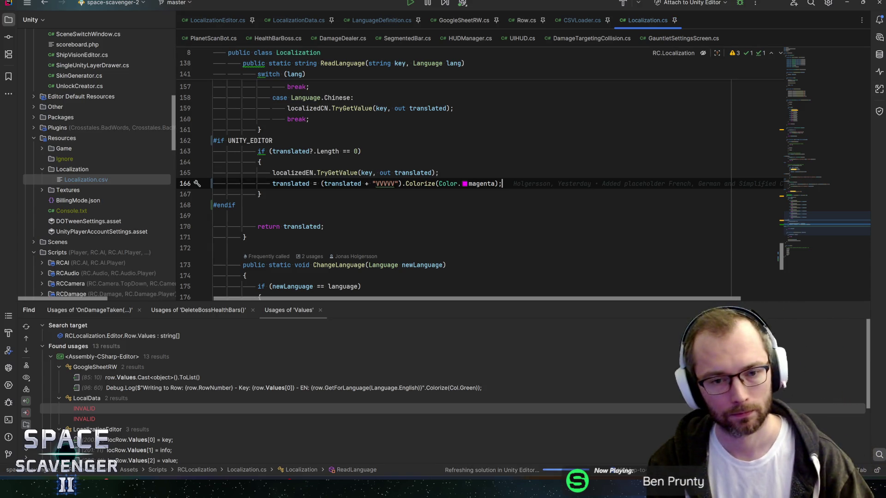
{"action": "left_click", "coordinate": [375, 184]}
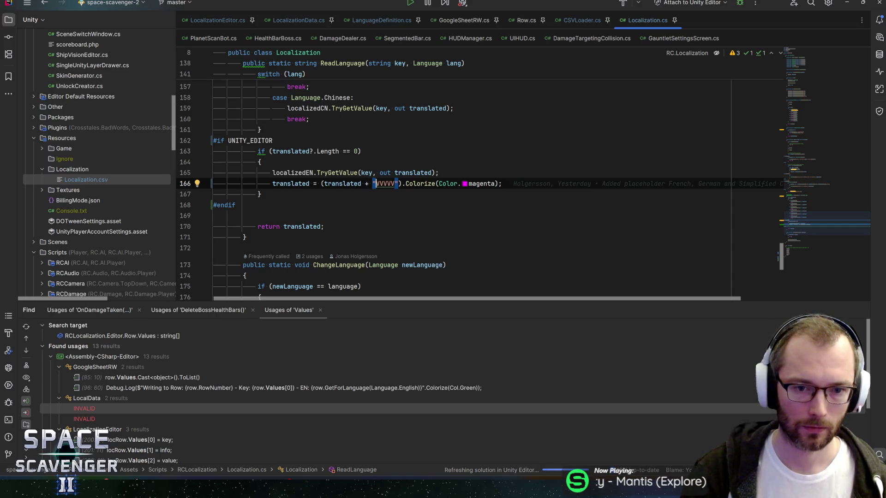
{"action": "left_click", "coordinate": [396, 183]}
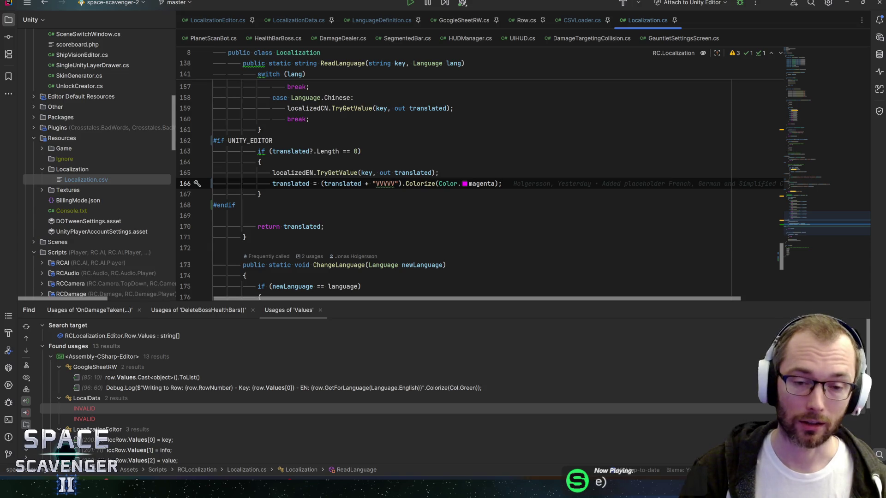
{"action": "left_click", "coordinate": [439, 173]}
{"action": "key", "text": "alt+Tab"}
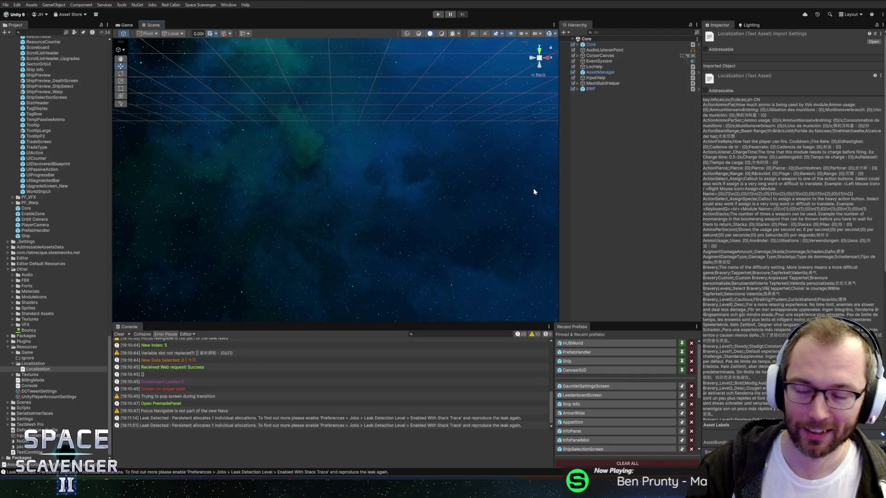
Play-test by flying into the portal, opening Select Bravery, and warping into a Legendary run, then stop
{"action": "left_click", "coordinate": [437, 14]}
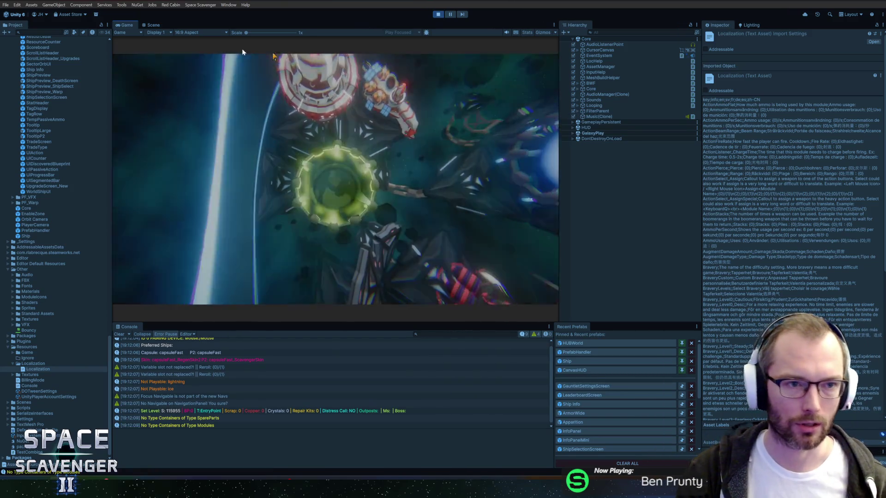
{"action": "key", "text": "shift+space"}
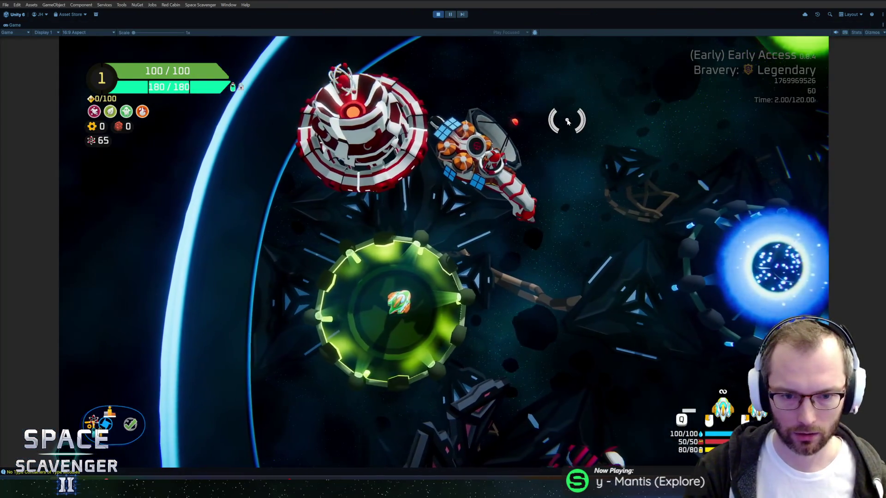
{"action": "key", "text": "d"}
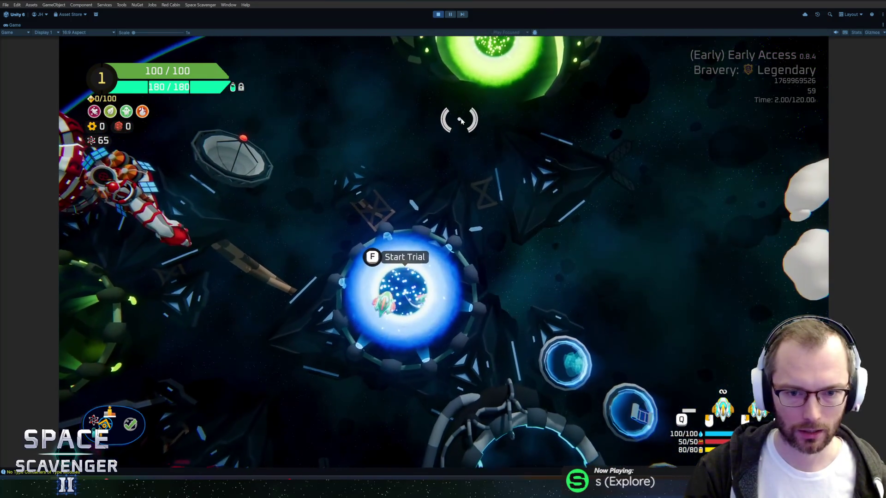
{"action": "key", "text": "f"}
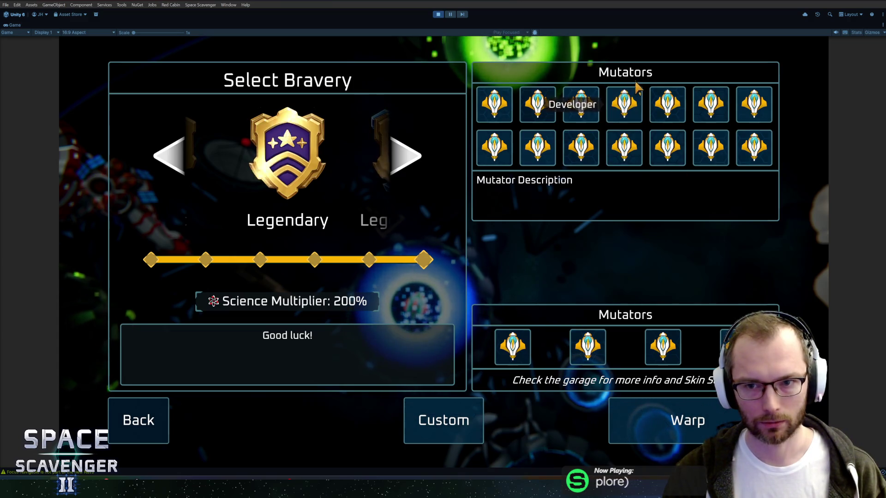
{"action": "key", "text": "Return"}
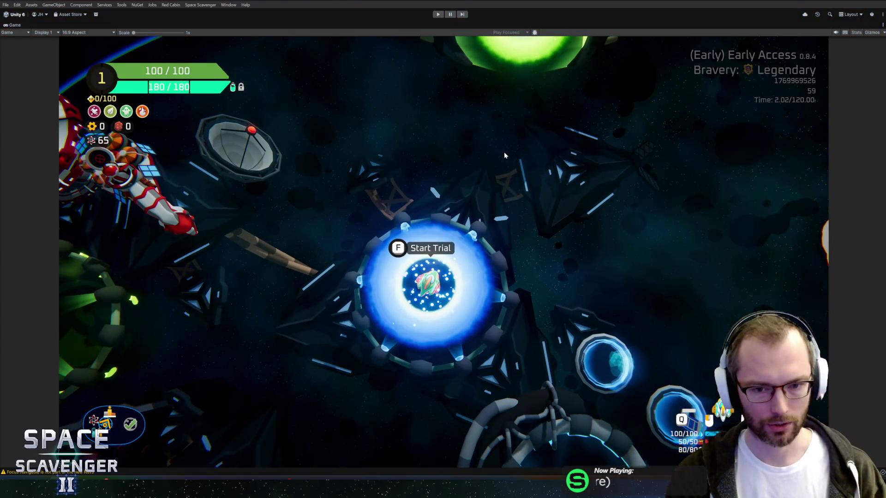
{"action": "key", "text": "ctrl+p"}
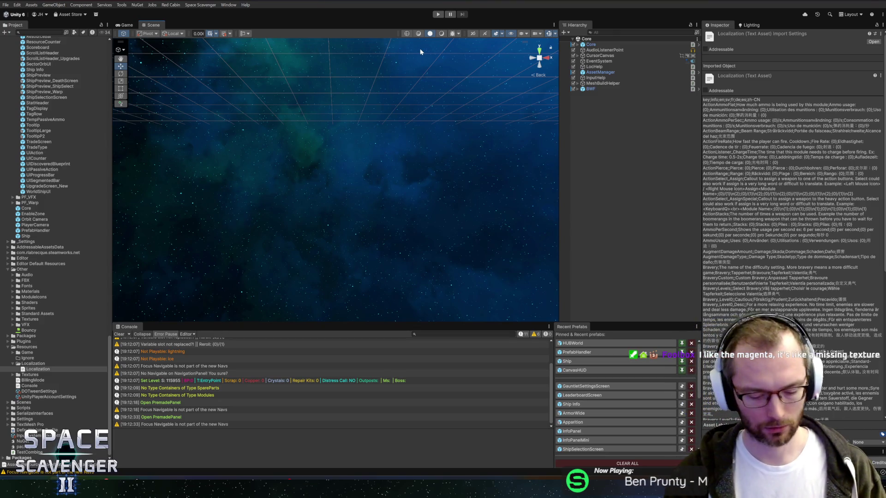
Re-enter play mode, fly into the warp portal, and set the game language to Svenska
{"action": "key", "text": "ctrl+p"}
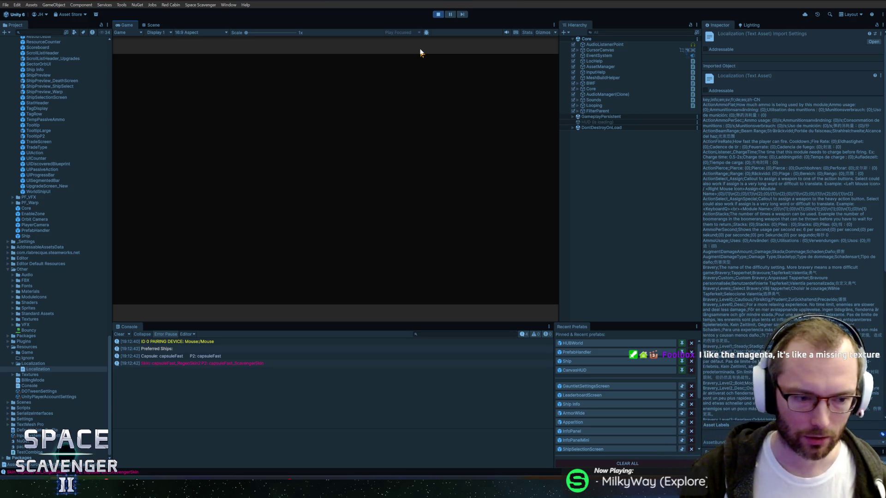
{"action": "key", "text": "alt+Tab"}
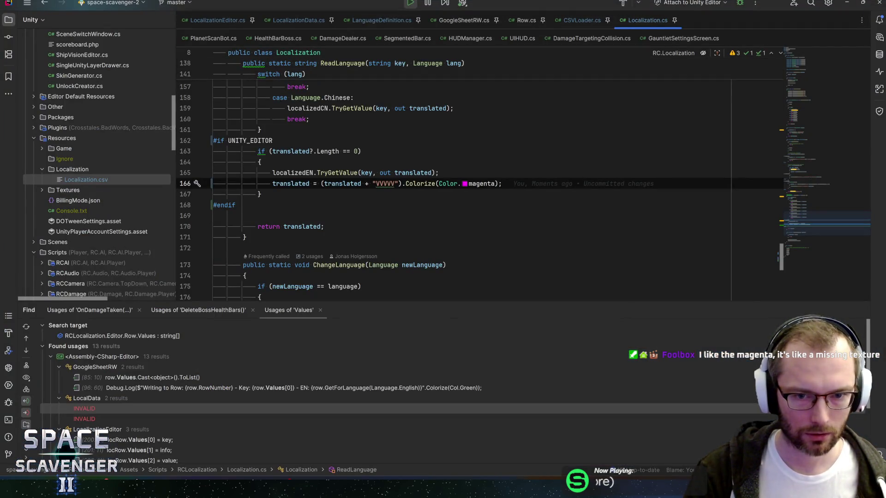
{"action": "key", "text": "alt+Tab"}
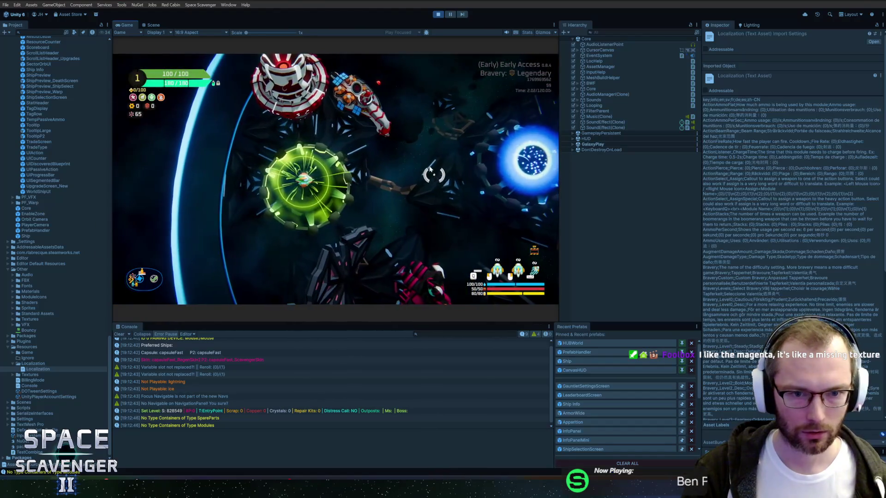
{"action": "key", "text": "d"}
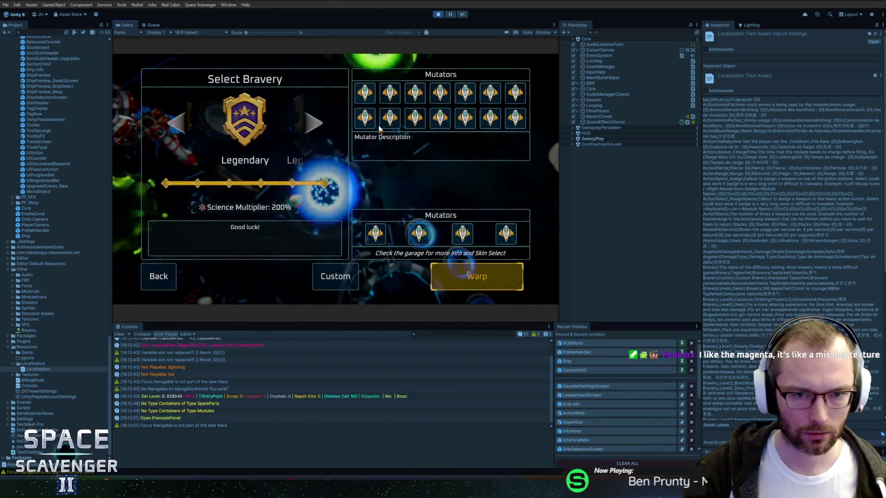
{"action": "key", "text": "Escape"}
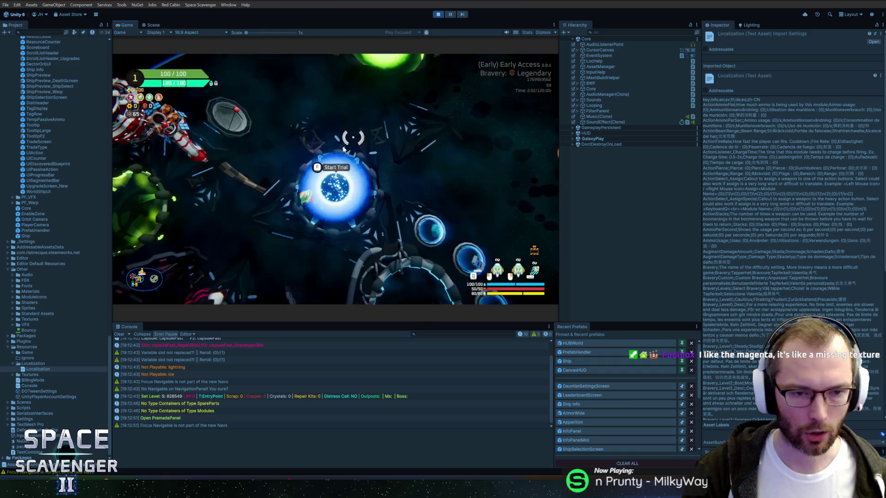
{"action": "key", "text": "Escape"}
{"action": "left_click", "coordinate": [198, 240]}
{"action": "left_click", "coordinate": [447, 106]}
{"action": "left_click", "coordinate": [443, 124]}
{"action": "key", "text": "Escape"}
{"action": "key", "text": "Escape"}
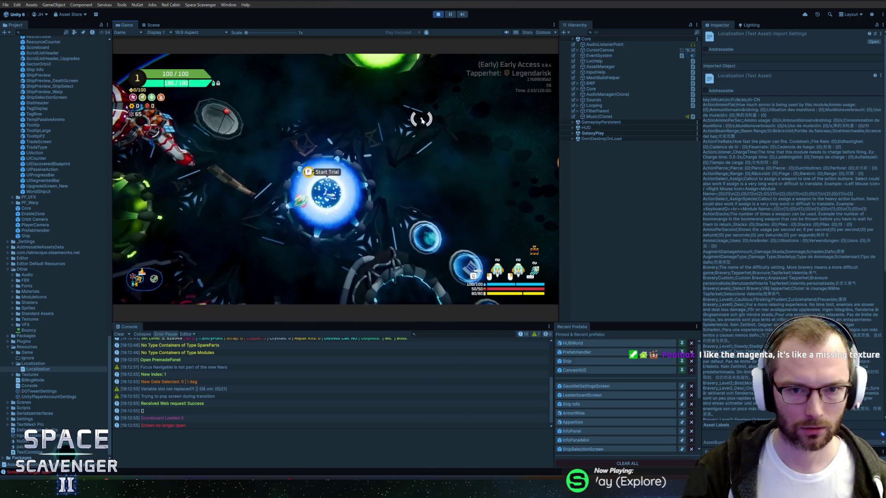
Reopen the bravery panel to confirm the Mutators heading shows as magenta MutatorsVVVVV
{"action": "key", "text": "f"}
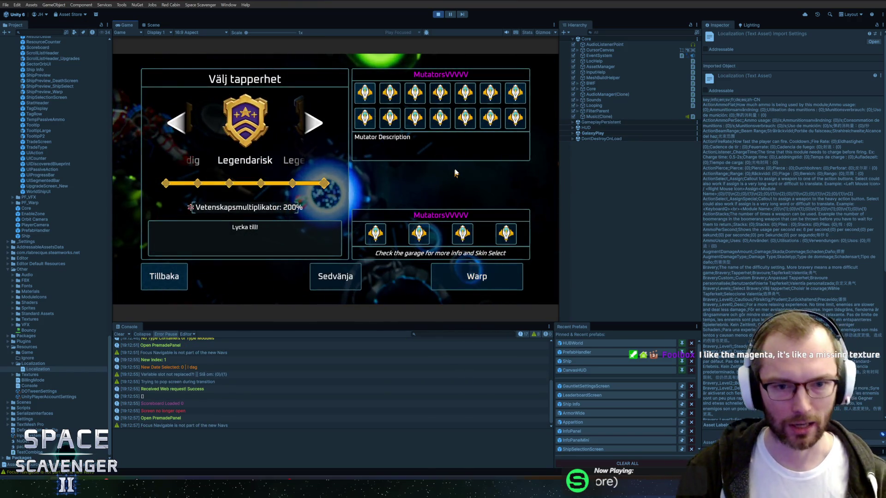
{"action": "key", "text": "Escape"}
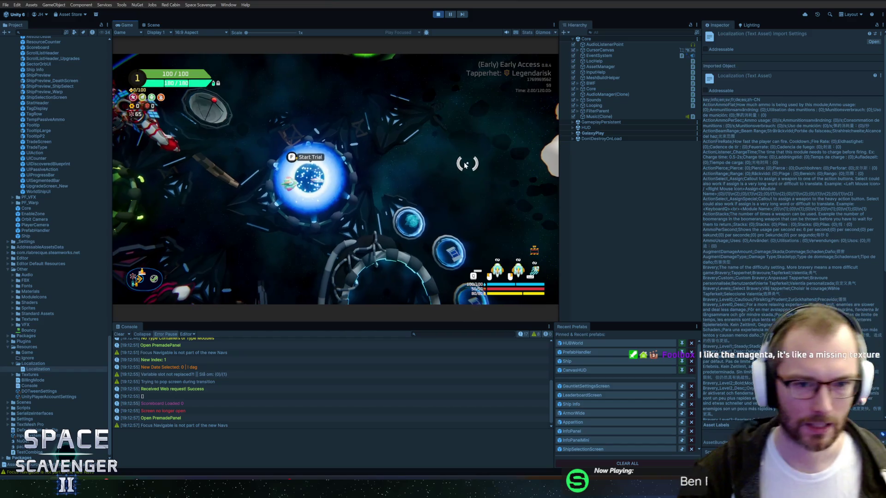
{"action": "key", "text": "f"}
{"action": "key", "text": "Escape"}
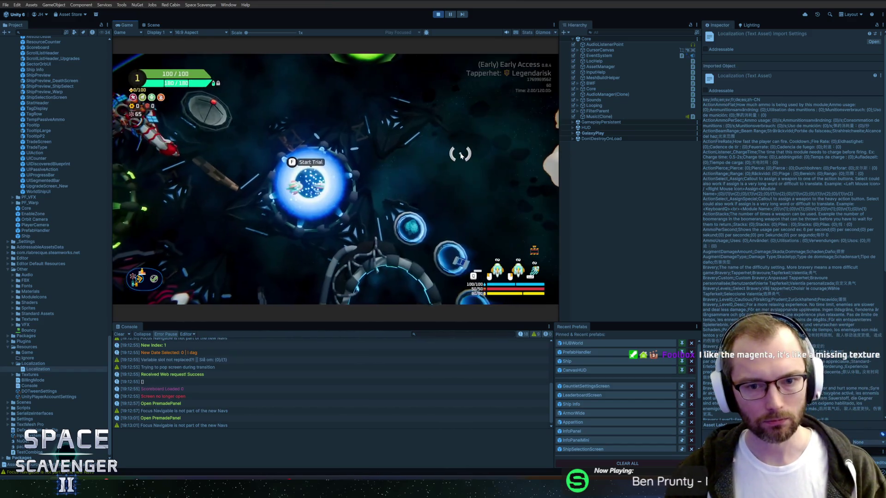
{"action": "key", "text": "f"}
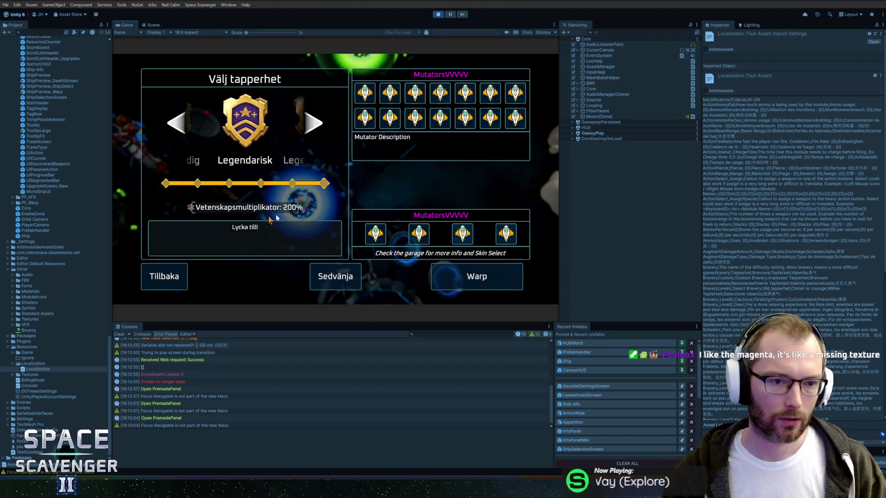
{"action": "key", "text": "Escape"}
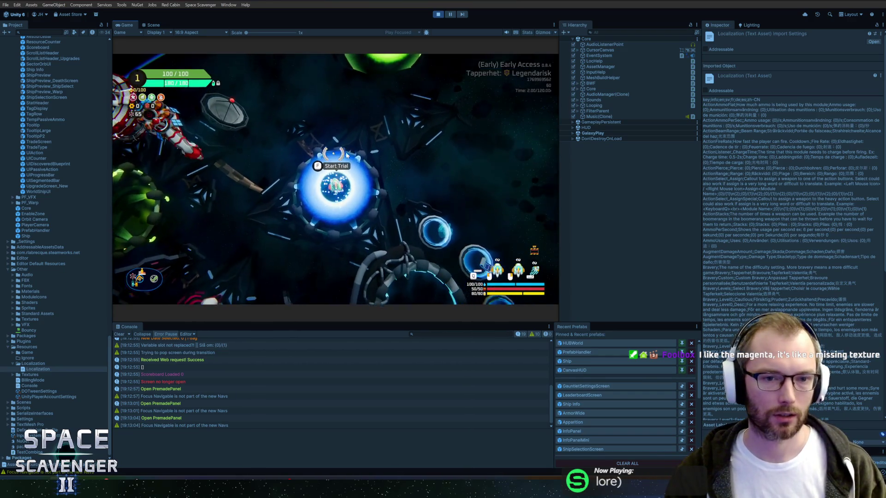
Switch the game language to 简体中文 and recheck the bravery panel's Mutators headings
{"action": "key", "text": "Escape"}
{"action": "key", "text": "Down"}
{"action": "key", "text": "Return"}
{"action": "left_click", "coordinate": [425, 106]}
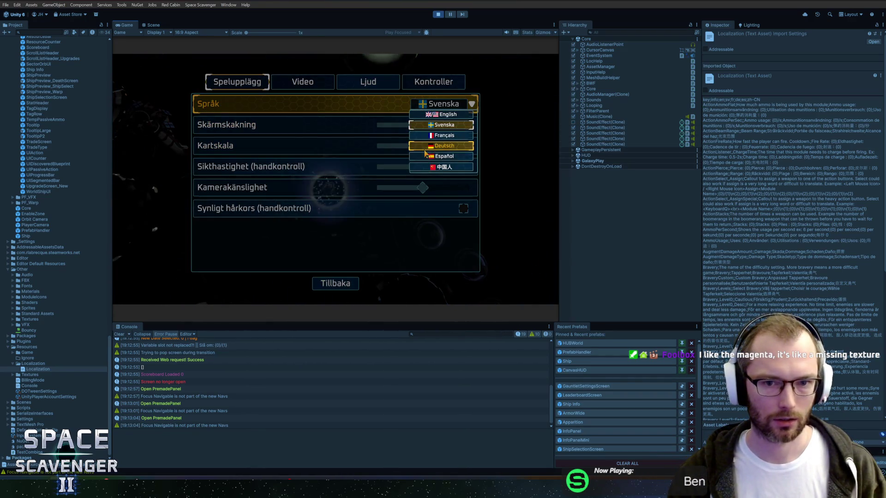
{"action": "key", "text": "Down"}
{"action": "key", "text": "Down"}
{"action": "key", "text": "Return"}
{"action": "key", "text": "Escape"}
{"action": "key", "text": "Escape"}
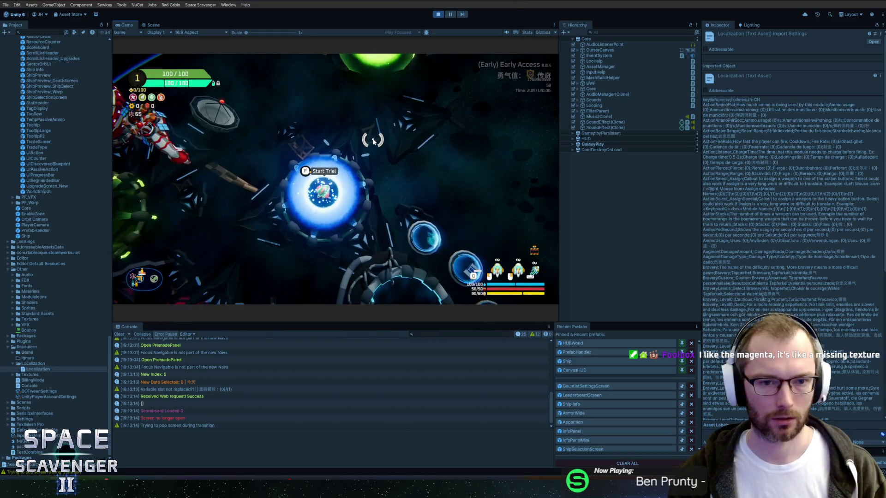
{"action": "key", "text": "e"}
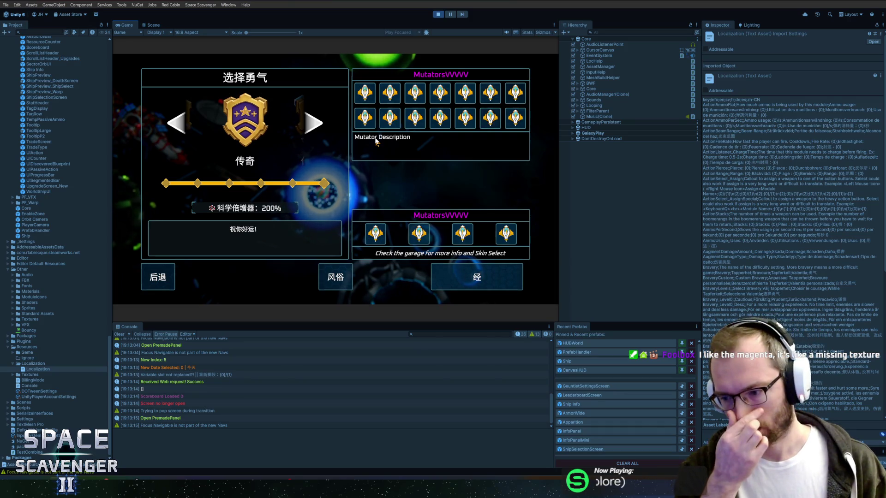
{"action": "key", "text": "Escape"}
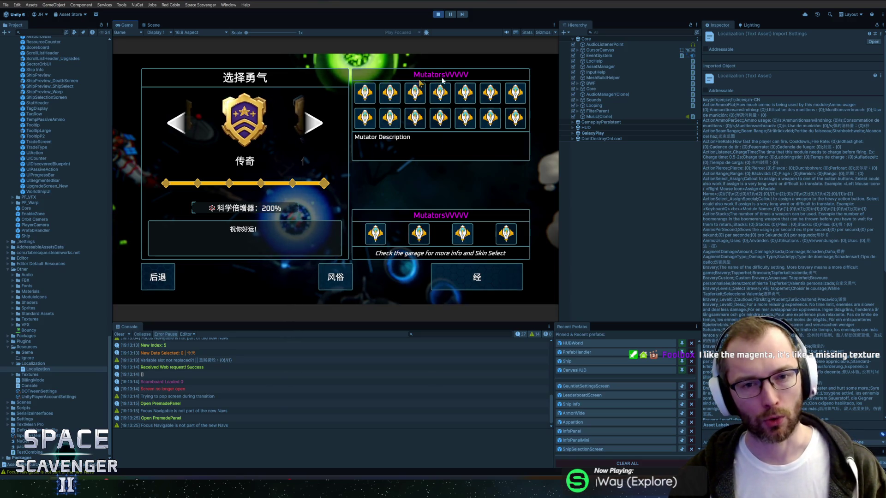
{"action": "key", "text": "Escape"}
Start the daily challenge from the green portal, check the bravery panel, then stop play mode
{"action": "key", "text": "w"}
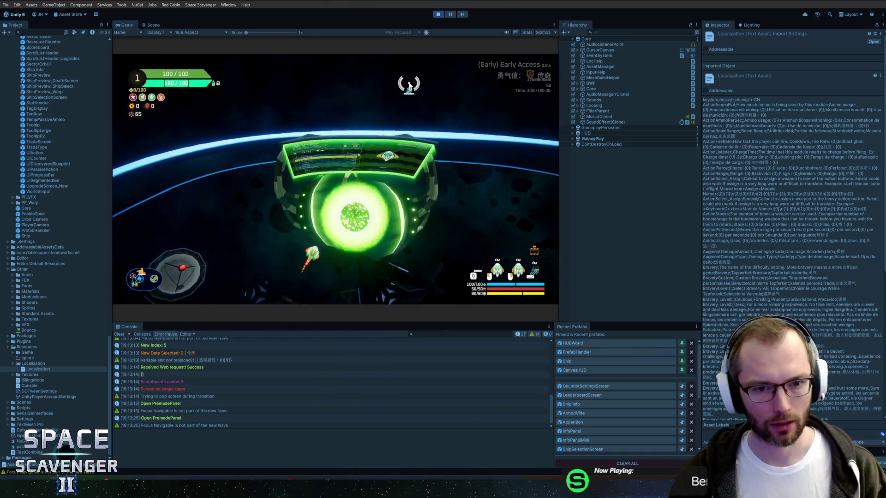
{"action": "key", "text": "f"}
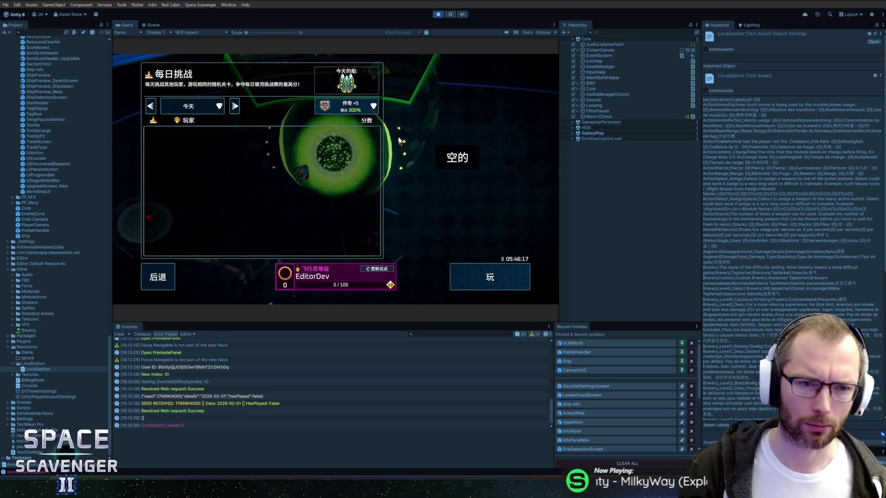
{"action": "key", "text": "Return"}
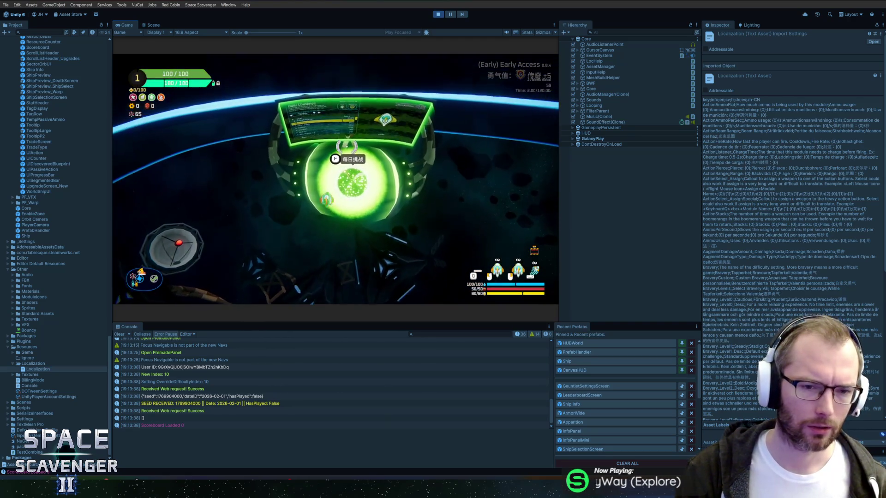
{"action": "key", "text": "f"}
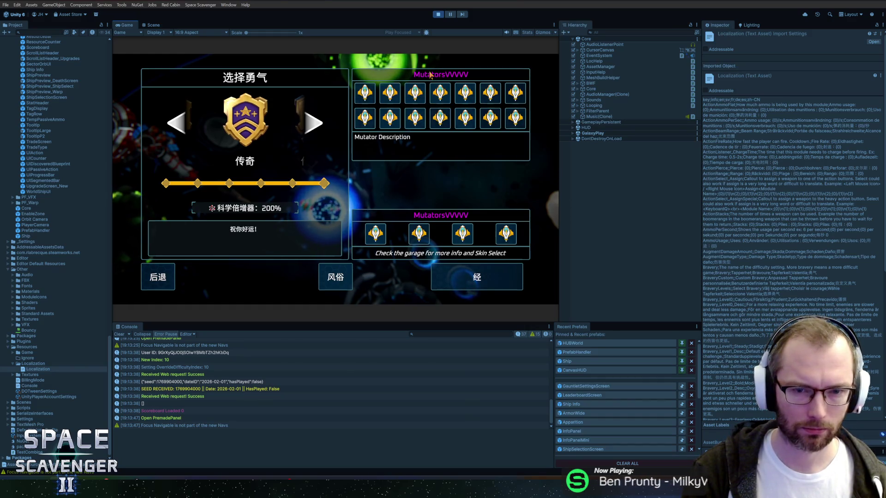
{"action": "key", "text": "Escape"}
{"action": "key", "text": "ctrl+p"}
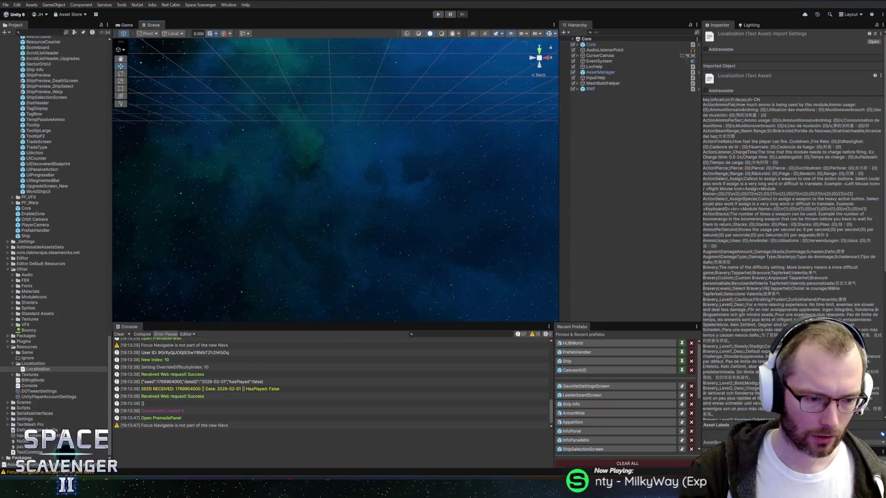
Commit the 10 files to master as 'Minimum rows added when reading Google Docs Data' and push to origin
{"action": "key", "text": "alt+Tab"}
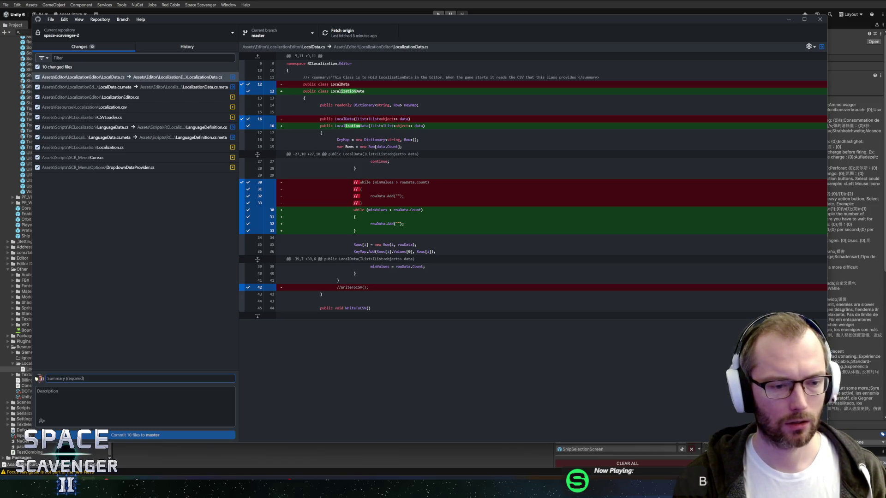
{"action": "type", "text": "M"}
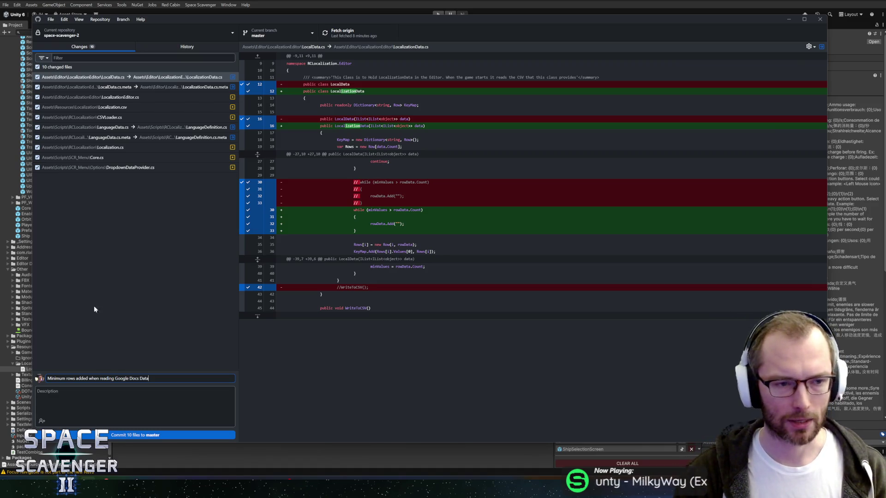
{"action": "left_click", "coordinate": [147, 433]}
{"action": "left_click", "coordinate": [364, 34]}
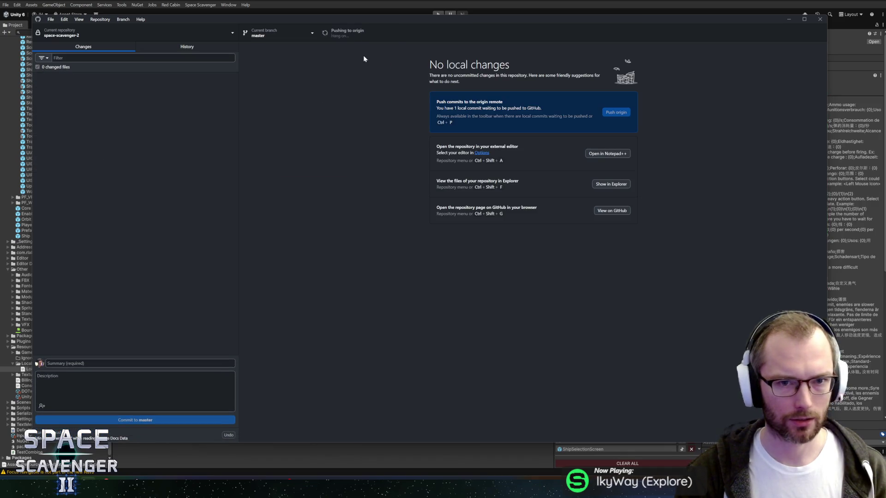
{"action": "key", "text": "alt+Tab"}
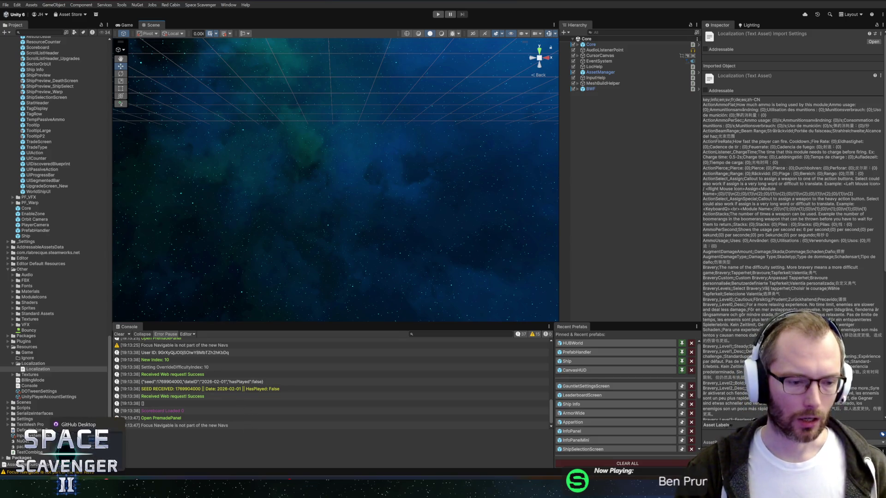
Select the GauntletSettingsScreen prefab and frame its whole canvas in the Scene view
{"action": "key", "text": "alt+Tab"}
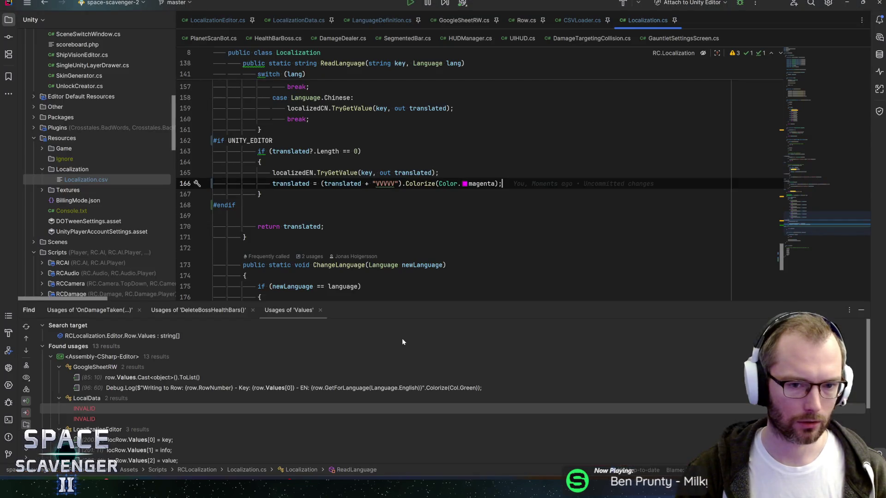
{"action": "key", "text": "alt+Tab"}
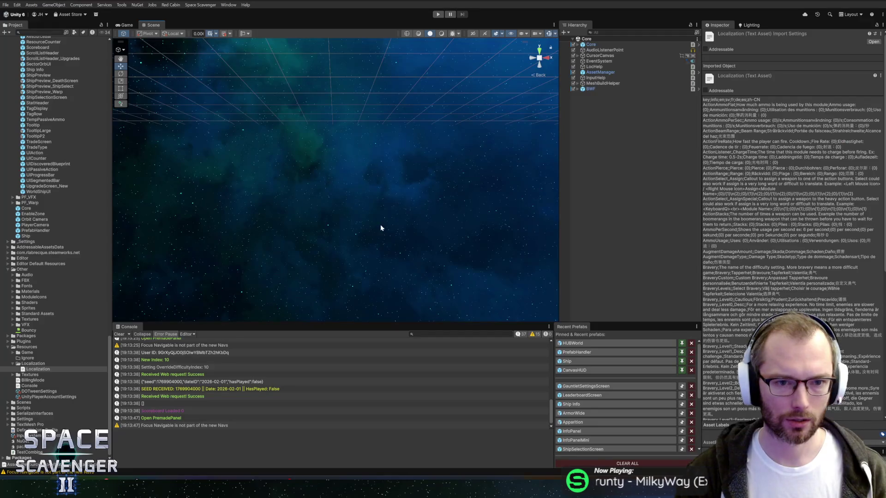
{"action": "left_click", "coordinate": [582, 386]}
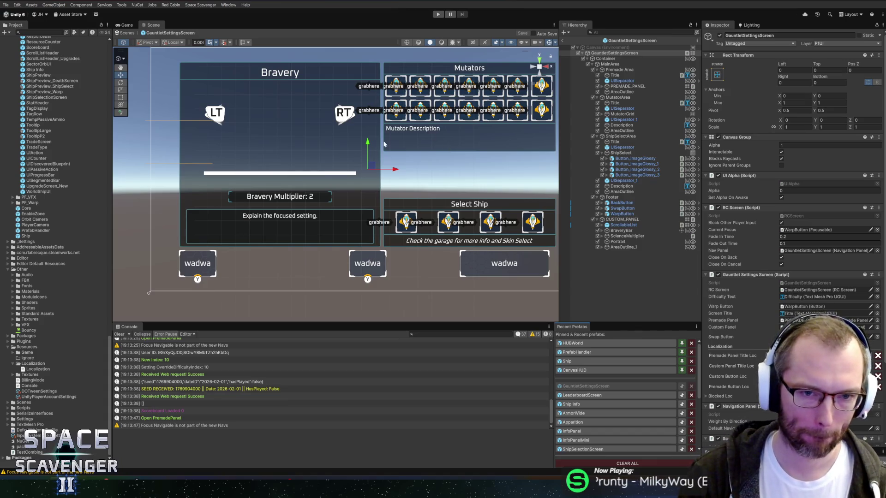
{"action": "key", "text": "f"}
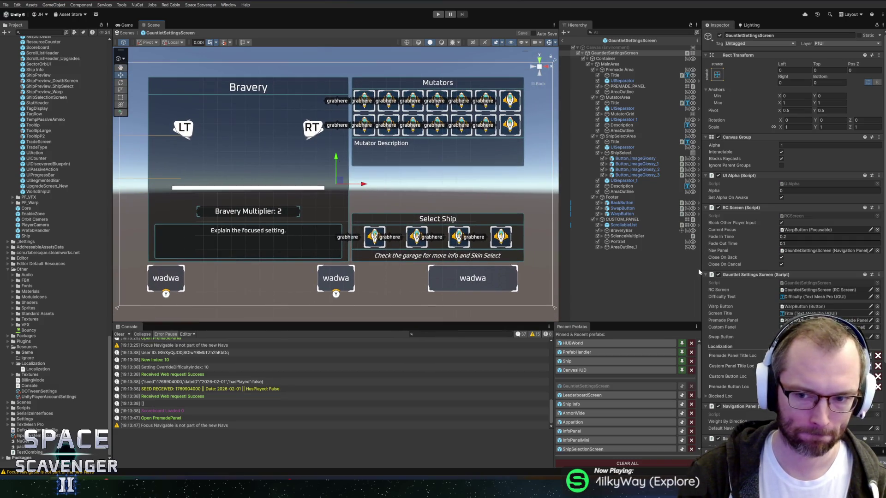
{"action": "left_click_drag", "start_coordinate": [699, 268], "coordinate": [721, 268]}
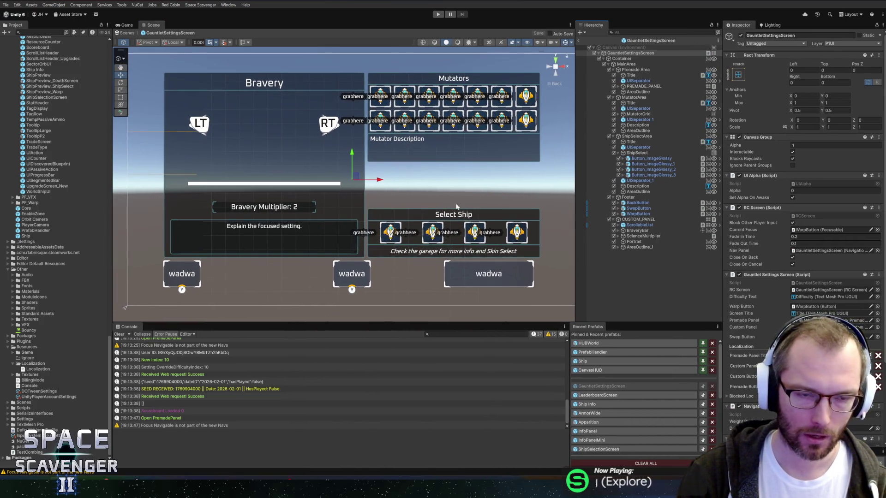
{"action": "key", "text": "f"}
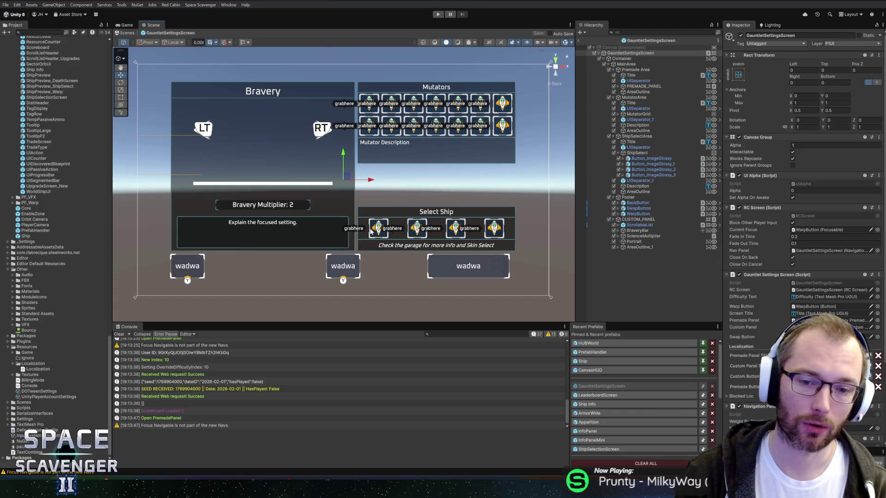
{"action": "scroll", "coordinate": [372, 232], "scroll_direction": "up", "scroll_amount": 1}
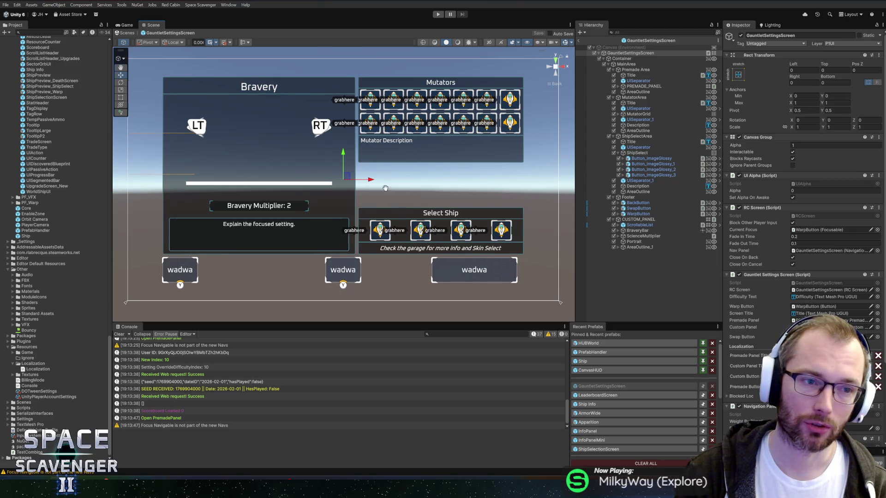
{"action": "left_click_drag", "start_coordinate": [385, 188], "coordinate": [390, 190]}
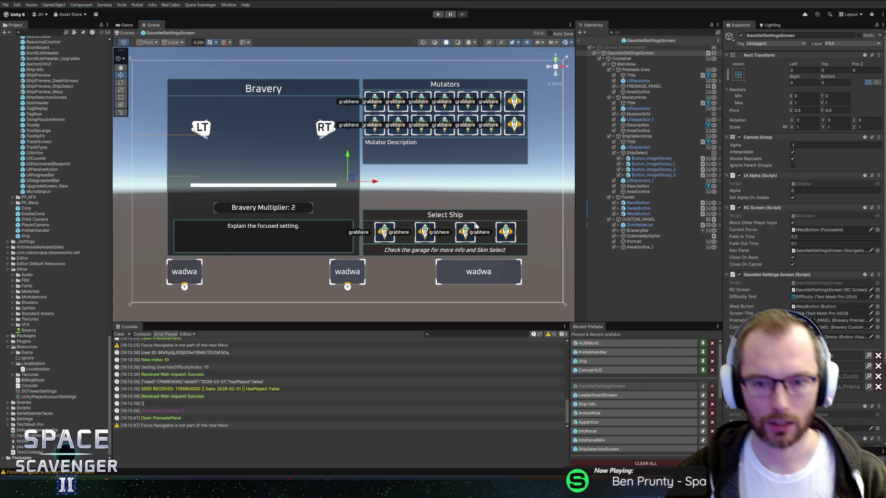
Select ShipSelectArea to inspect it, then bring Rider to the front
{"action": "left_click", "coordinate": [636, 136]}
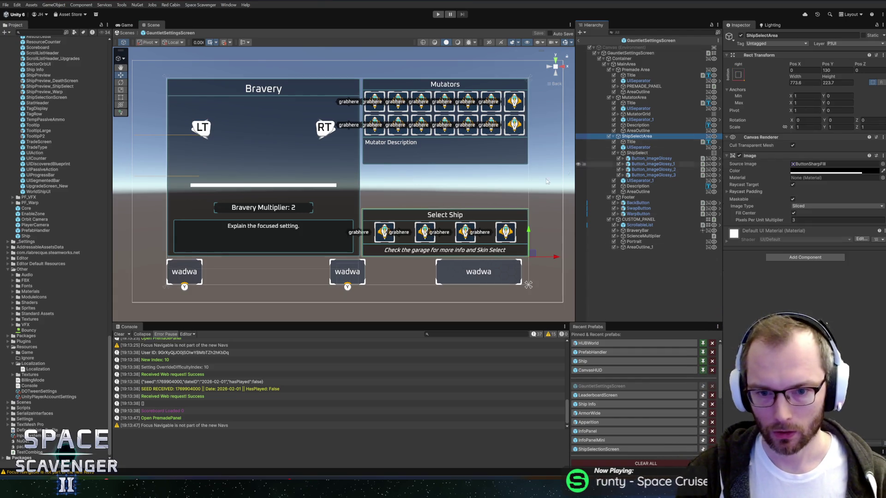
{"action": "scroll", "coordinate": [406, 198], "scroll_direction": "up", "scroll_amount": 2}
{"action": "scroll", "coordinate": [396, 189], "scroll_direction": "up", "scroll_amount": 1}
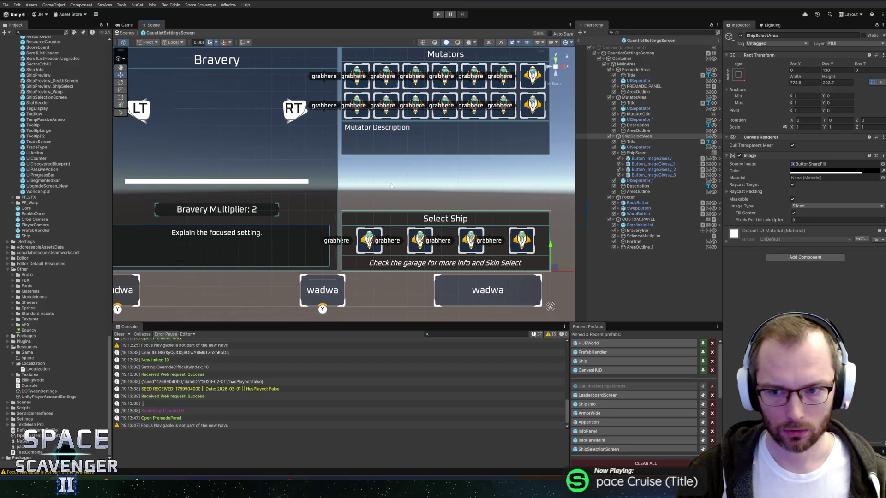
{"action": "scroll", "coordinate": [258, 184], "scroll_direction": "down", "scroll_amount": 1}
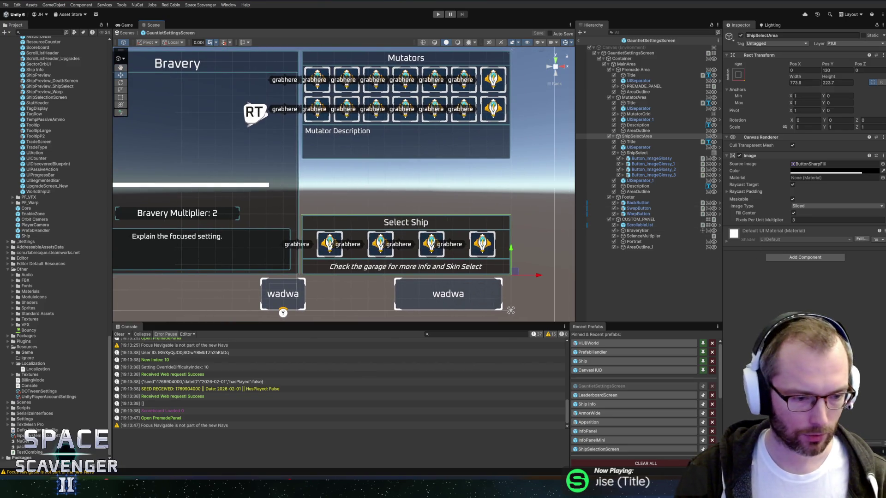
{"action": "key", "text": "alt+Tab"}
{"action": "scroll", "coordinate": [110, 162], "scroll_direction": "down", "scroll_amount": 3}
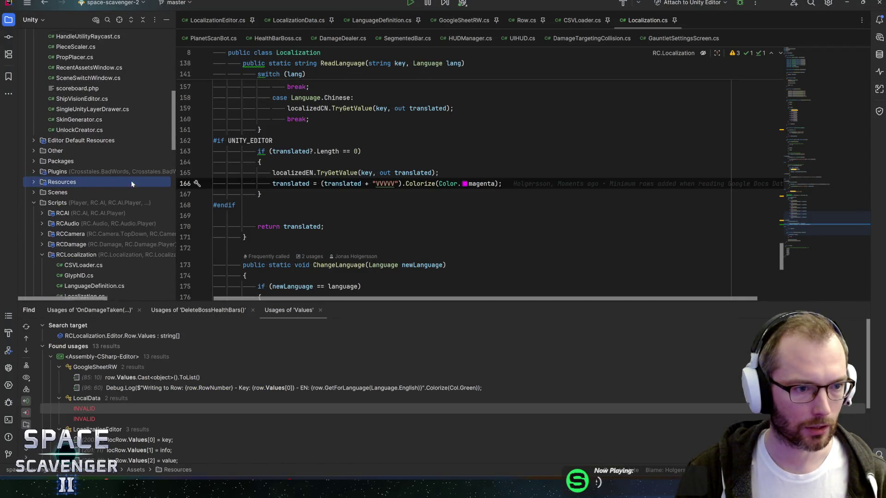
Collapse the Editor folder and close all the leftover localization and script tabs
{"action": "scroll", "coordinate": [101, 157], "scroll_direction": "up", "scroll_amount": 10}
{"action": "left_click", "coordinate": [34, 99]}
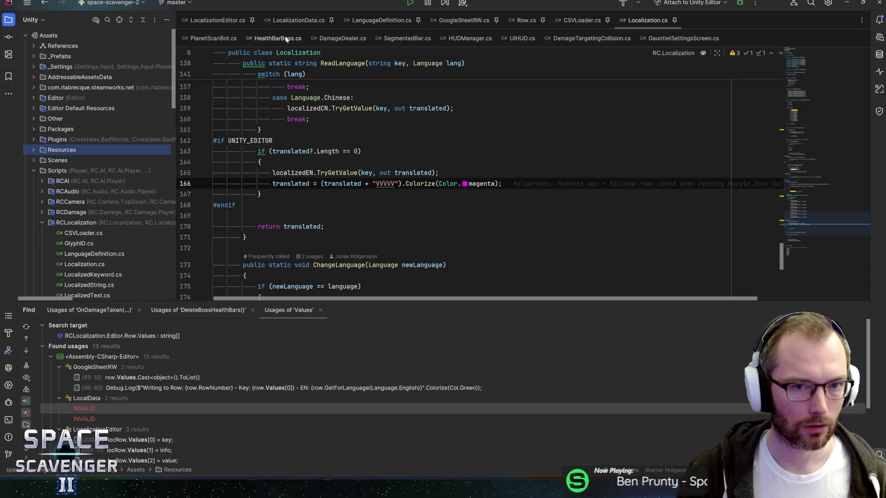
{"action": "middle_click", "coordinate": [298, 20]}
{"action": "middle_click", "coordinate": [339, 20]}
{"action": "middle_click", "coordinate": [338, 20]}
{"action": "middle_click", "coordinate": [296, 20]}
{"action": "middle_click", "coordinate": [258, 20]}
{"action": "middle_click", "coordinate": [258, 20]}
{"action": "middle_click", "coordinate": [249, 20]}
{"action": "middle_click", "coordinate": [245, 20]}
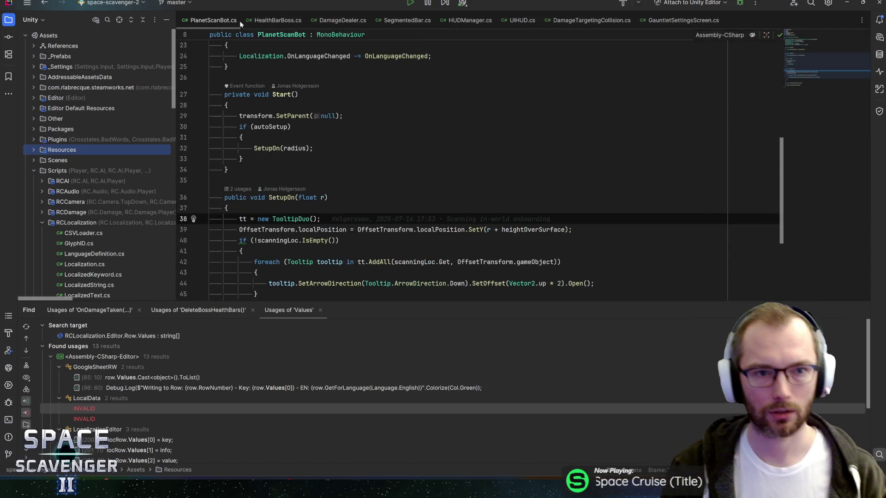
{"action": "middle_click", "coordinate": [245, 20]}
{"action": "middle_click", "coordinate": [252, 20]}
{"action": "middle_click", "coordinate": [251, 20]}
{"action": "middle_click", "coordinate": [251, 20]}
{"action": "middle_click", "coordinate": [252, 19]}
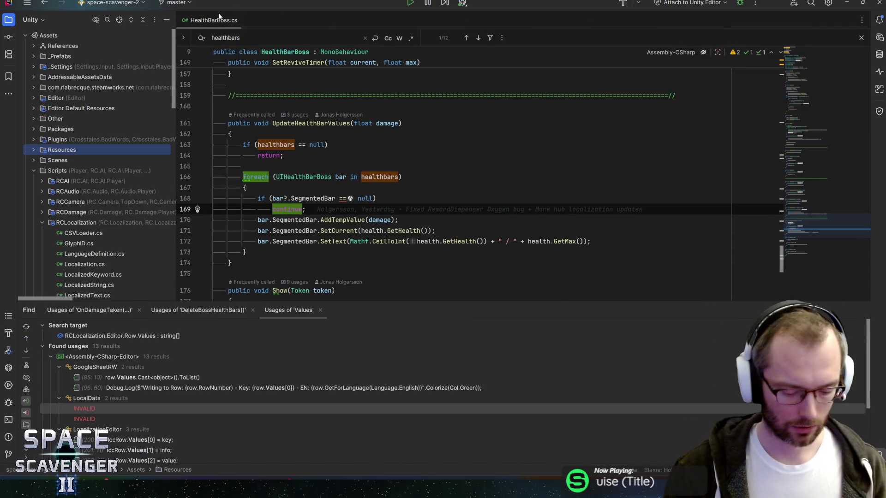
Open GauntletSettingsScreen.cs with Ctrl+N, close HealthBarBoss.cs, and go to the customPanel field
{"action": "key", "text": "ctrl+n"}
{"action": "type", "text": "gauntletsett"}
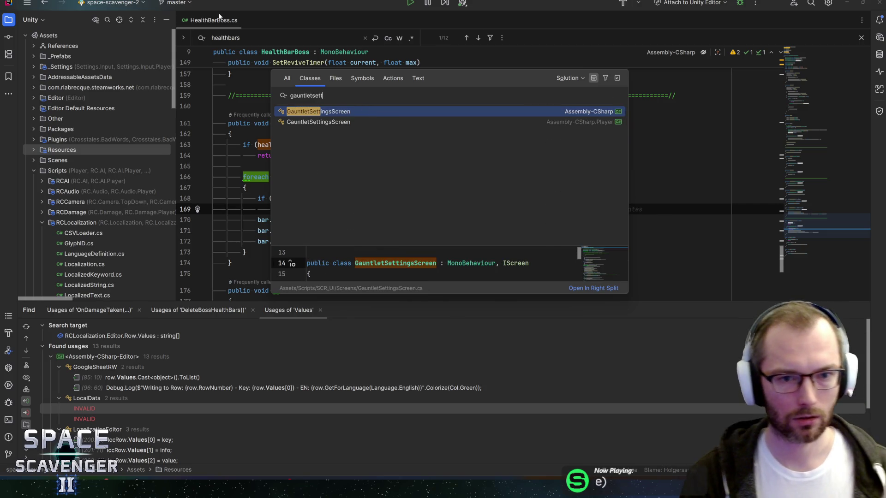
{"action": "key", "text": "Return"}
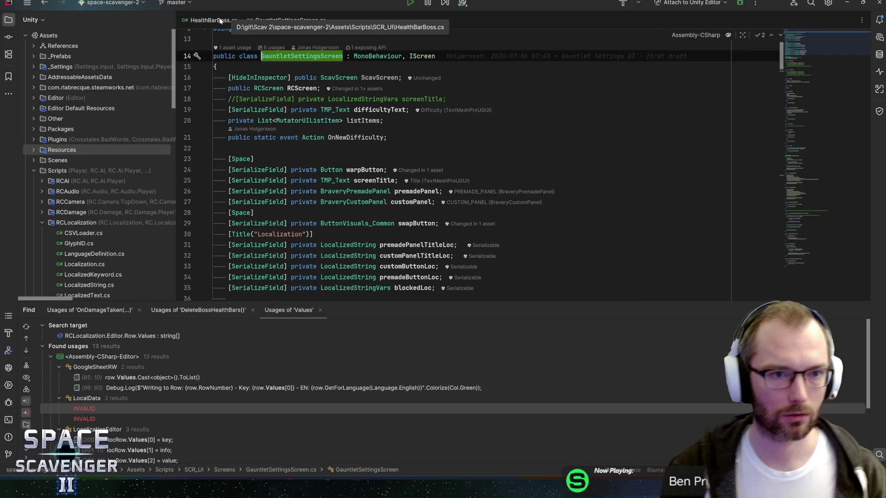
{"action": "middle_click", "coordinate": [219, 19]}
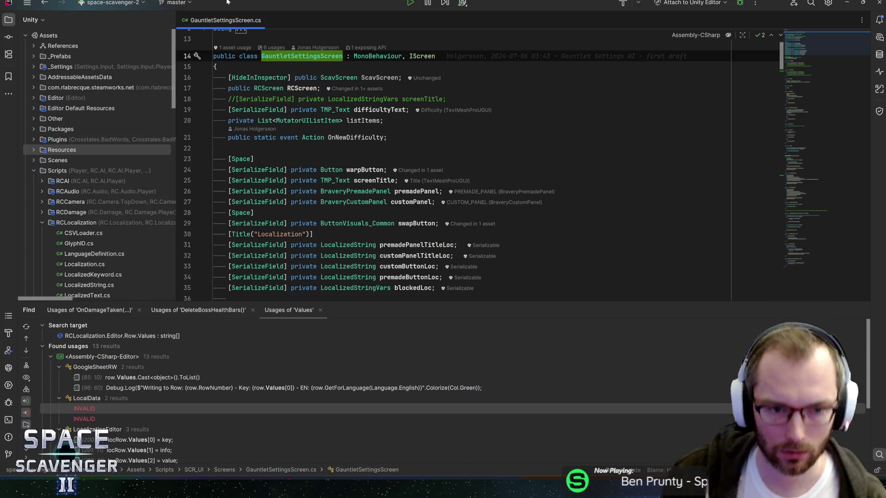
{"action": "left_click", "coordinate": [376, 191]}
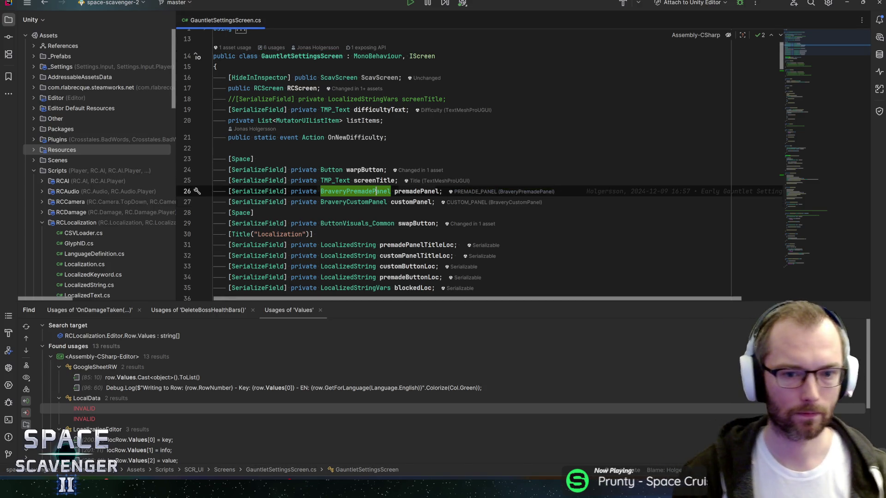
{"action": "key", "text": "Down"}
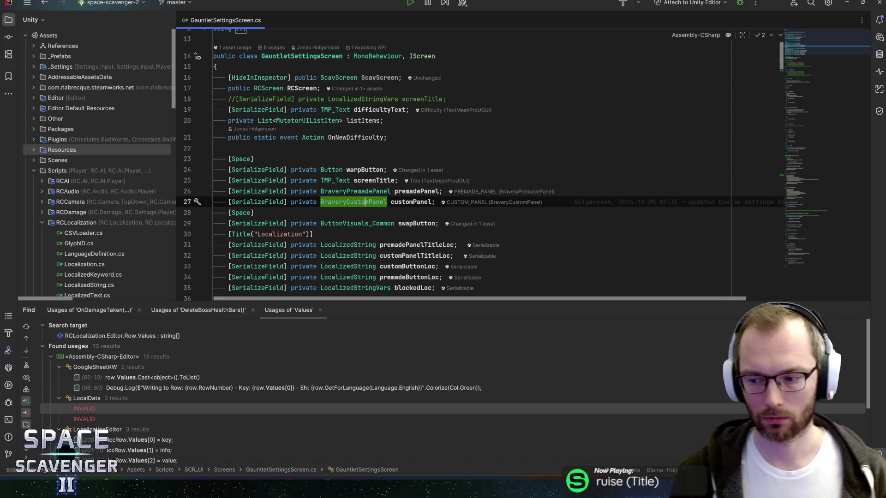
{"action": "left_click", "coordinate": [228, 201]}
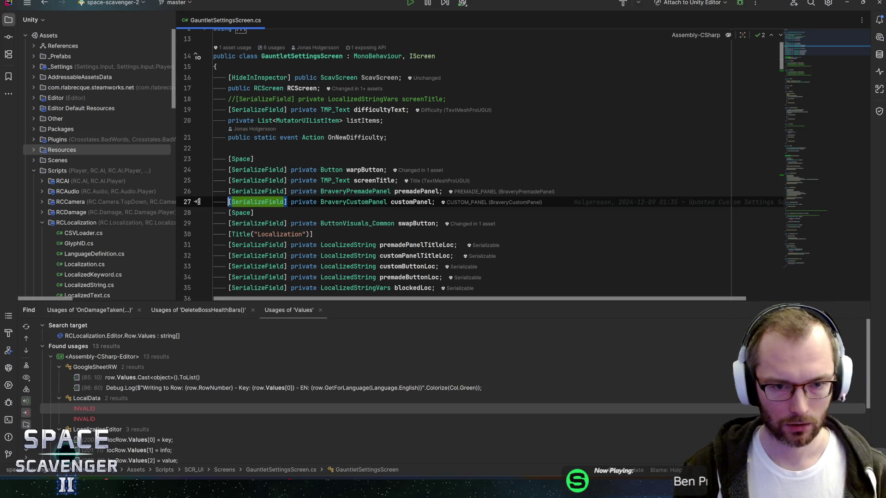
Comment out the customPanel field and its uses on lines 85, 138, 144 and 158
{"action": "type", "text": "//"}
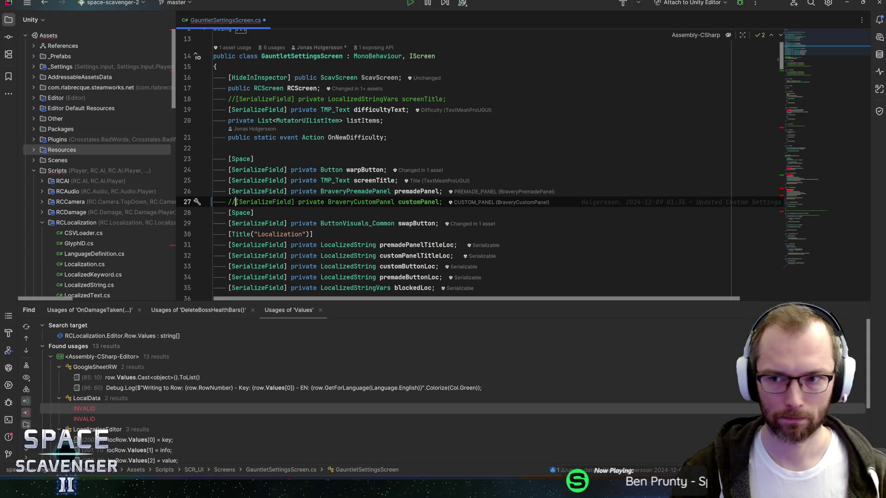
{"action": "left_click", "coordinate": [804, 108]}
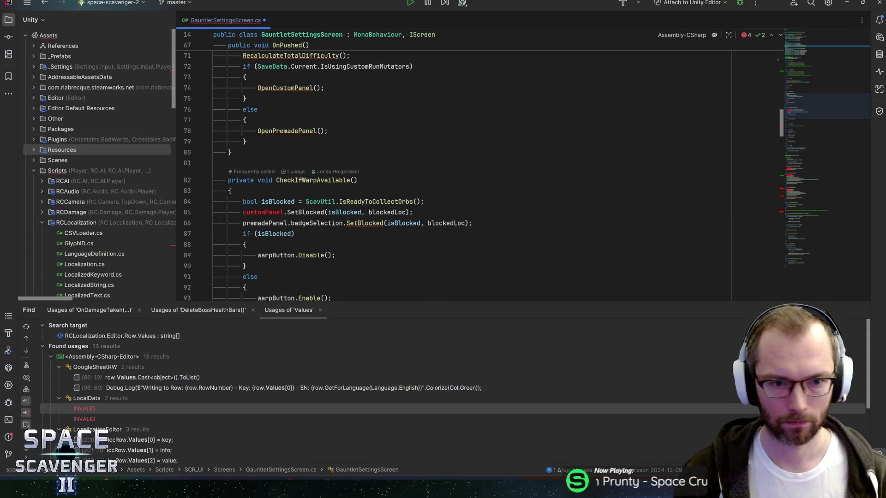
{"action": "left_click", "coordinate": [243, 212]}
{"action": "type", "text": "//"}
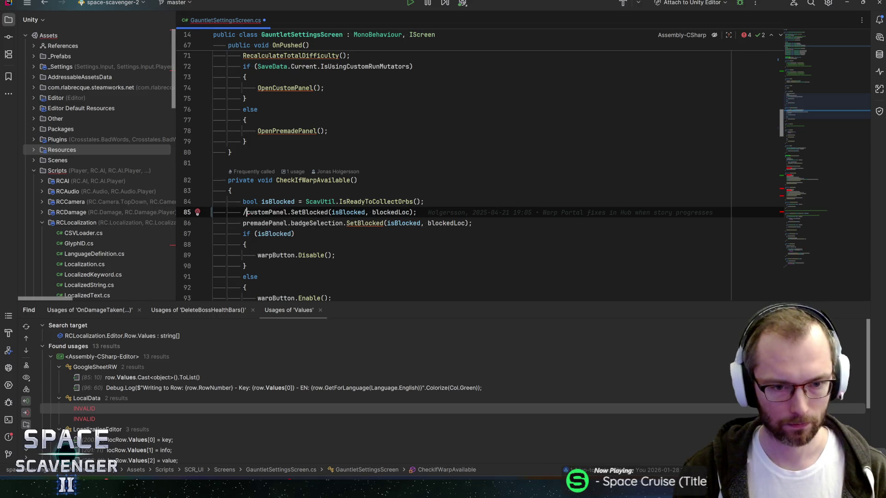
{"action": "left_click", "coordinate": [817, 176]}
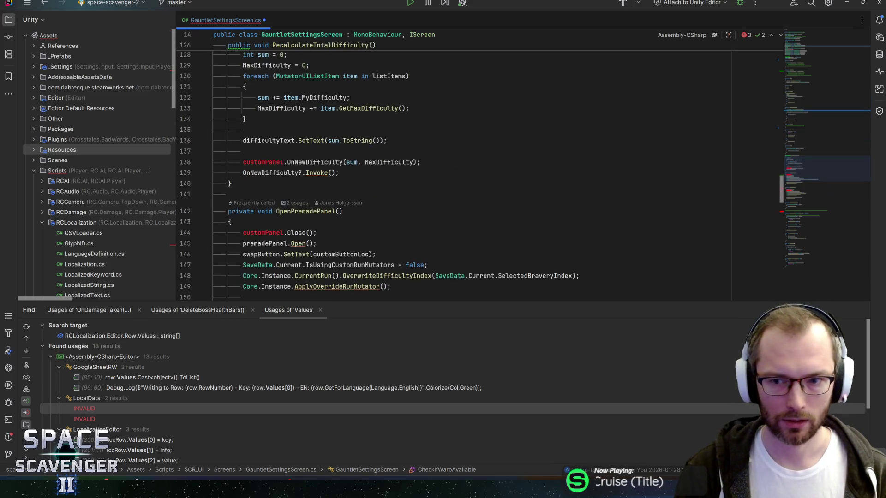
{"action": "left_click", "coordinate": [243, 162]}
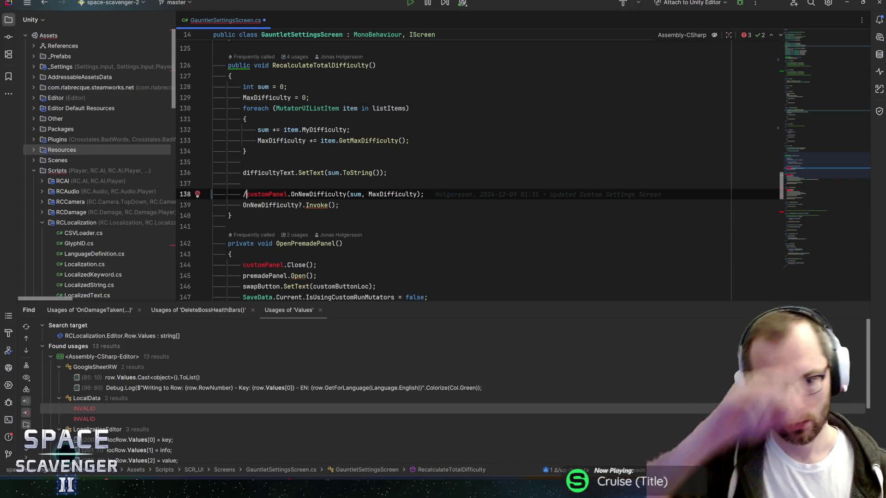
{"action": "type", "text": "//"}
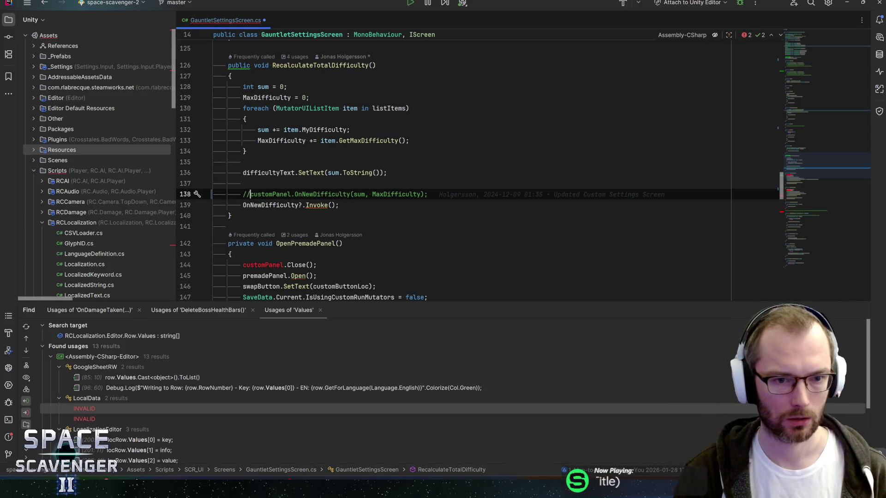
{"action": "scroll", "coordinate": [480, 170], "scroll_direction": "down", "scroll_amount": 1}
{"action": "left_click", "coordinate": [243, 233]}
{"action": "type", "text": "//"}
{"action": "scroll", "coordinate": [480, 170], "scroll_direction": "down", "scroll_amount": 4}
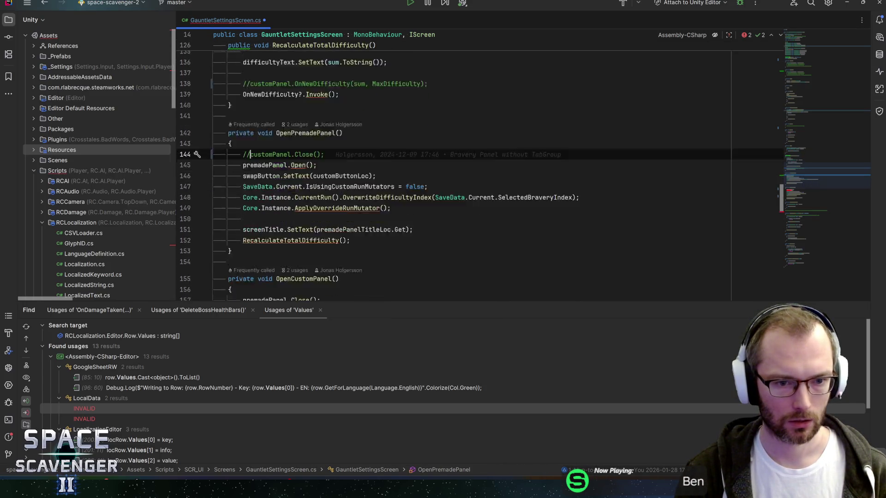
{"action": "left_click", "coordinate": [243, 261]}
{"action": "type", "text": "//customPanel.Open();"}
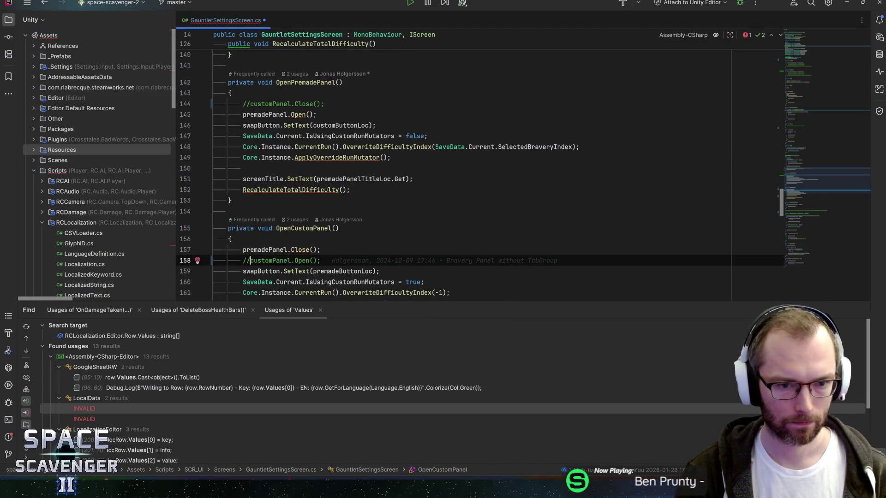
{"action": "scroll", "coordinate": [480, 170], "scroll_direction": "down", "scroll_amount": 2}
Delete the OpenCustomPanel and CheckIllegalListItems methods along with their leftover blank lines
{"action": "key", "text": "shift+Up"}
{"action": "key", "text": "shift+Up"}
{"action": "key", "text": "shift+Down"}
{"action": "key", "text": "shift+Down"}
{"action": "key", "text": "shift+Down"}
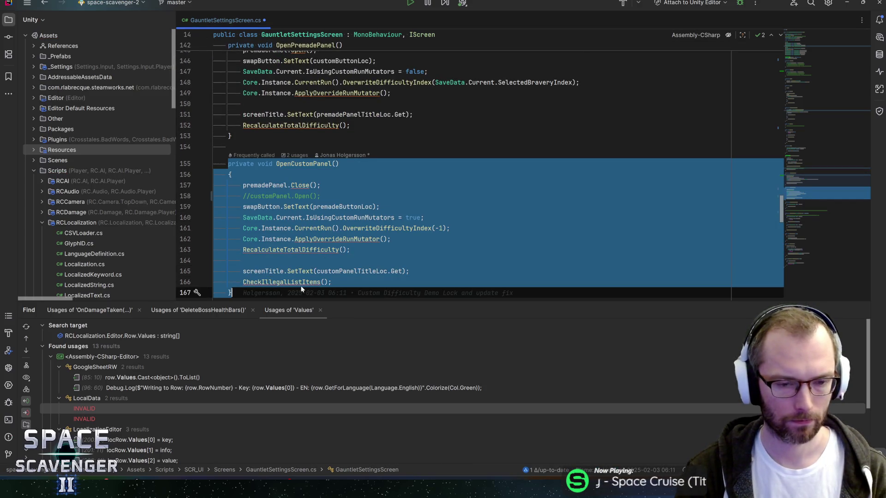
{"action": "mouse_move", "coordinate": [328, 274]}
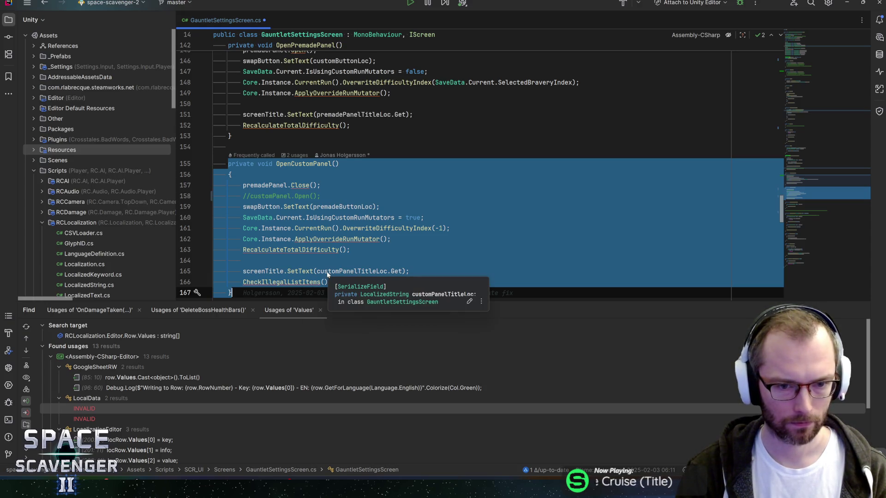
{"action": "key", "text": "Delete"}
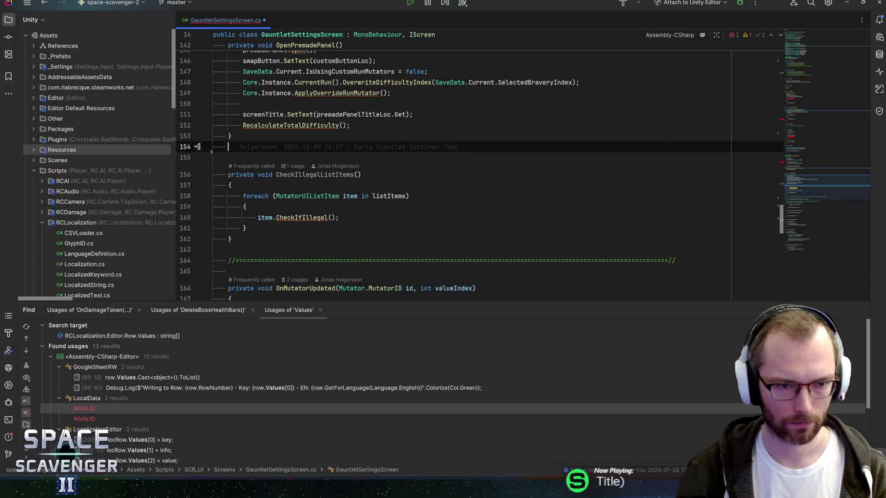
{"action": "key", "text": "Delete"}
{"action": "left_click_drag", "start_coordinate": [231, 227], "coordinate": [154, 151]}
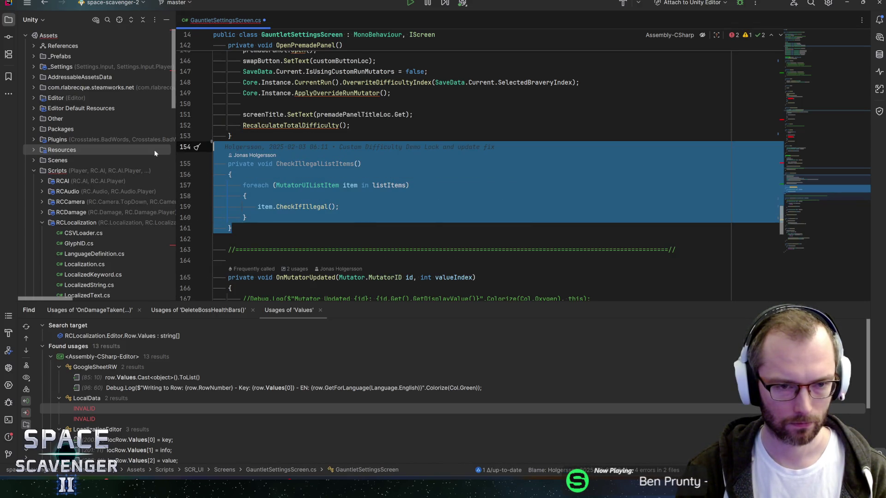
{"action": "key", "text": "Delete"}
{"action": "key", "text": "BackSpace"}
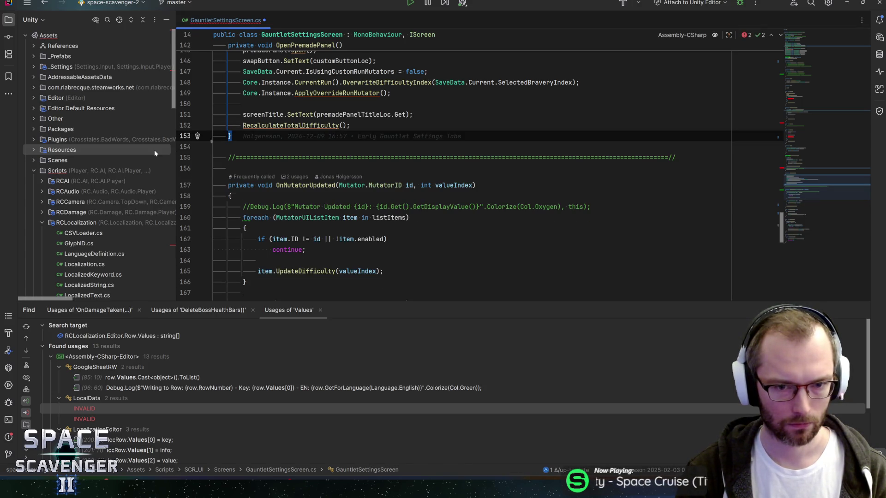
{"action": "left_click_drag", "start_coordinate": [801, 184], "coordinate": [810, 130]}
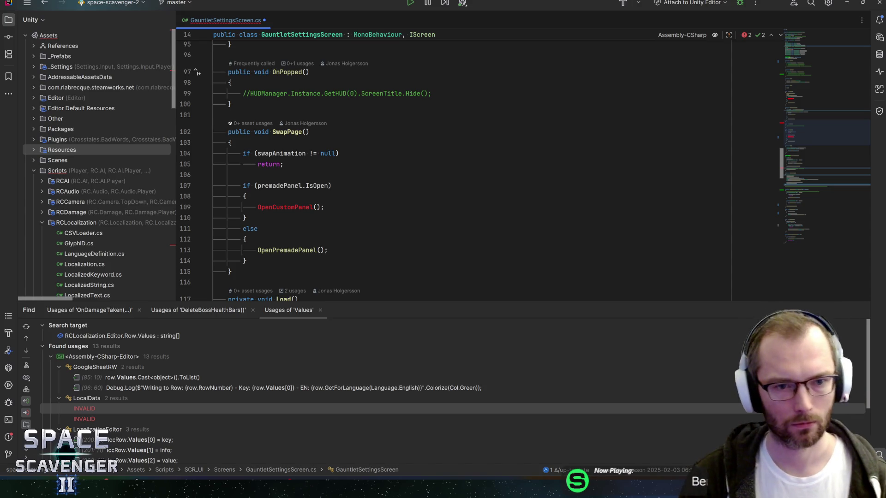
Move the OpenPremadePanel call above the if/else in SwapPage and delete the if/else block
{"action": "mouse_move", "coordinate": [280, 153]}
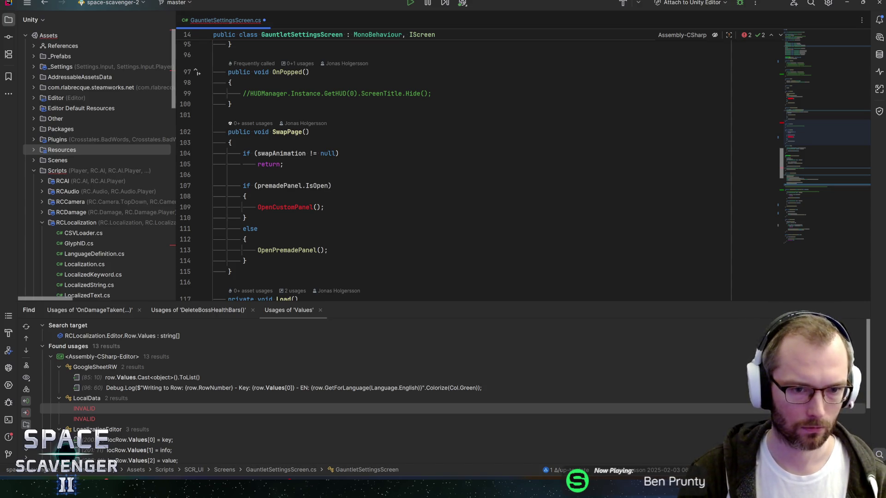
{"action": "left_click", "coordinate": [257, 250]}
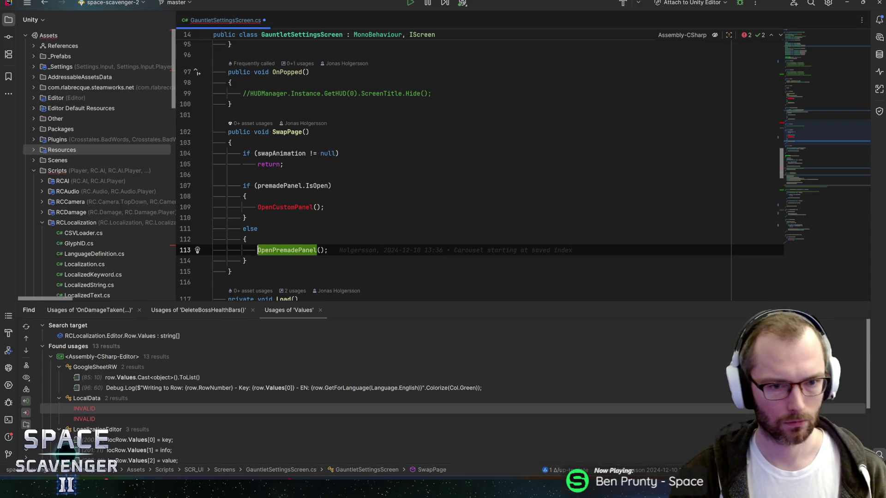
{"action": "key", "text": "alt+shift+Up"}
{"action": "key", "text": "alt+shift+Up"}
{"action": "key", "text": "alt+shift+Up"}
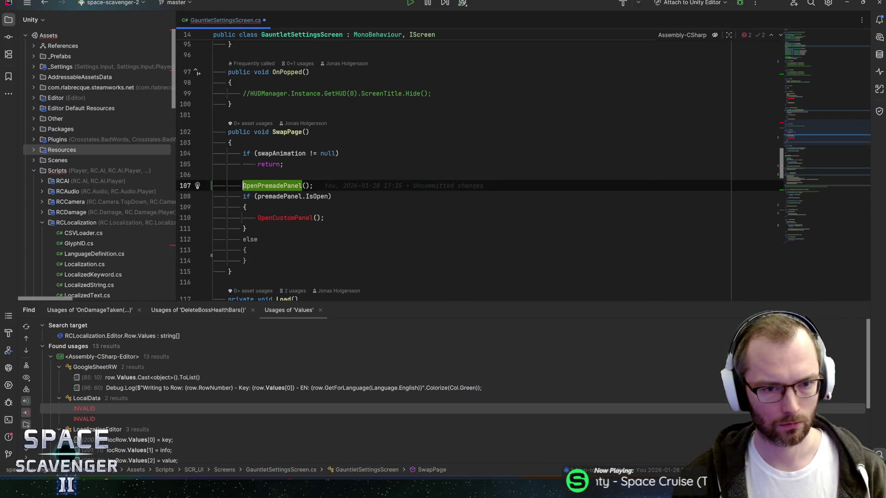
{"action": "key", "text": "Down"}
{"action": "key", "text": "shift+Down"}
{"action": "key", "text": "shift+Down"}
{"action": "key", "text": "shift+Down"}
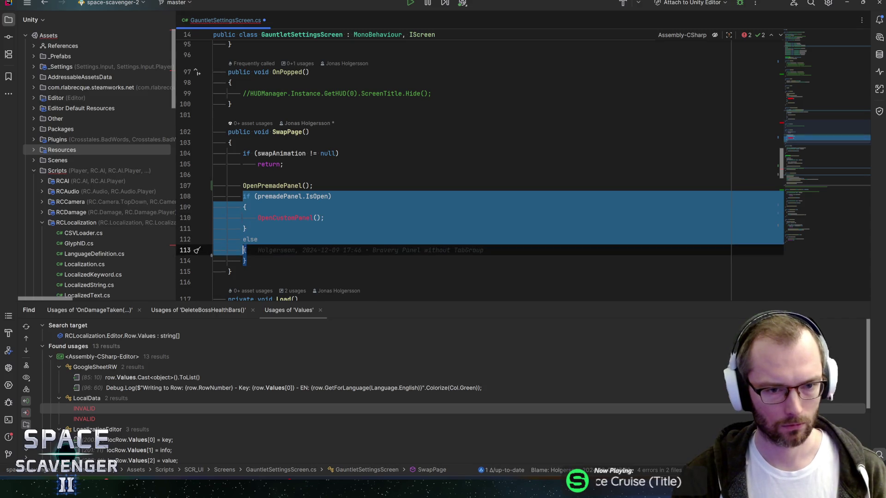
{"action": "key", "text": "shift+Down"}
{"action": "key", "text": "Delete"}
Delete the entire SwapPage method and save GauntletSettingsScreen.cs
{"action": "key", "text": "shift+Up"}
{"action": "key", "text": "shift+Up"}
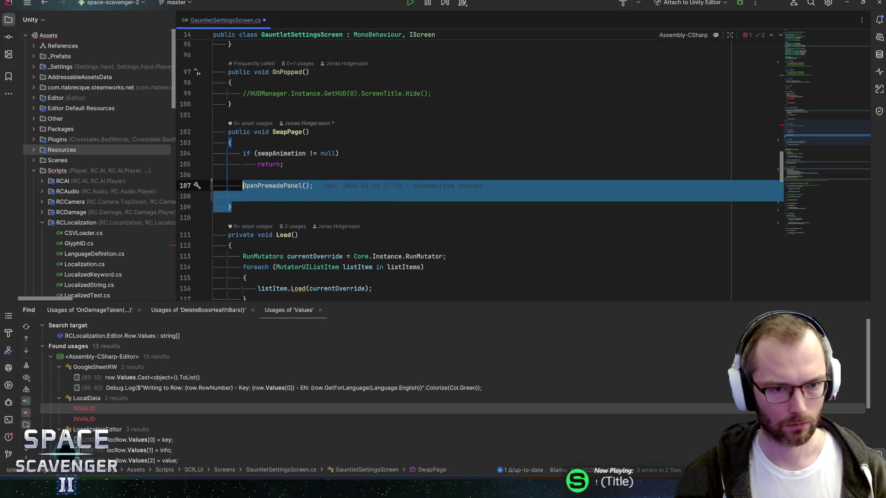
{"action": "key", "text": "shift+Up"}
{"action": "key", "text": "shift+Up"}
{"action": "key", "text": "shift+Up"}
{"action": "key", "text": "Delete"}
{"action": "key", "text": "BackSpace"}
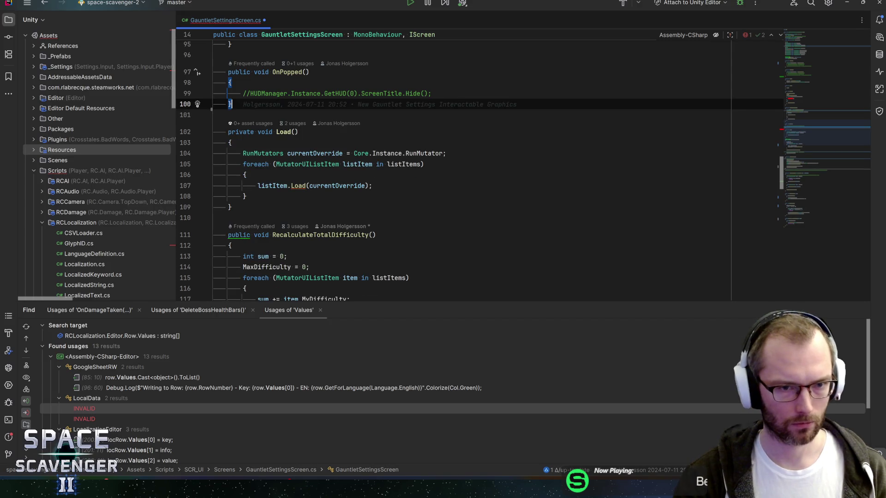
{"action": "key", "text": "ctrl+s"}
Locate the IsUsingCustomRunMutators check in OnPushed
{"action": "scroll", "coordinate": [815, 107], "scroll_direction": "up", "scroll_amount": 10}
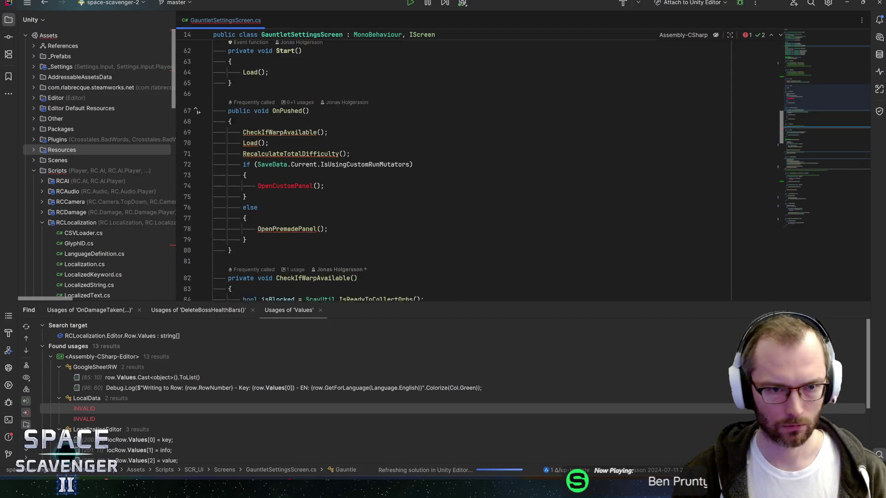
{"action": "left_click", "coordinate": [358, 170]}
{"action": "left_click", "coordinate": [333, 170]}
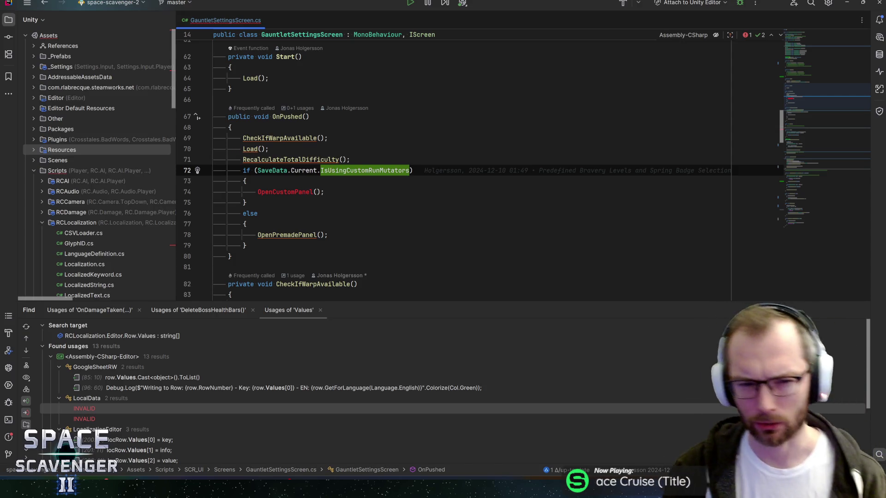
Go to the IsUsingCustomRunMutators declaration in SaveData, list its usages, and cut the field
{"action": "left_click", "coordinate": [358, 171]}
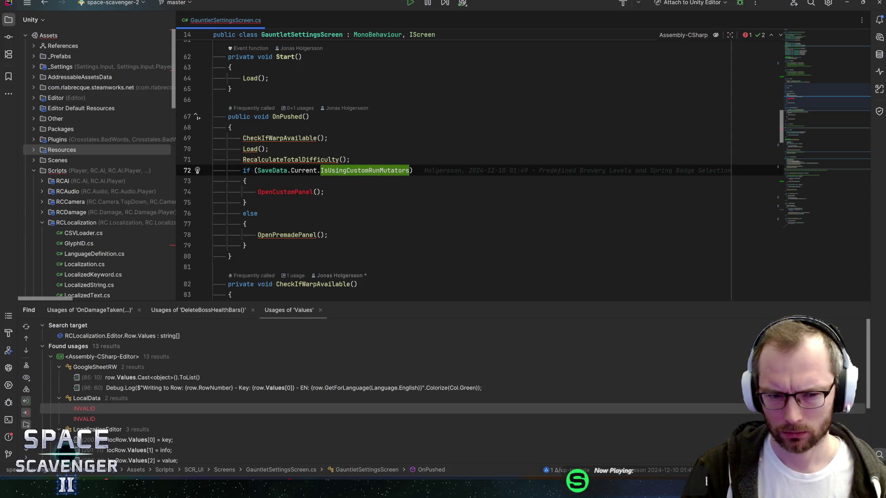
{"action": "left_click", "coordinate": [375, 169], "text": "ctrl"}
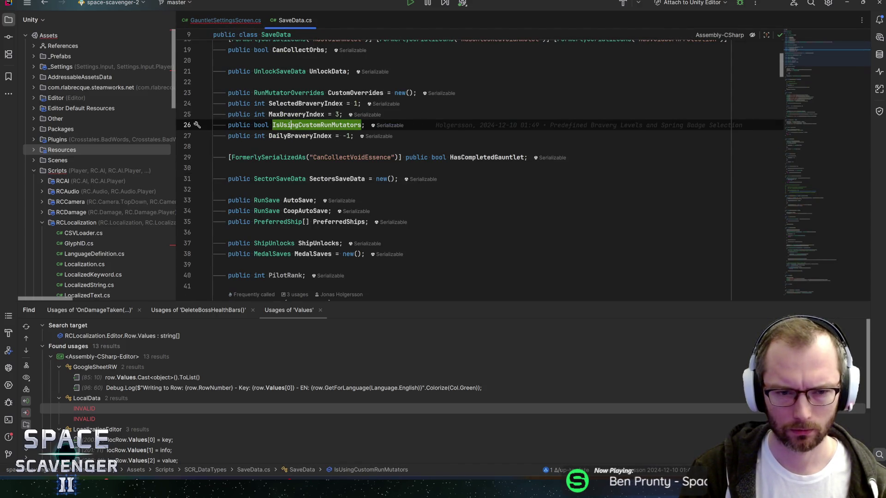
{"action": "key", "text": "alt+F7"}
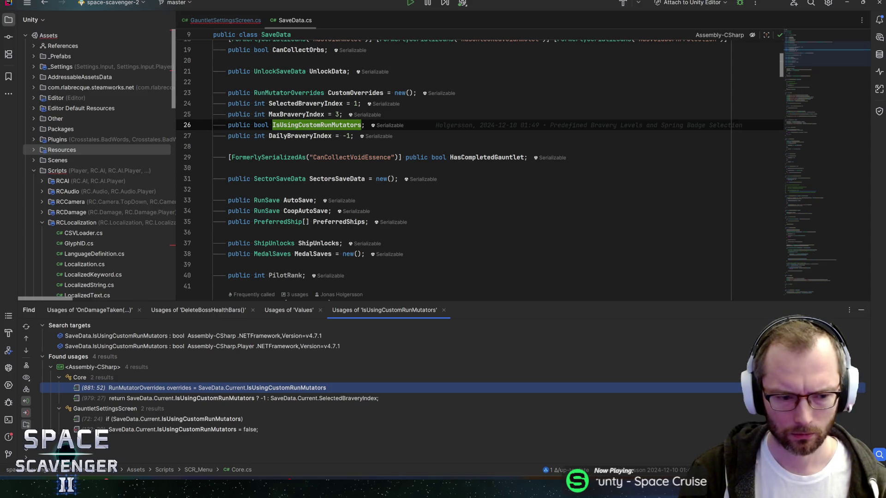
{"action": "key", "text": "ctrl+x"}
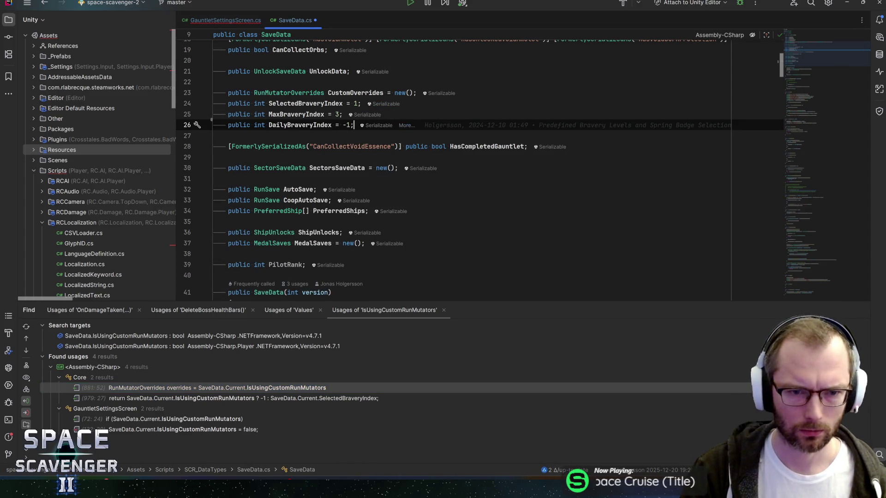
In OnPushed, move OpenPremadePanel() above the if, delete the if/else block, and save
{"action": "key", "text": "ctrl+alt+Left"}
{"action": "key", "text": "F2"}
{"action": "key", "text": "shift+F2"}
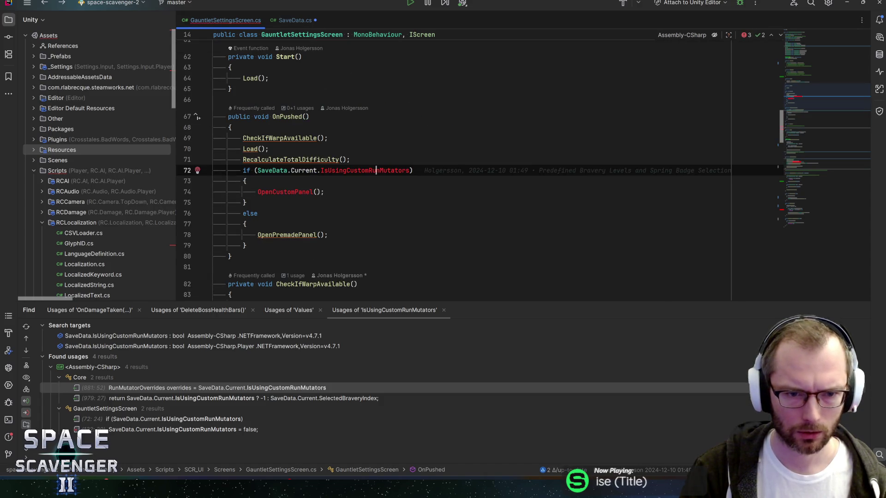
{"action": "left_click", "coordinate": [258, 235]}
{"action": "key", "text": "alt+shift+Up"}
{"action": "key", "text": "alt+shift+Up"}
{"action": "key", "text": "alt+shift+Up"}
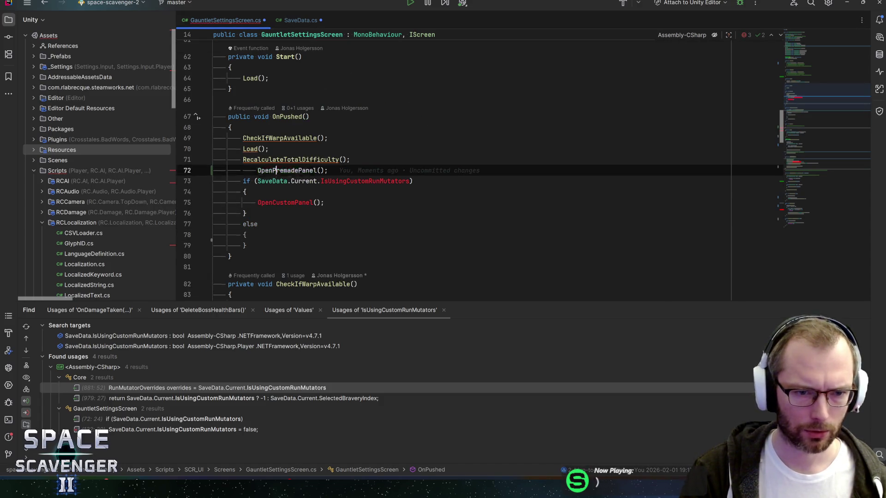
{"action": "key", "text": "Down"}
{"action": "key", "text": "shift+Down"}
{"action": "key", "text": "shift+Down"}
{"action": "key", "text": "shift+Down"}
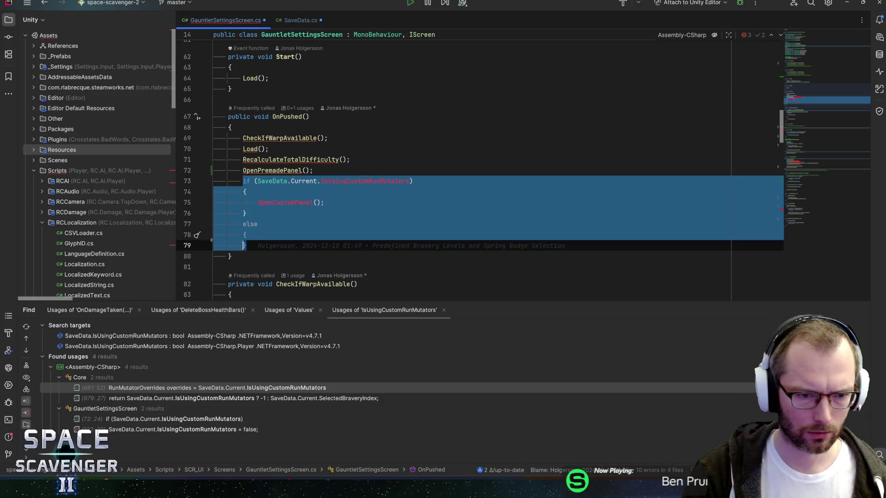
{"action": "key", "text": "Delete"}
{"action": "key", "text": "BackSpace"}
{"action": "key", "text": "ctrl+s"}
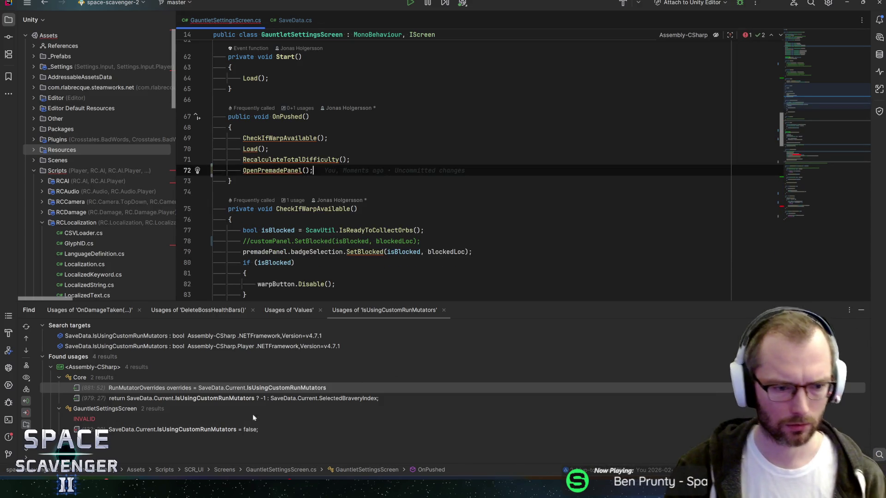
Use the Problems list to remove OpenPremadePanel's line setting IsUsingCustomRunMutators to false
{"action": "left_click", "coordinate": [8, 437]}
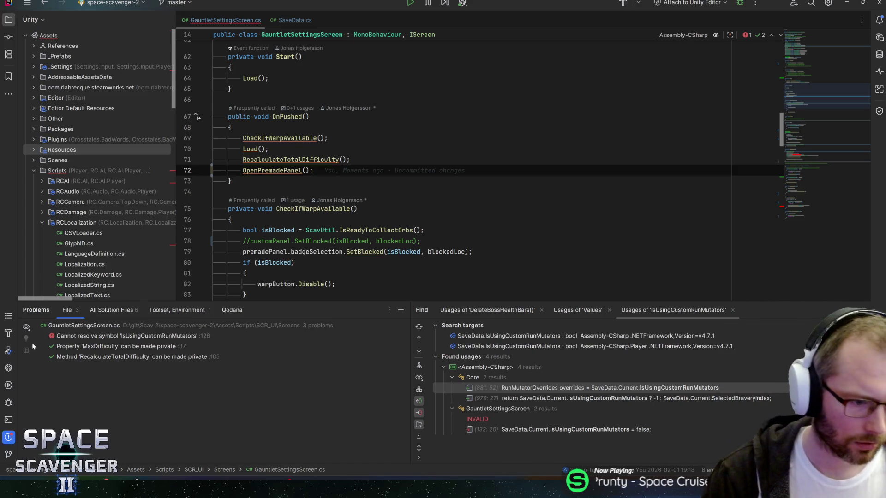
{"action": "double_click", "coordinate": [131, 338]}
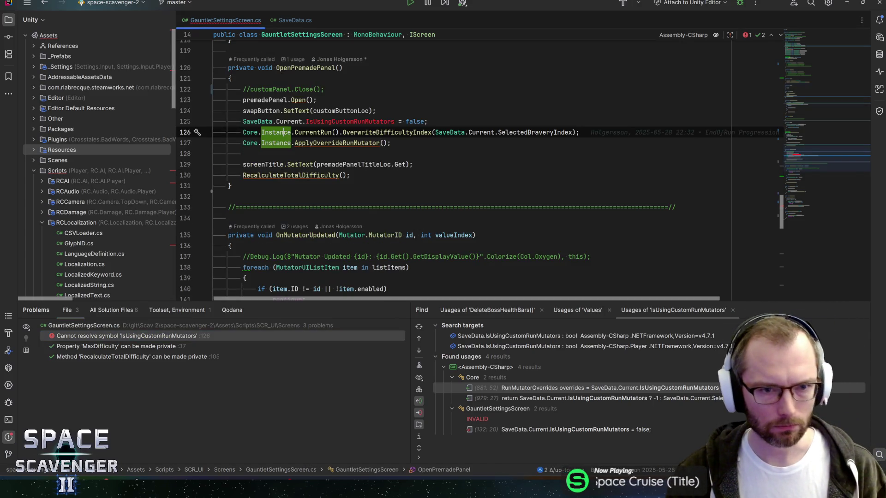
{"action": "key", "text": "Up"}
{"action": "key", "text": "Up"}
{"action": "key", "text": "Up"}
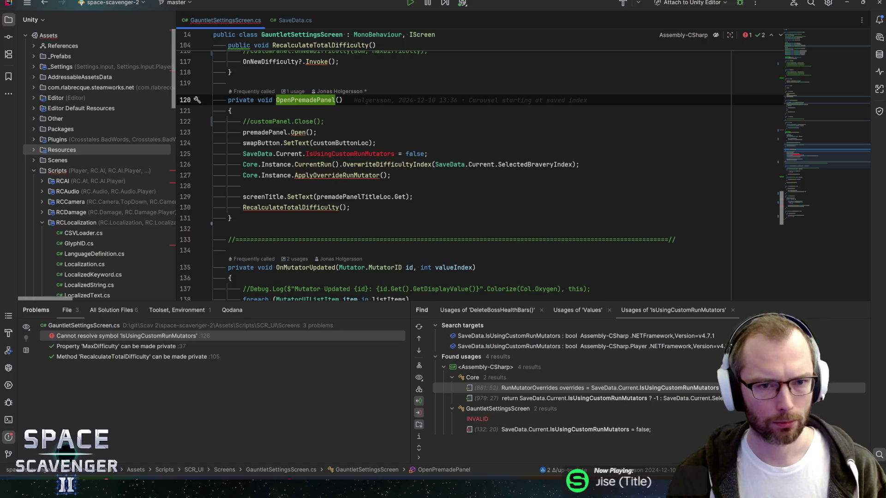
{"action": "key", "text": "Down"}
{"action": "key", "text": "Down"}
{"action": "key", "text": "Down"}
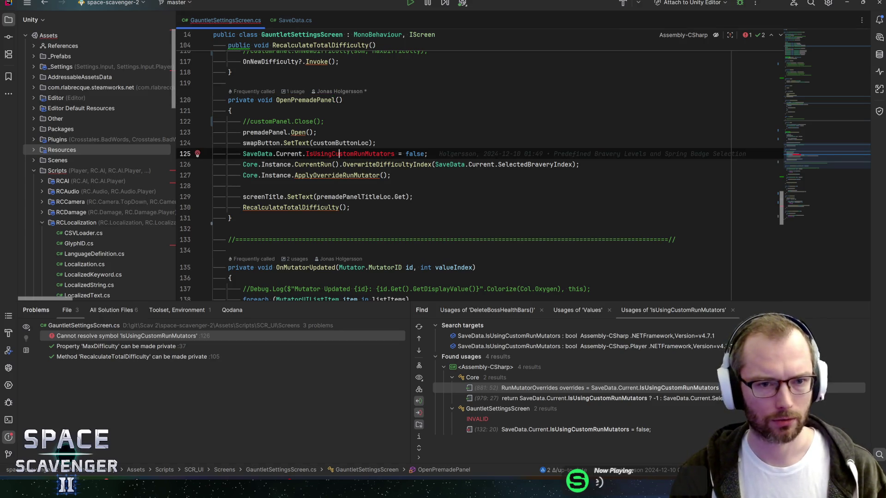
{"action": "key", "text": "ctrl+x"}
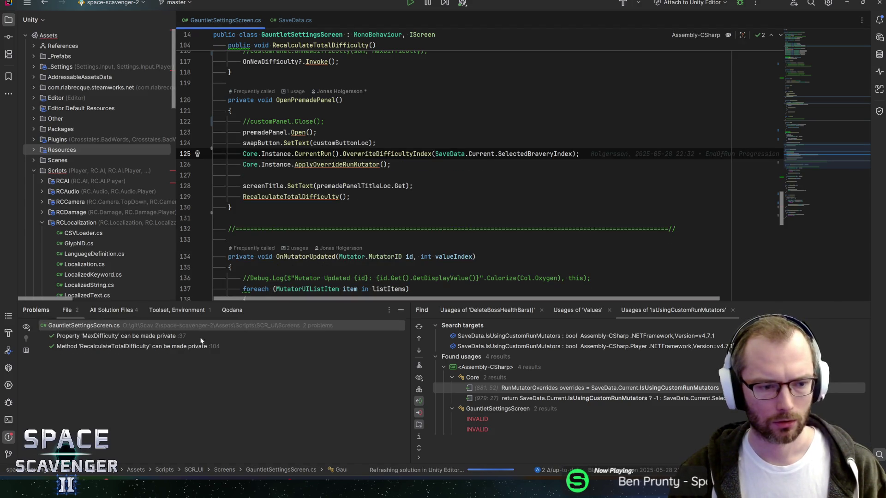
{"action": "left_click", "coordinate": [101, 311]}
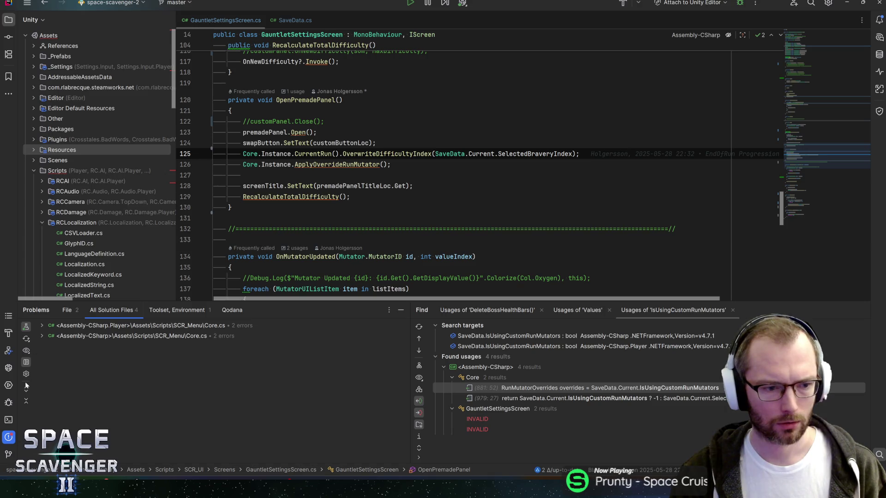
Jump to Core.cs's first unresolved-symbol error and examine overrides and CustomOverrides on lines 881–882
{"action": "left_click", "coordinate": [25, 388]}
{"action": "double_click", "coordinate": [164, 336]}
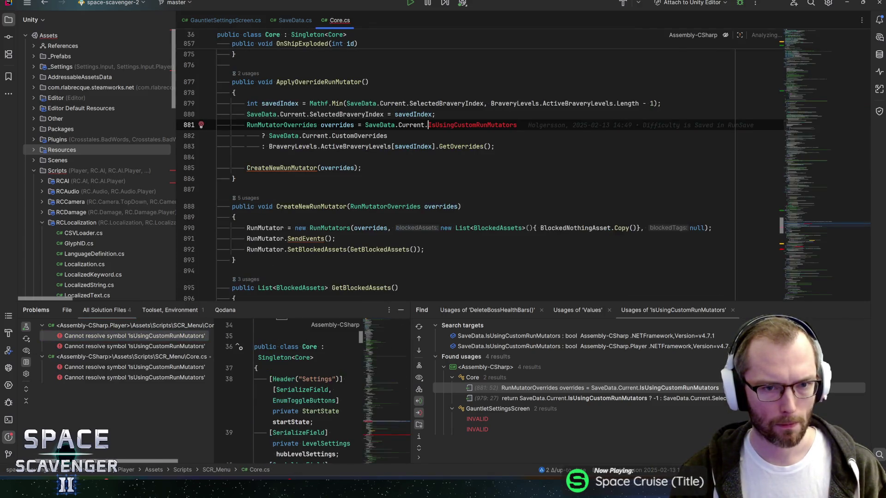
{"action": "left_click", "coordinate": [319, 82]}
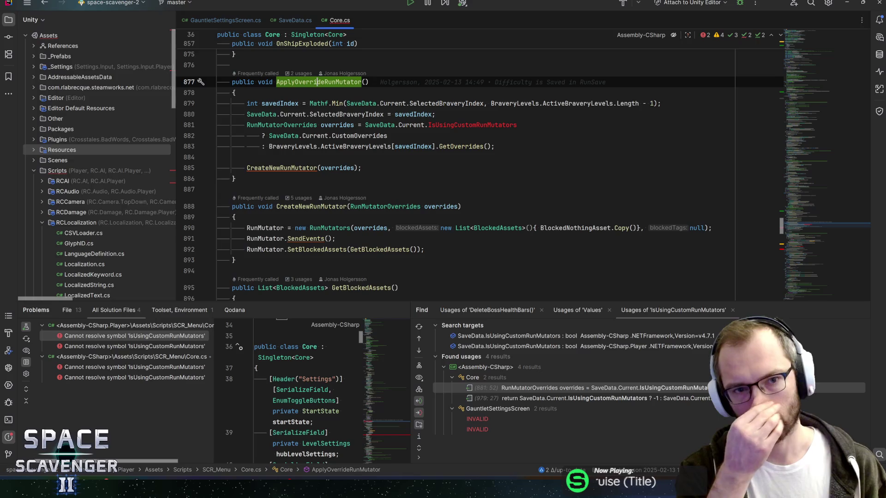
{"action": "scroll", "coordinate": [479, 170], "scroll_direction": "up", "scroll_amount": 1}
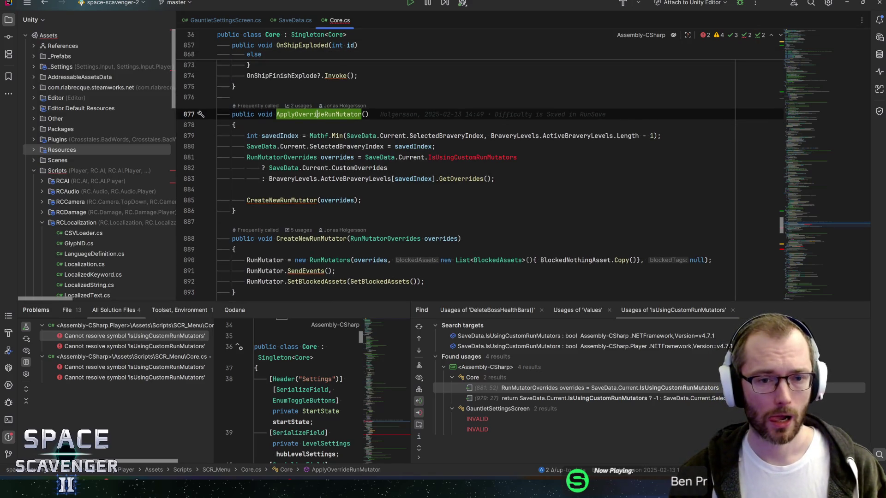
{"action": "left_click", "coordinate": [332, 158]}
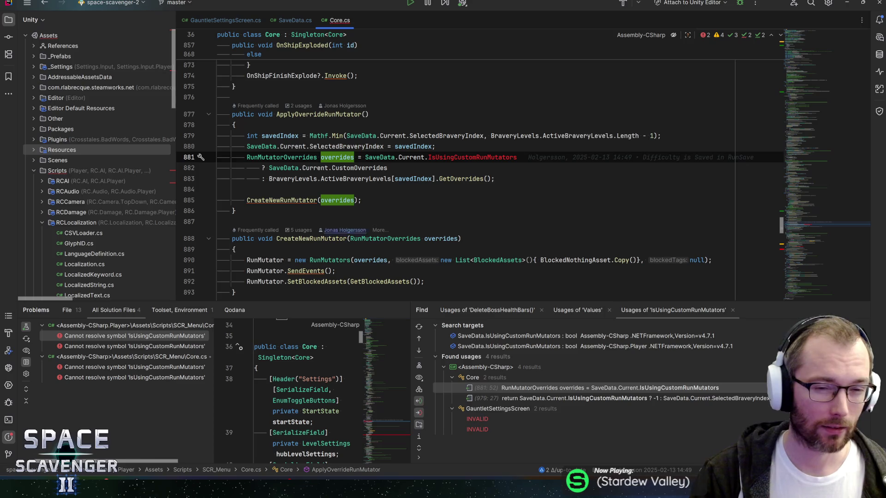
{"action": "left_click", "coordinate": [359, 168]}
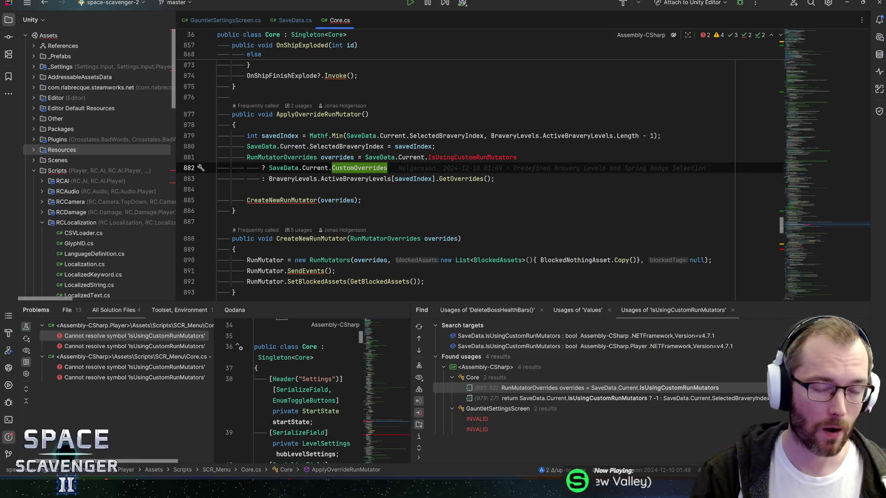
Trace CustomOverrides to the RunMutatorOverrides and MutatorOverride class definitions, ending on RunMutatorOverrides.cs
{"action": "left_click", "coordinate": [361, 168], "text": "ctrl"}
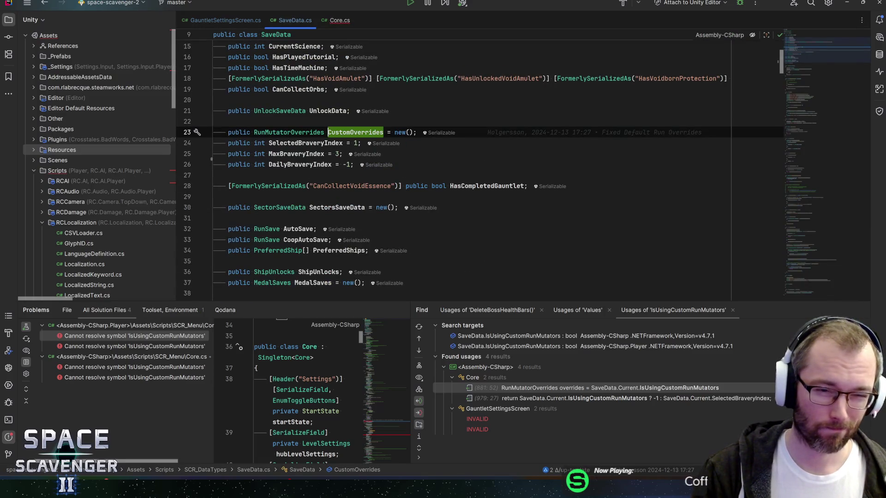
{"action": "mouse_move", "coordinate": [383, 136]}
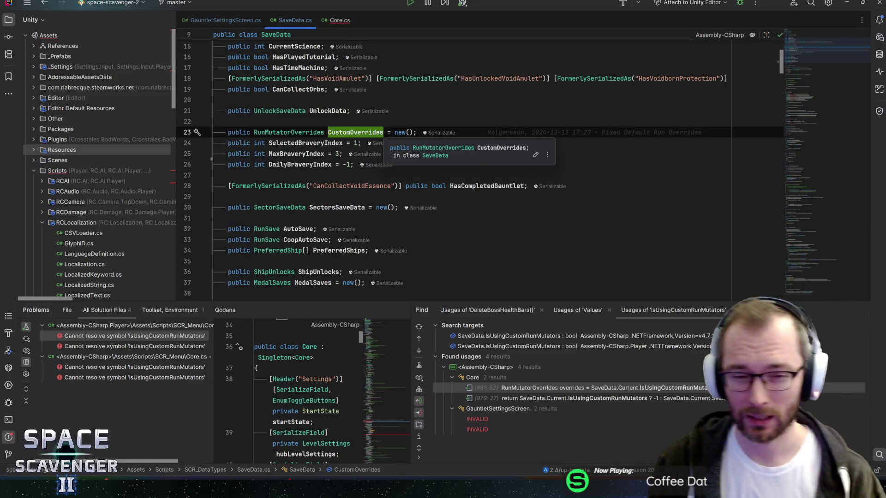
{"action": "key", "text": "ctrl+shift+b"}
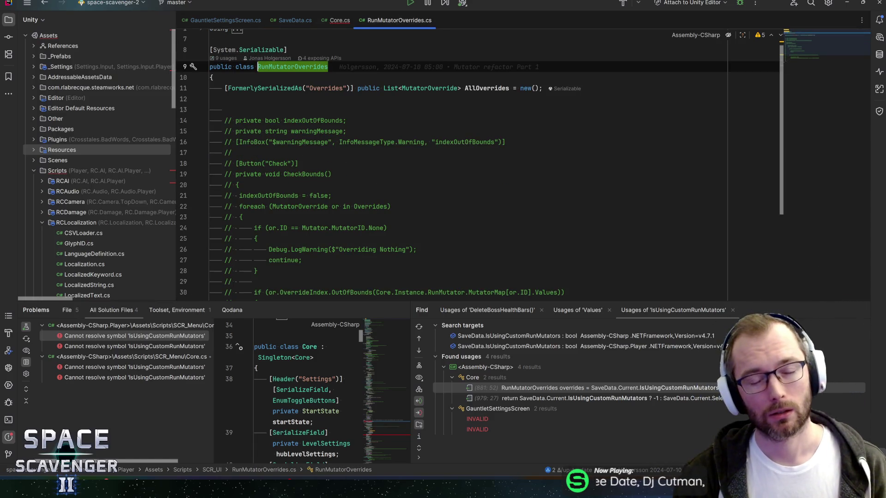
{"action": "left_click", "coordinate": [422, 88], "text": "ctrl"}
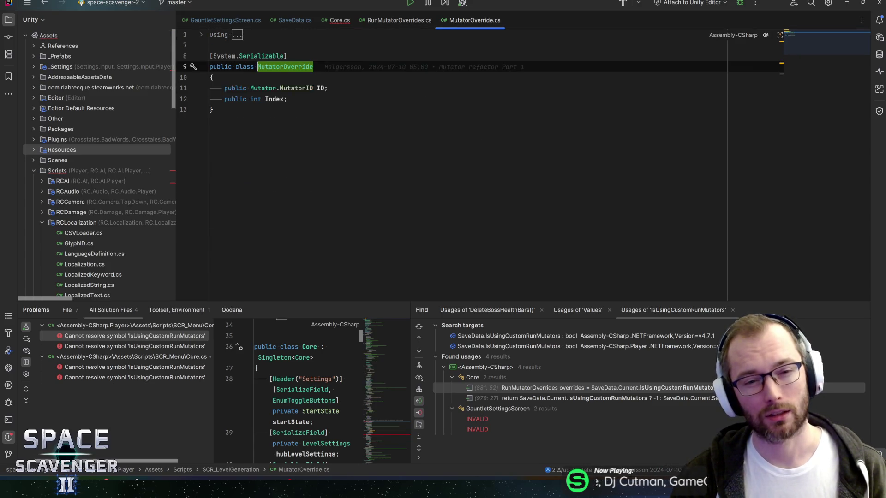
{"action": "left_click", "coordinate": [277, 105]}
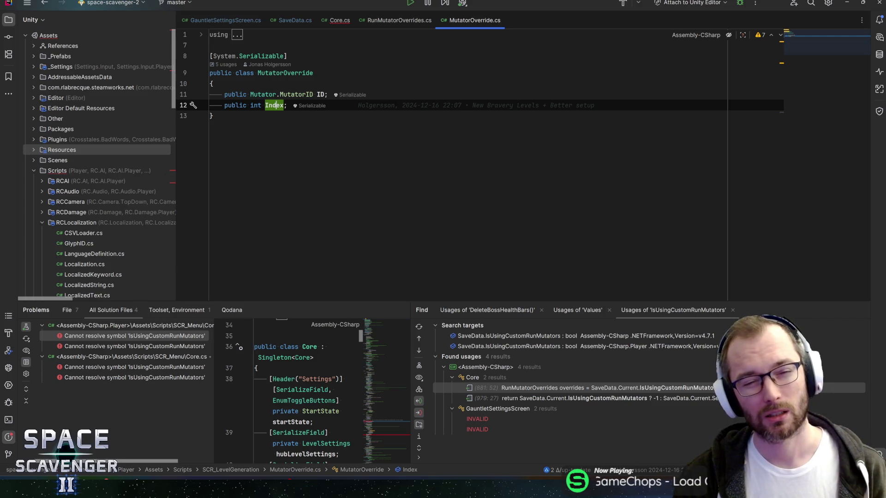
{"action": "key", "text": "ctrl+alt+Left"}
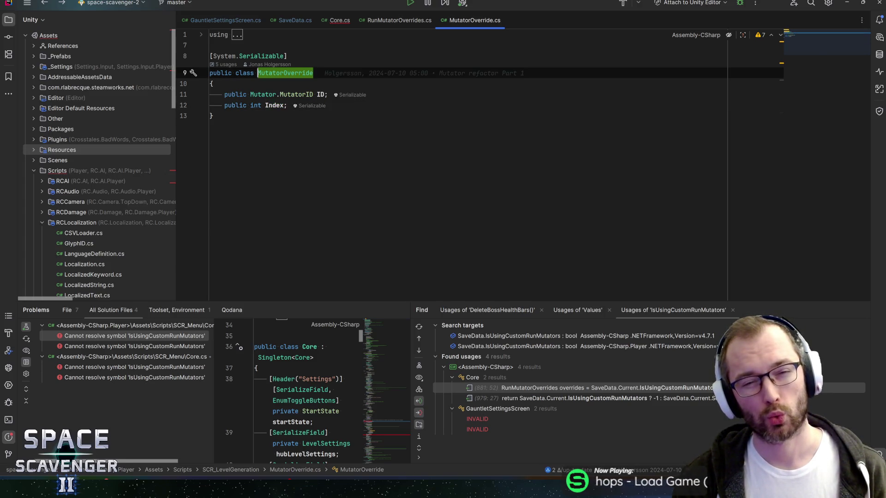
{"action": "key", "text": "ctrl+alt+Left"}
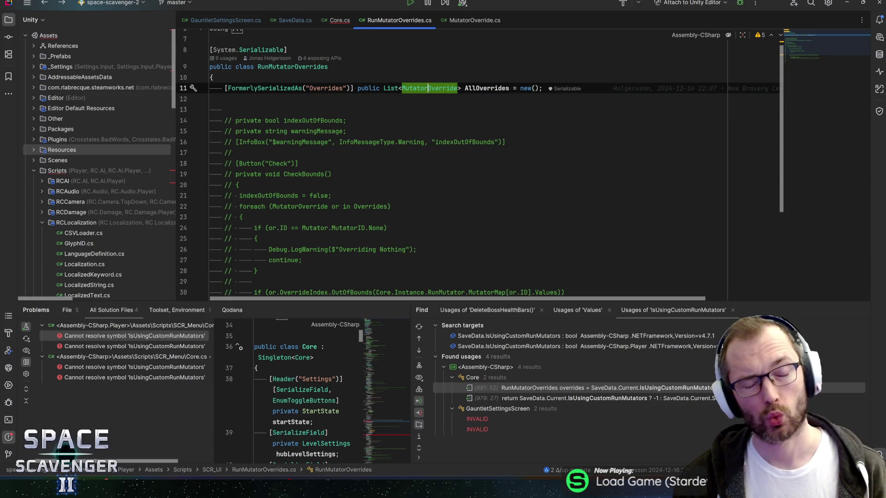
{"action": "key", "text": "alt+Tab"}
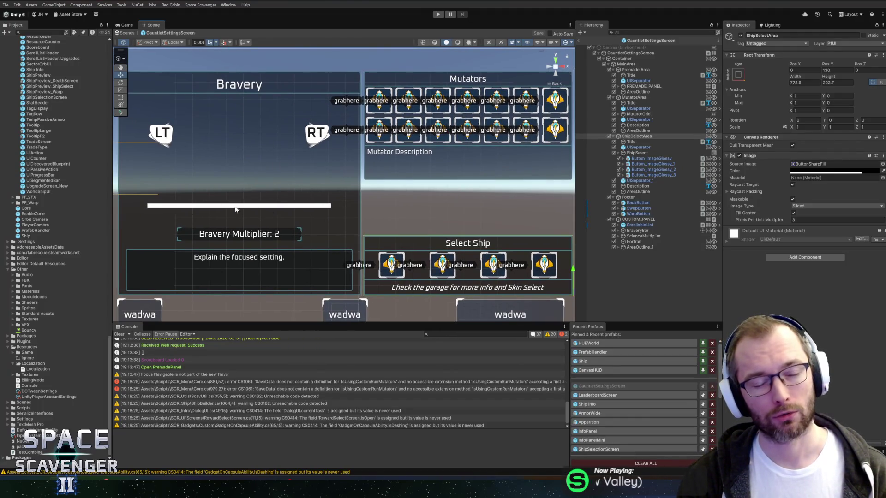
{"action": "key", "text": "alt+Tab"}
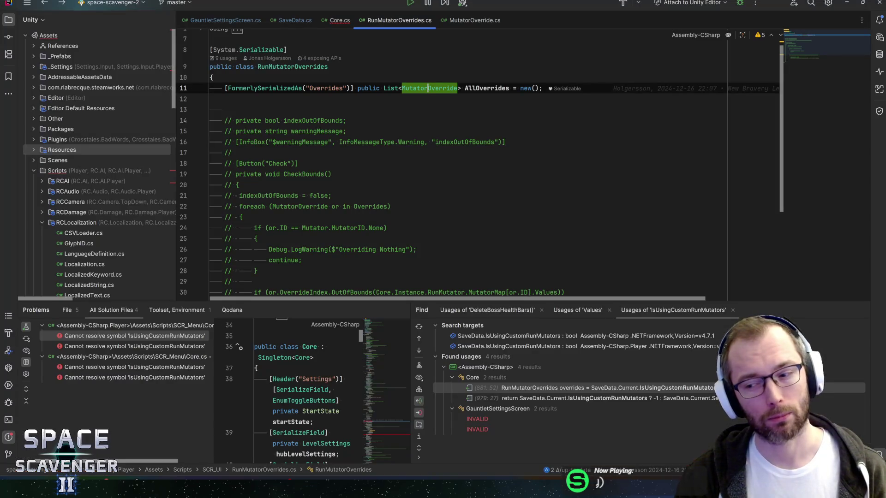
In Core.cs, inspect the SaveData.Current reference and the overrides assignment on lines 881–882
{"action": "left_click", "coordinate": [343, 23]}
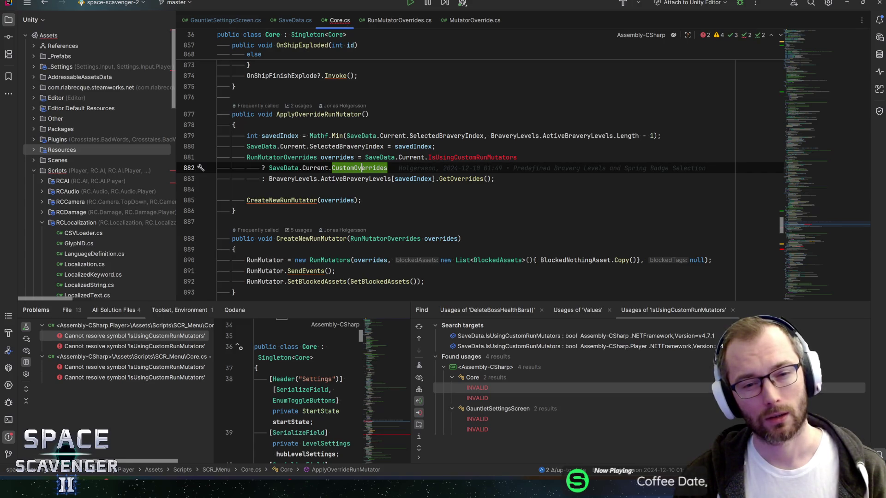
{"action": "left_click", "coordinate": [321, 167]}
{"action": "mouse_move", "coordinate": [357, 168]}
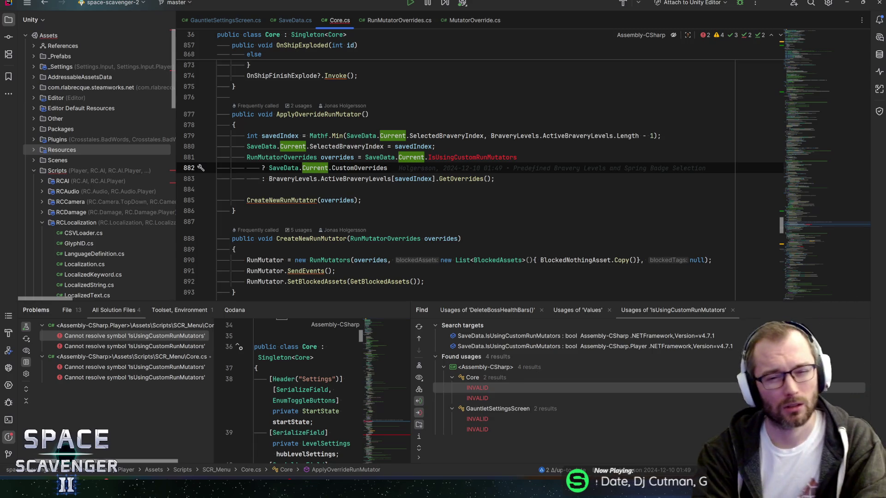
{"action": "left_click", "coordinate": [318, 157]}
{"action": "left_click", "coordinate": [303, 168]}
Examine the savedIndex and BraveryLevels.ActiveBraveryLevels lookup on line 883
{"action": "left_click", "coordinate": [360, 167]}
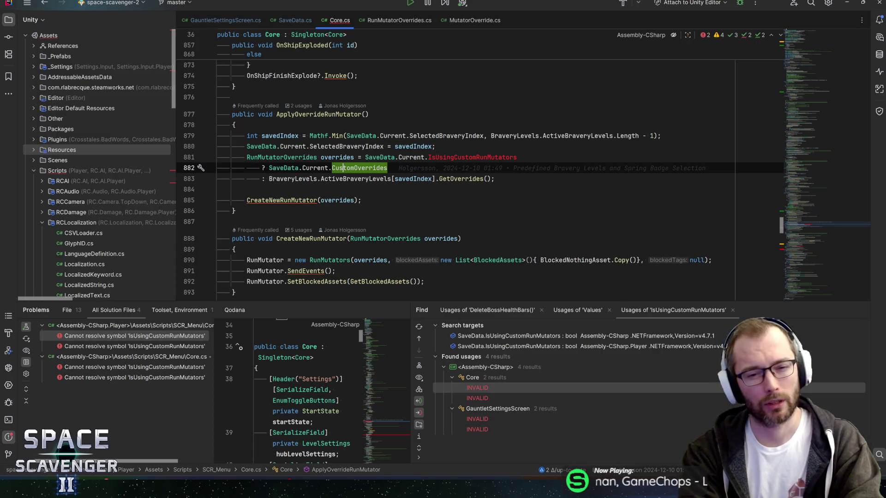
{"action": "left_click", "coordinate": [295, 179]}
{"action": "left_click", "coordinate": [393, 178]}
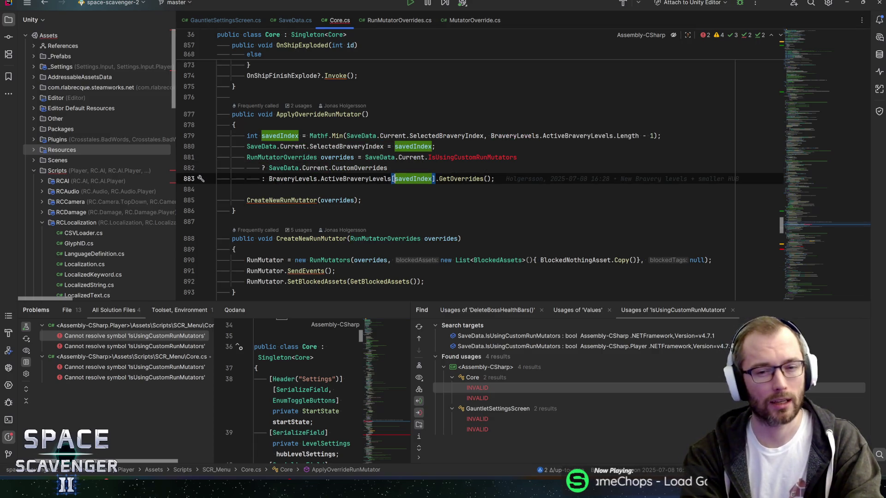
{"action": "left_click", "coordinate": [351, 179]}
{"action": "left_click", "coordinate": [269, 179]}
{"action": "left_click_drag", "start_coordinate": [269, 178], "coordinate": [392, 178]}
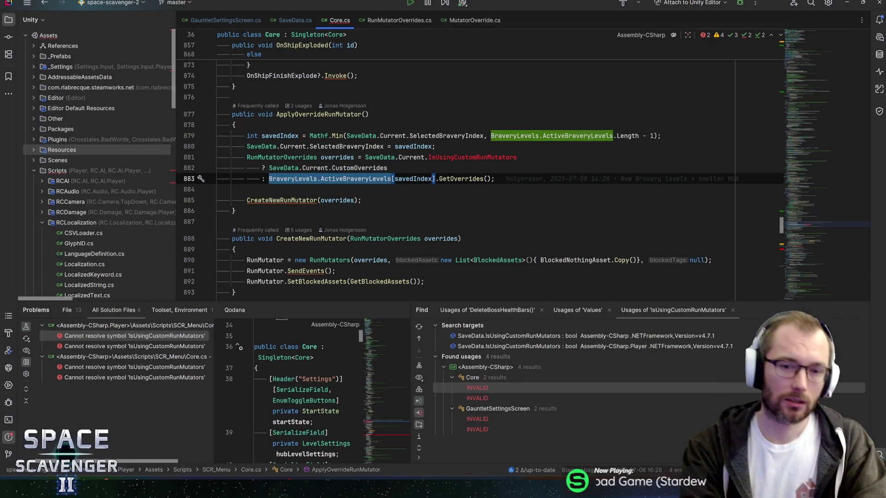
{"action": "double_click", "coordinate": [350, 178]}
{"action": "left_click", "coordinate": [393, 179]}
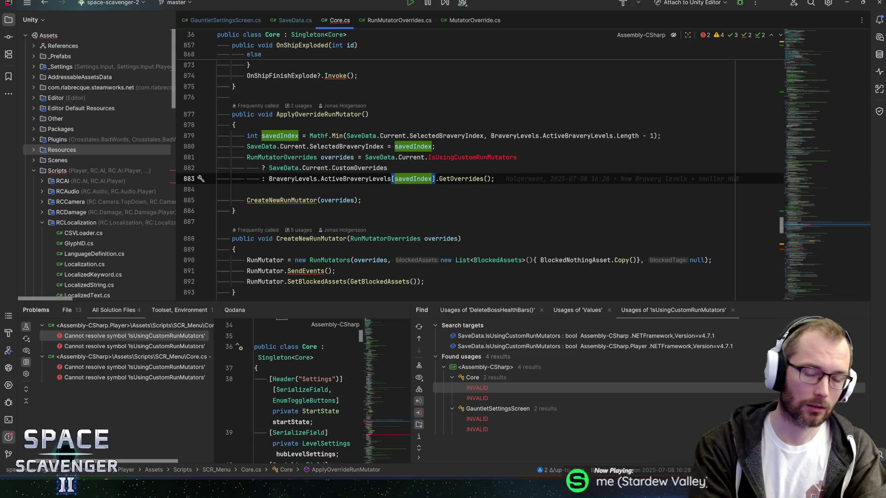
Review the overrides variable on line 881 and the SelectedBraveryIndex line 880
{"action": "key", "text": "Up"}
{"action": "key", "text": "Up"}
{"action": "key", "text": "ctrl+Left"}
{"action": "key", "text": "ctrl+Left"}
{"action": "key", "text": "ctrl+Left"}
{"action": "key", "text": "ctrl+shift+Right"}
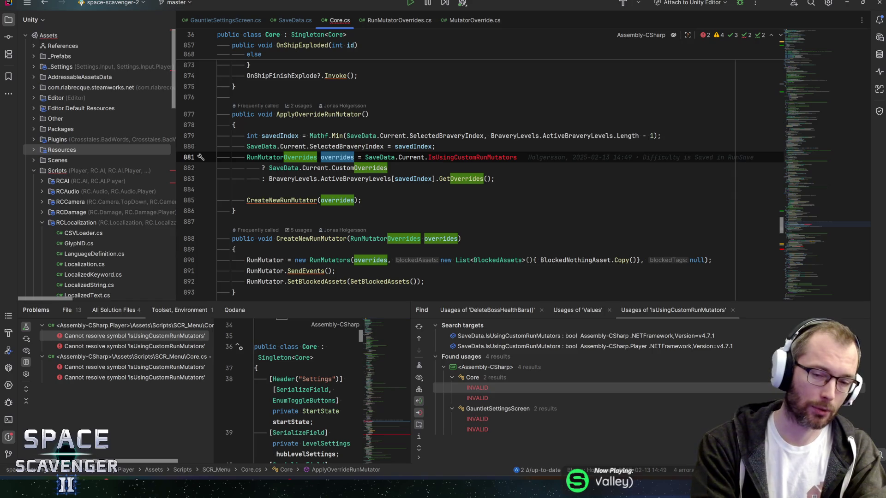
{"action": "key", "text": "Left"}
{"action": "key", "text": "Up"}
{"action": "key", "text": "End"}
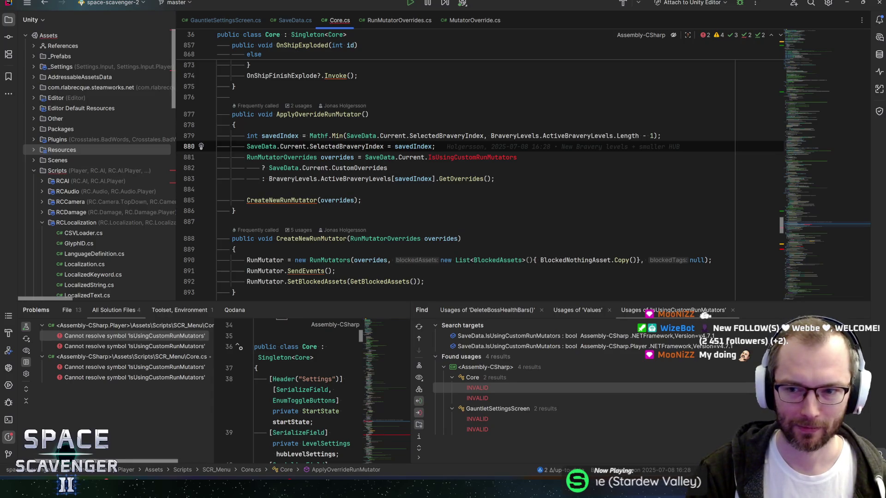
{"action": "scroll", "coordinate": [480, 175], "scroll_direction": "up", "scroll_amount": 1}
{"action": "key", "text": "alt+Tab"}
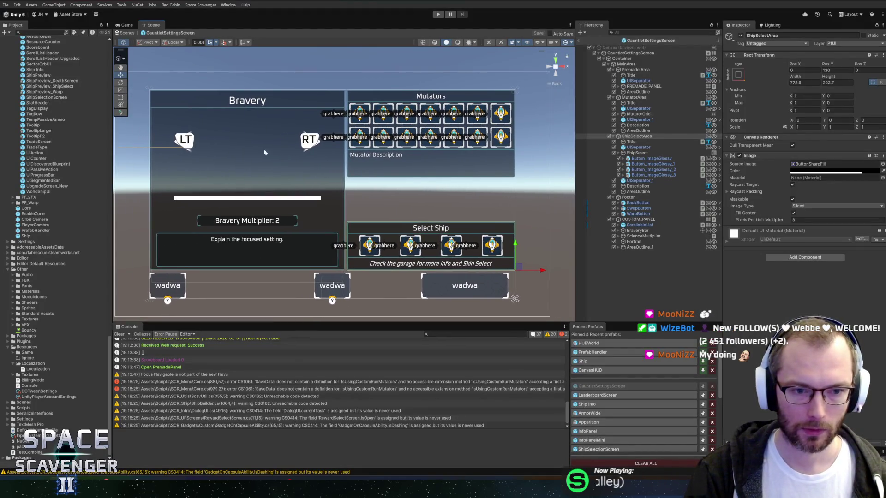
Zoom into the GauntletSettingsScreen in Unity's Scene view, then return to Core.cs line 881
{"action": "scroll", "coordinate": [250, 162], "scroll_direction": "up", "scroll_amount": 2}
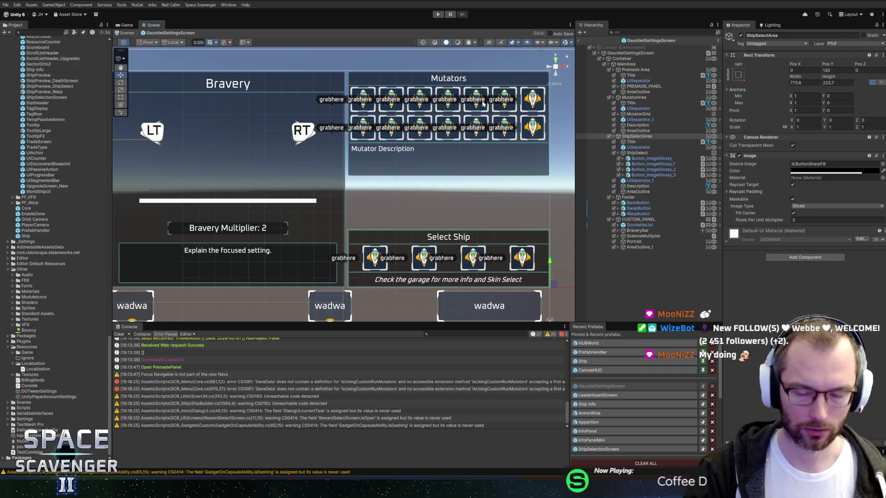
{"action": "key", "text": "alt+Tab"}
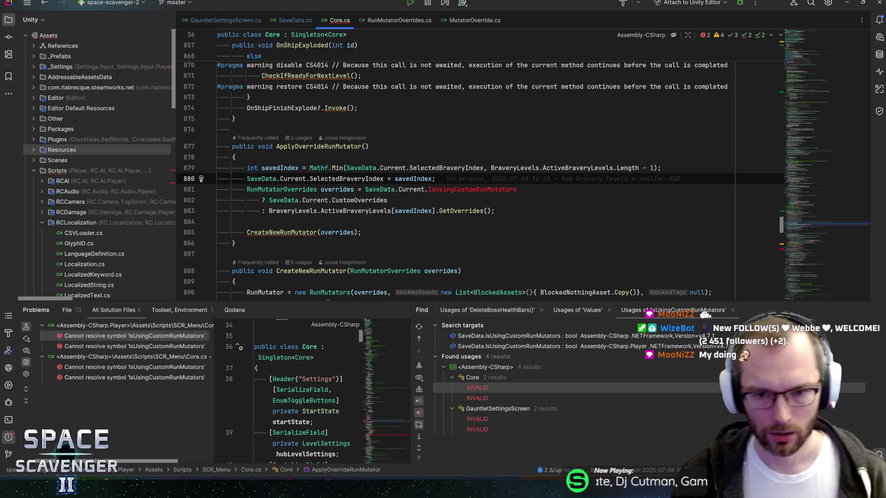
{"action": "left_click", "coordinate": [517, 189]}
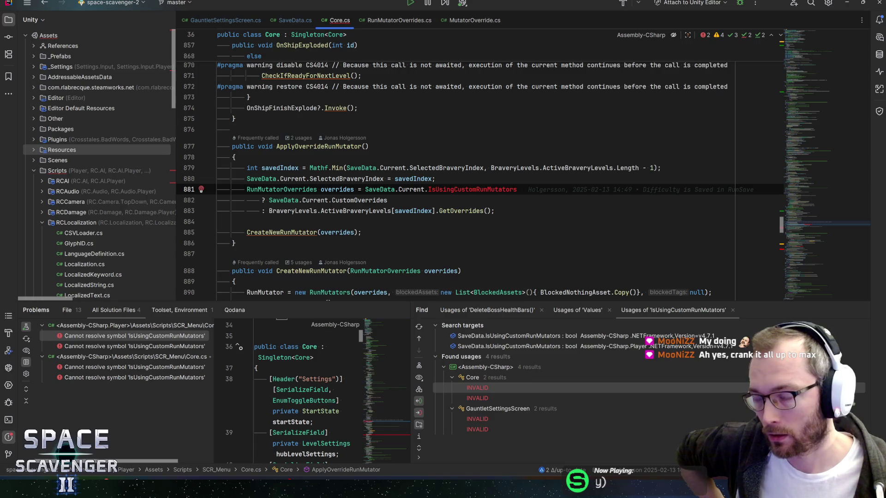
Switch from Rider to the Space Scavenger 2 Game Design Document's UI Screens page
{"action": "key", "text": "alt+Tab"}
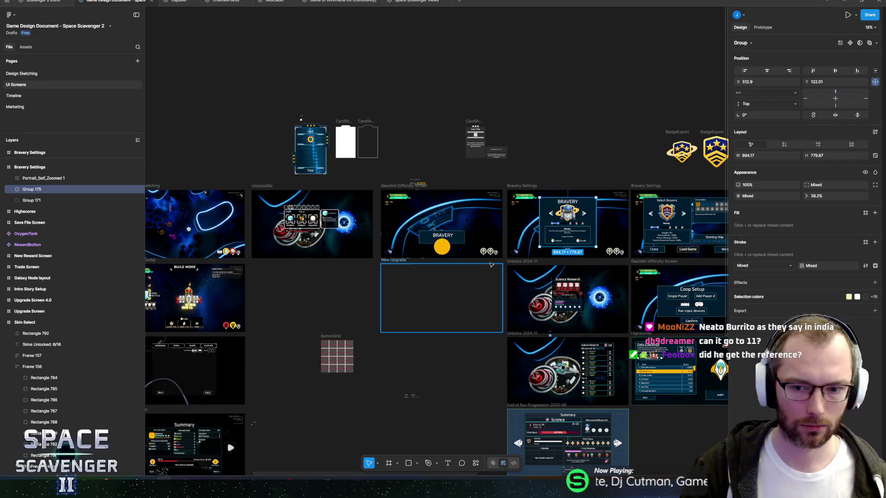
Hide Group 174 and zoom in on the Gauntlet Settings panel mockup
{"action": "scroll", "coordinate": [665, 253], "scroll_direction": "left", "scroll_amount": 6}
{"action": "scroll", "coordinate": [495, 172], "scroll_direction": "up", "scroll_amount": 10}
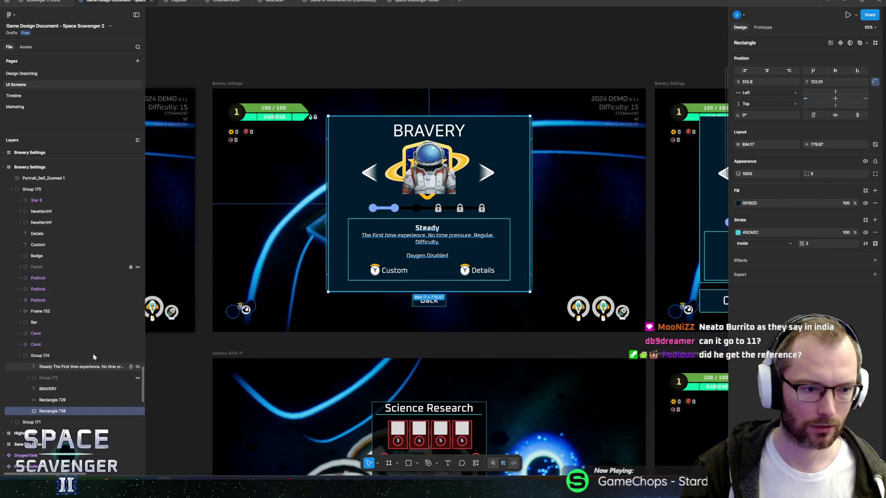
{"action": "left_click", "coordinate": [138, 356]}
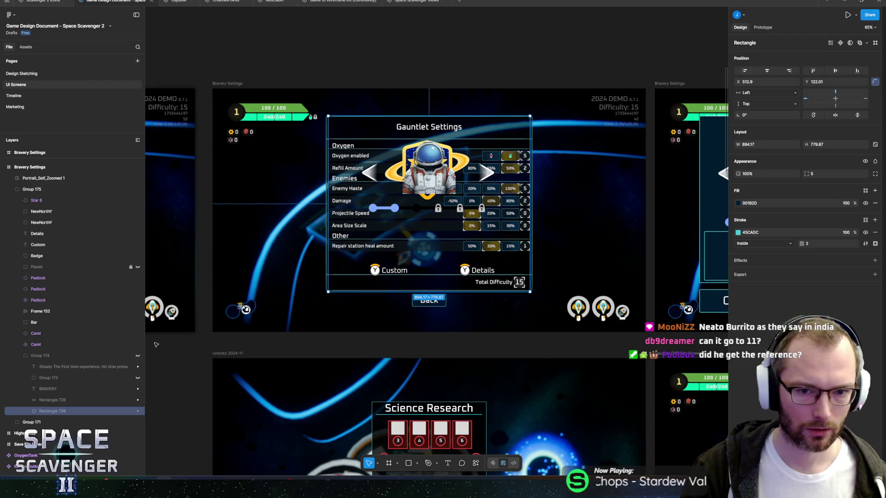
{"action": "key", "text": "shift+2"}
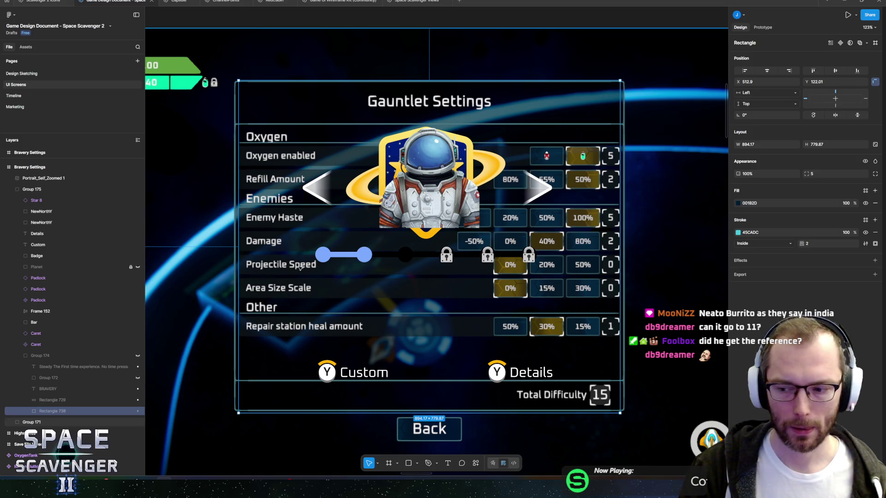
{"action": "scroll", "coordinate": [316, 234], "scroll_direction": "down", "scroll_amount": 2}
{"action": "scroll", "coordinate": [315, 233], "scroll_direction": "right", "scroll_amount": 3}
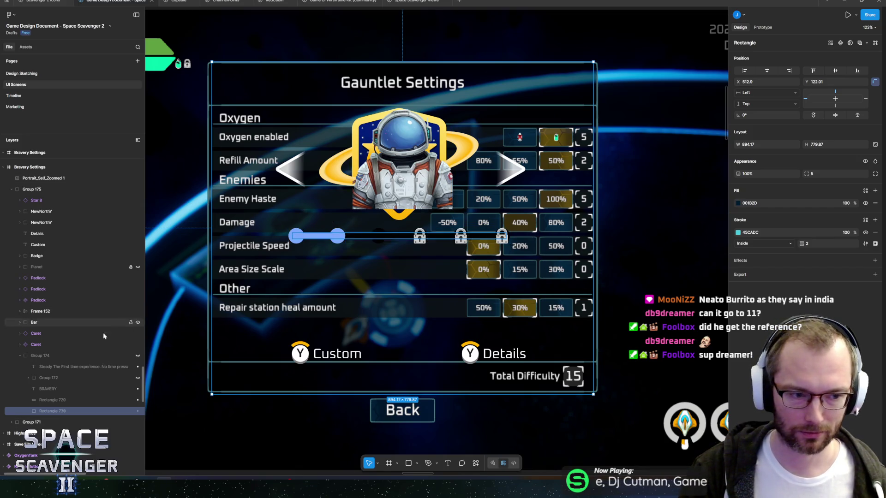
Restore Group 174 and toggle Group 175, leaving it hidden to show Gauntlet Settings
{"action": "left_click", "coordinate": [138, 356]}
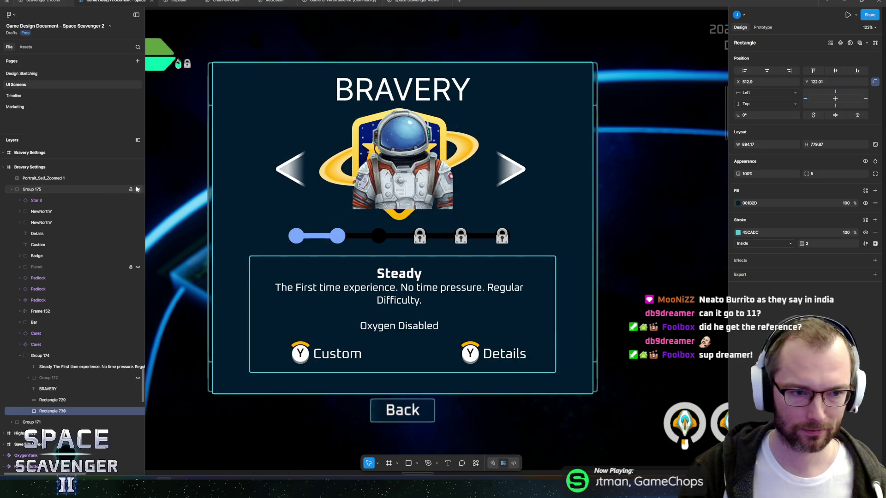
{"action": "left_click", "coordinate": [138, 189]}
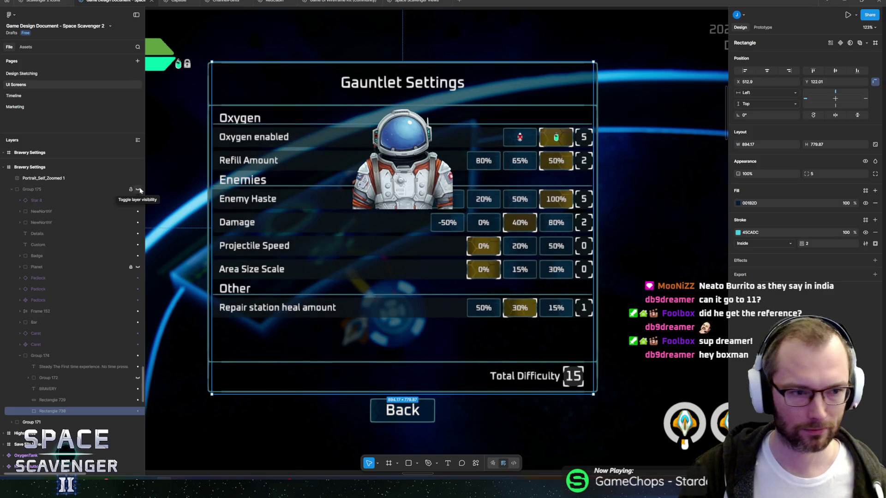
{"action": "left_click", "coordinate": [138, 189]}
{"action": "left_click", "coordinate": [138, 189]}
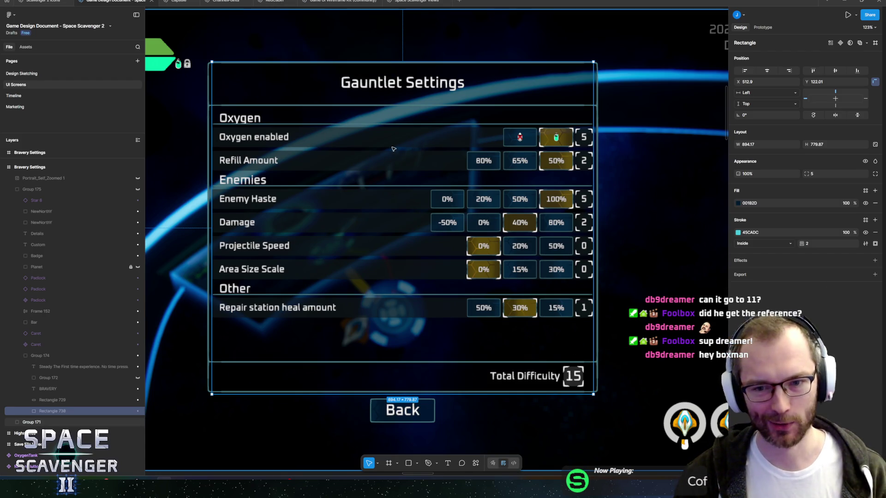
{"action": "scroll", "coordinate": [342, 216], "scroll_direction": "down", "scroll_amount": 5}
{"action": "scroll", "coordinate": [438, 187], "scroll_direction": "up", "scroll_amount": 5}
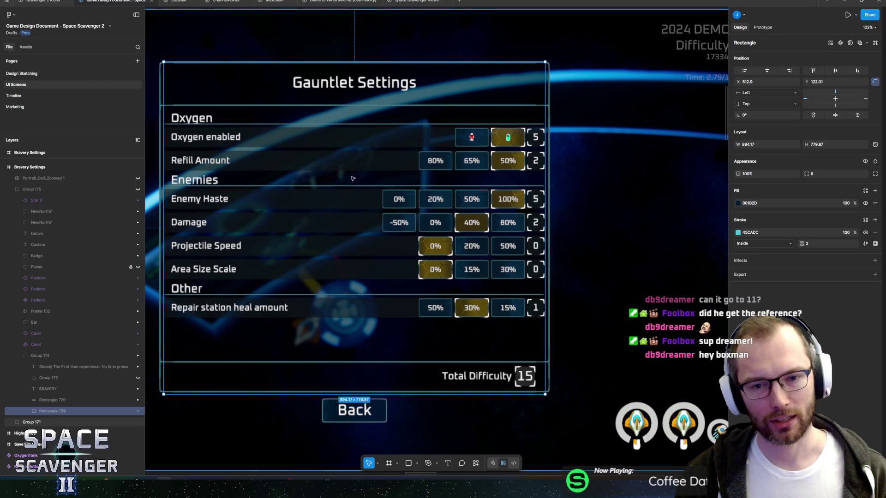
{"action": "scroll", "coordinate": [530, 190], "scroll_direction": "left", "scroll_amount": 1}
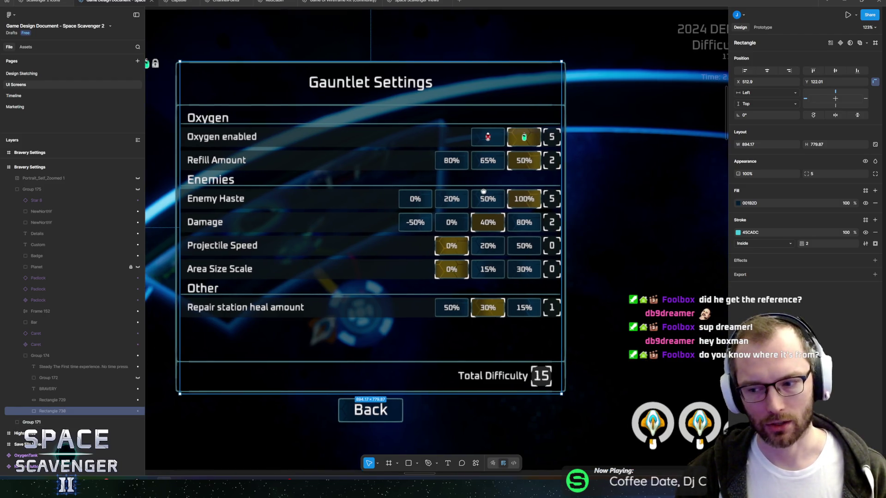
{"action": "key", "text": "alt+Tab"}
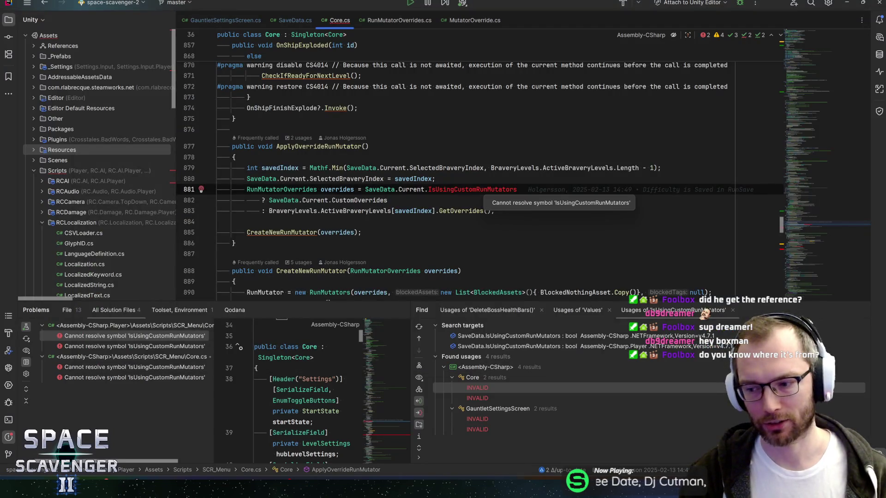
Scroll down to GetSavedDifficultyIndex and inspect its IsUsingCustomRunMutators check on line 979
{"action": "key", "text": "Up"}
{"action": "key", "text": "Down"}
{"action": "key", "text": "Up"}
{"action": "left_click", "coordinate": [661, 168]}
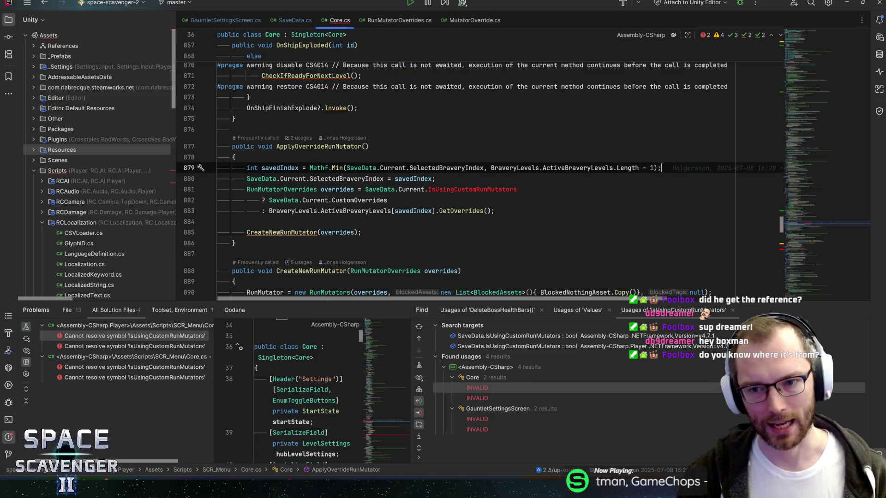
{"action": "key", "text": "Up"}
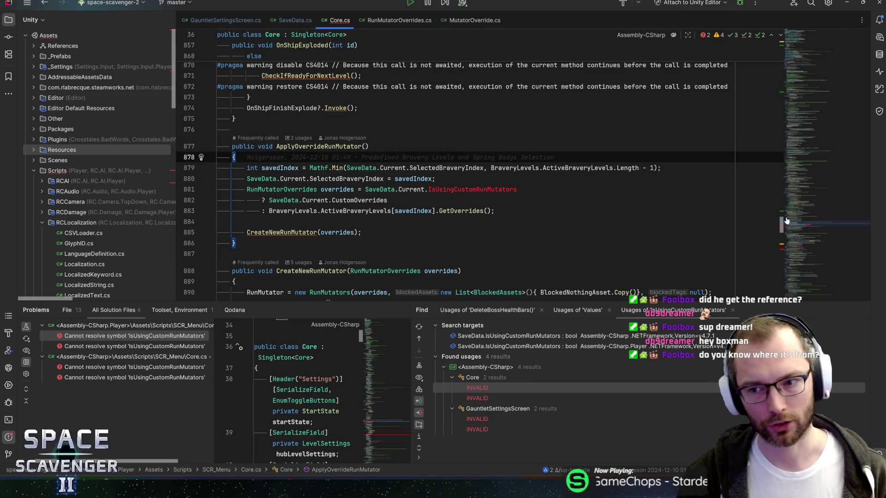
{"action": "left_click_drag", "start_coordinate": [794, 228], "coordinate": [796, 247]}
{"action": "double_click", "coordinate": [344, 183]}
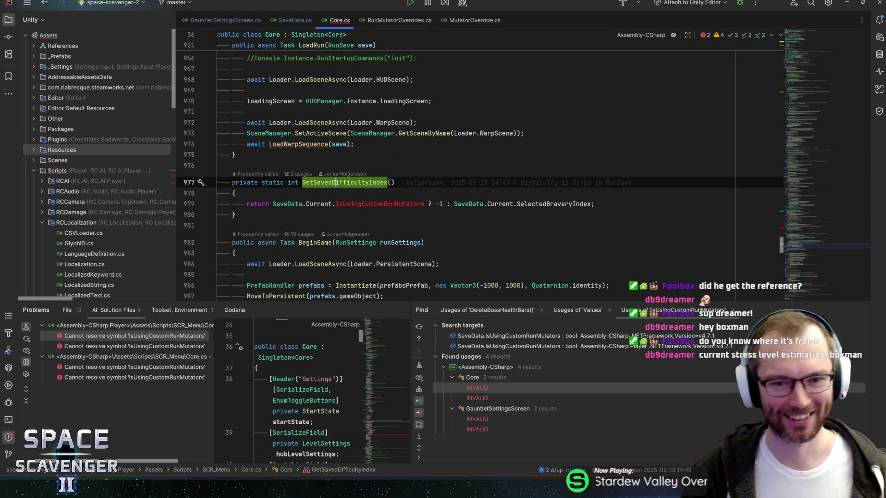
{"action": "left_click", "coordinate": [332, 204]}
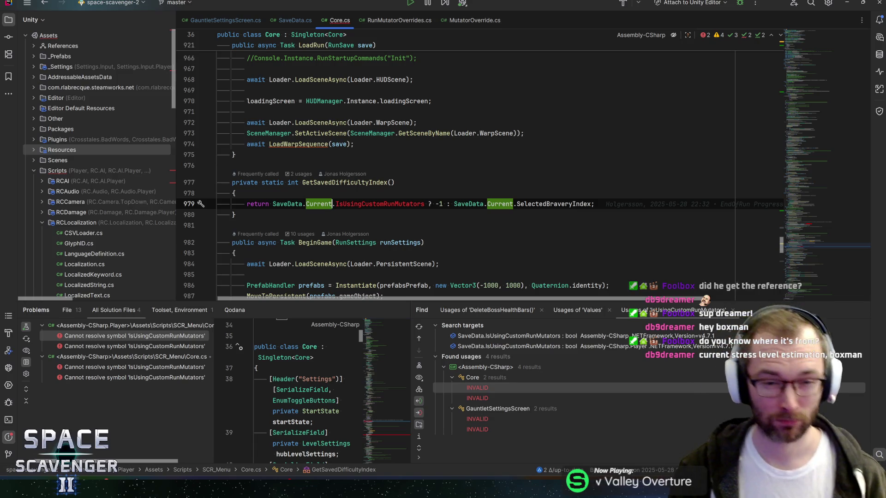
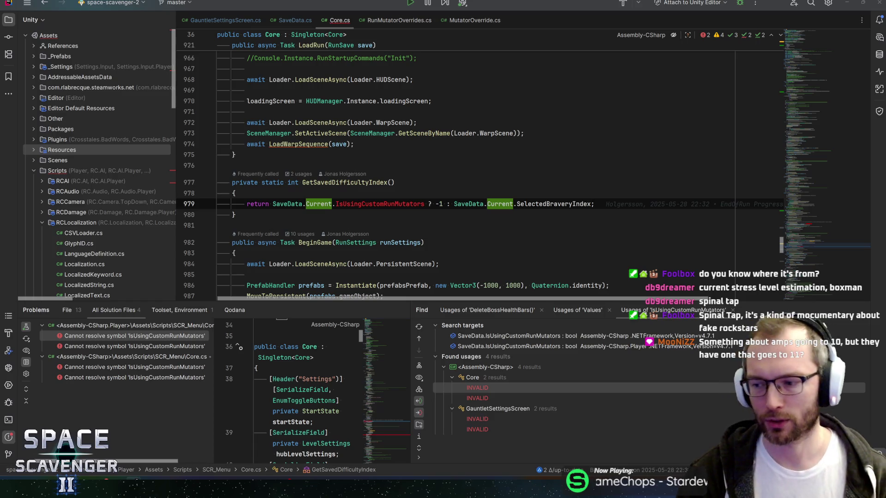
Inspect the SaveData reference on line 979 of Core.cs
{"action": "scroll", "coordinate": [480, 165], "scroll_direction": "down", "scroll_amount": 4}
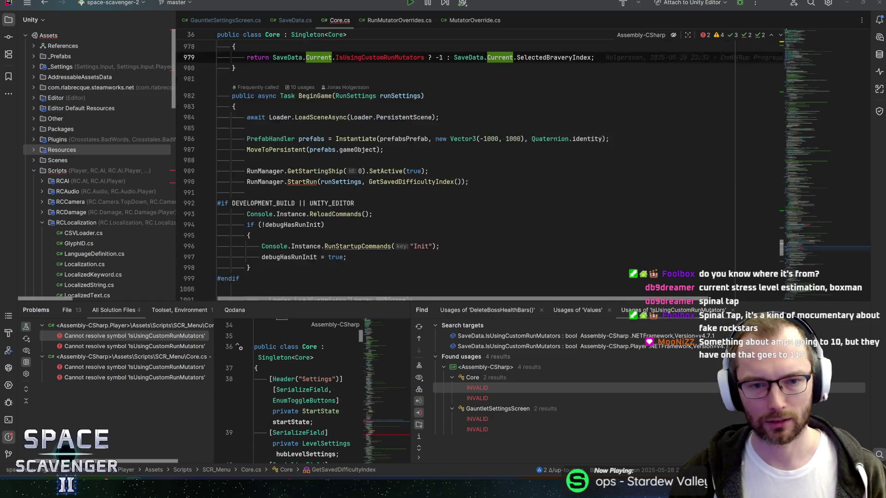
{"action": "scroll", "coordinate": [480, 164], "scroll_direction": "up", "scroll_amount": 4}
{"action": "scroll", "coordinate": [479, 165], "scroll_direction": "down", "scroll_amount": 2}
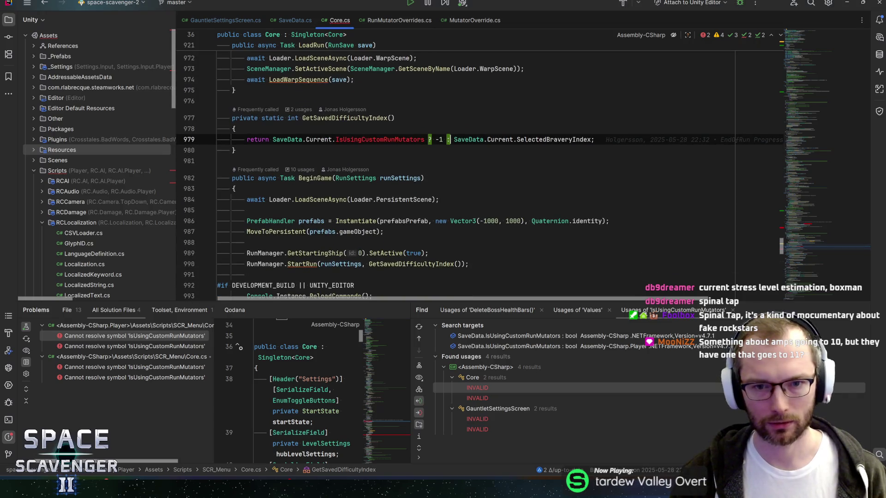
{"action": "left_click", "coordinate": [453, 139]}
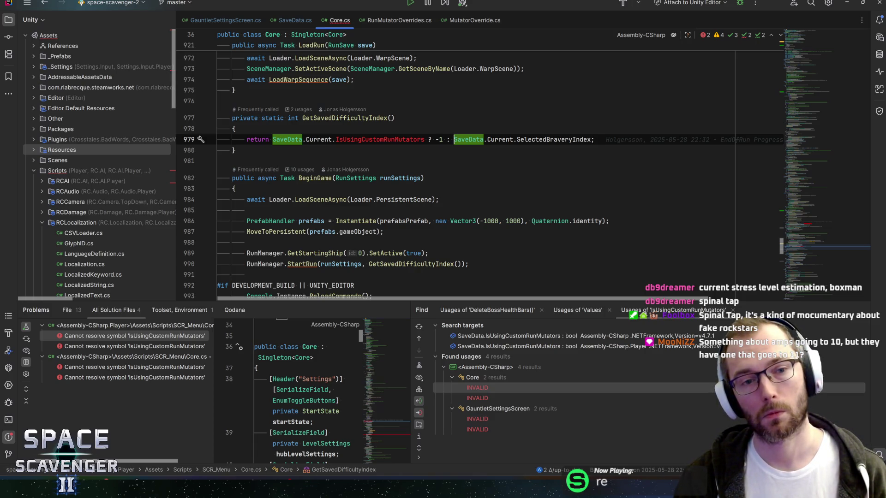
Find GetSavedDifficultyIndex usages, open the line 937 call, then the unresolved IsUsingCustomRunMutators reference
{"action": "left_click", "coordinate": [344, 119]}
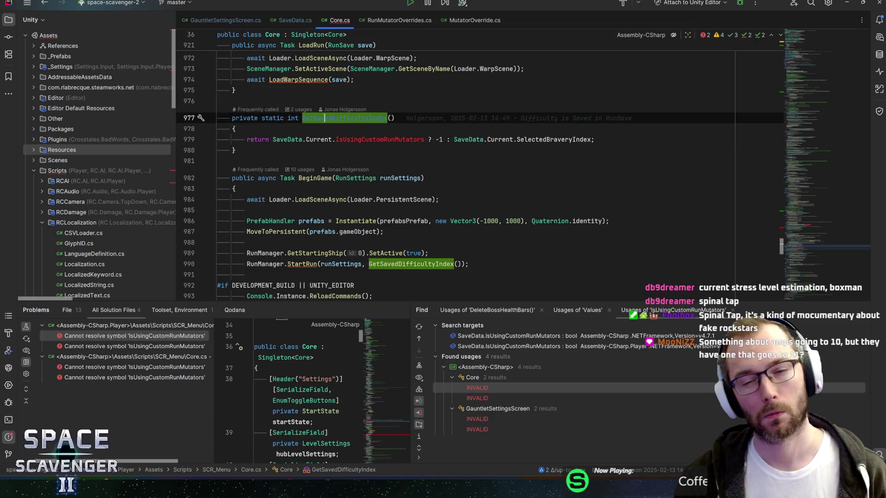
{"action": "key", "text": "alt+F7"}
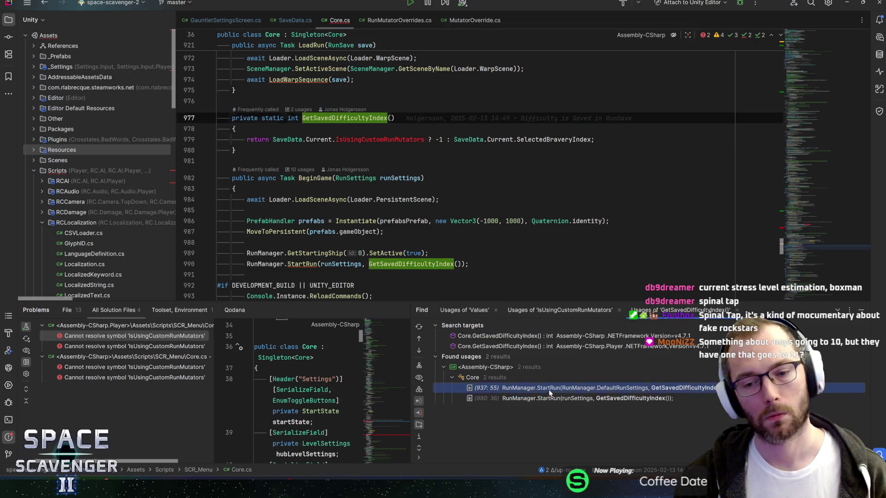
{"action": "double_click", "coordinate": [548, 392]}
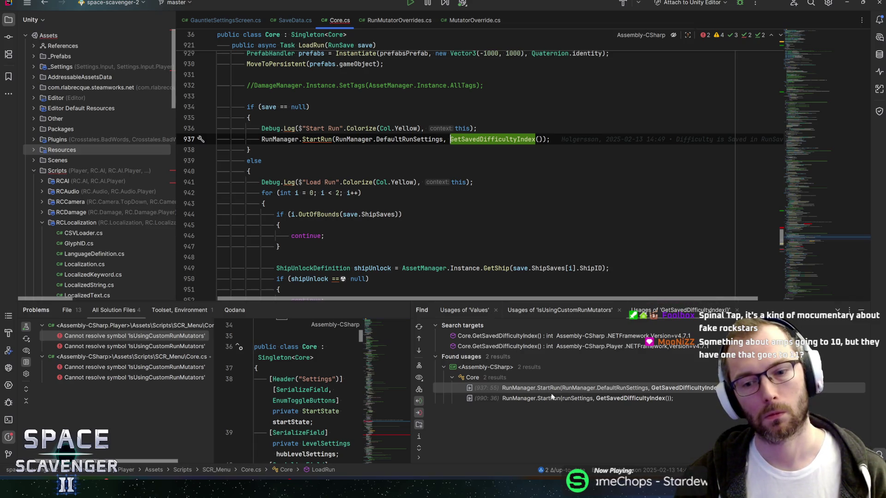
{"action": "double_click", "coordinate": [138, 336]}
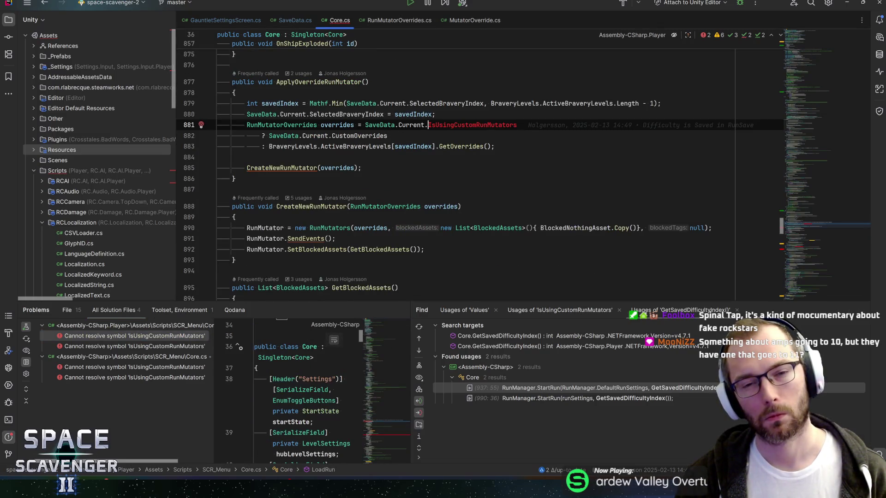
Move SaveData.Current.CustomOverrides from line 882 into the overrides assignment on line 881
{"action": "left_click", "coordinate": [465, 125]}
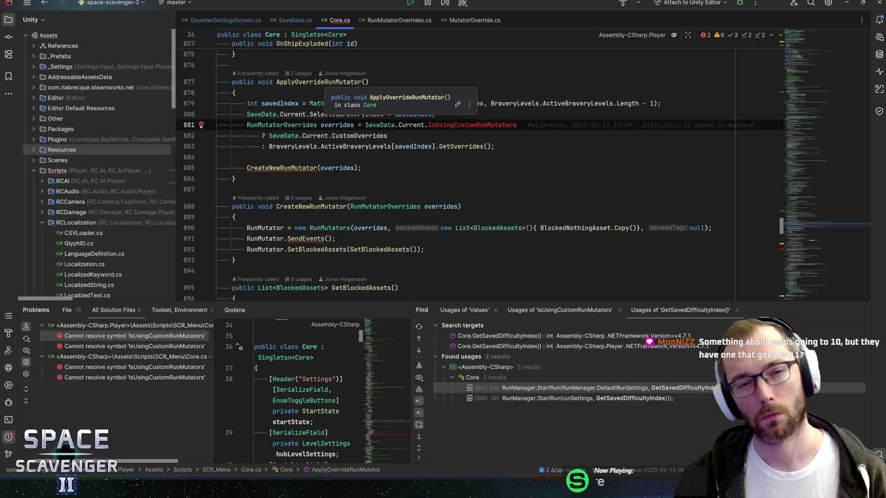
{"action": "left_click", "coordinate": [277, 103]}
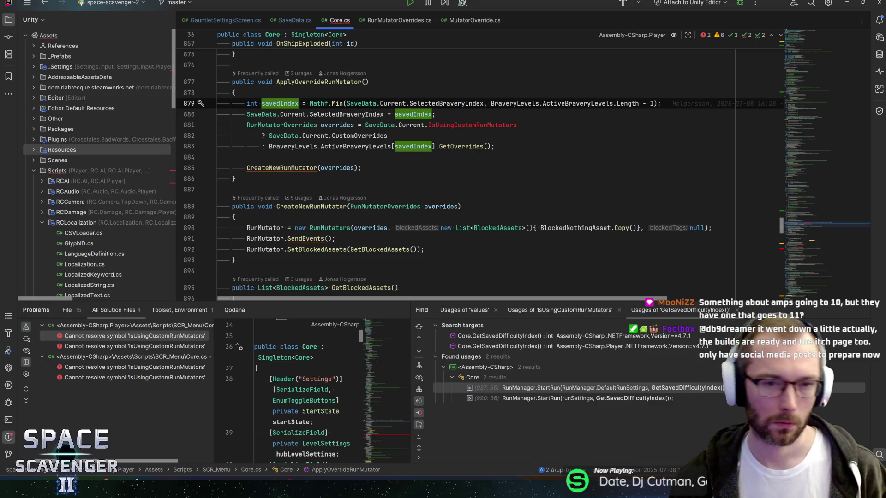
{"action": "left_click", "coordinate": [388, 136]}
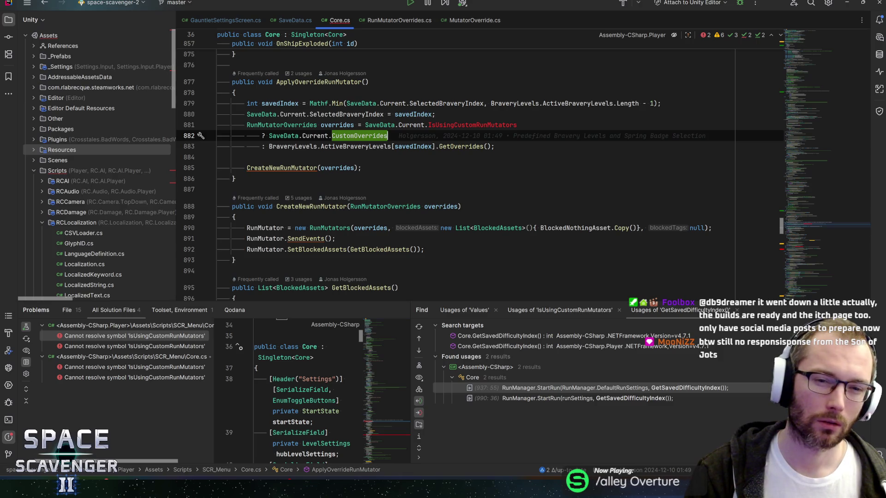
{"action": "key", "text": "ctrl+shift+Left"}
{"action": "key", "text": "ctrl+shift+Left"}
{"action": "key", "text": "ctrl+shift+Left"}
{"action": "key", "text": "ctrl+c"}
{"action": "key", "text": "BackSpace"}
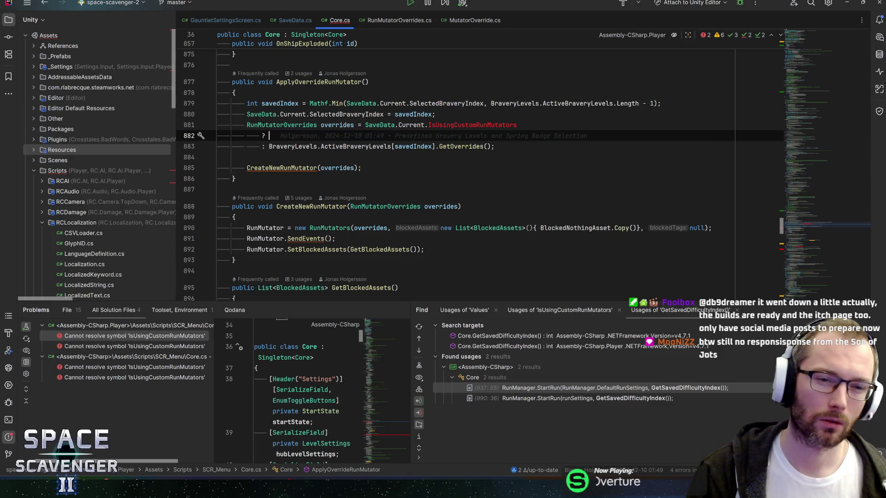
{"action": "left_click", "coordinate": [273, 125]}
{"action": "left_click", "coordinate": [363, 125]}
{"action": "key", "text": "ctrl+v"}
{"action": "type", "text": ";"}
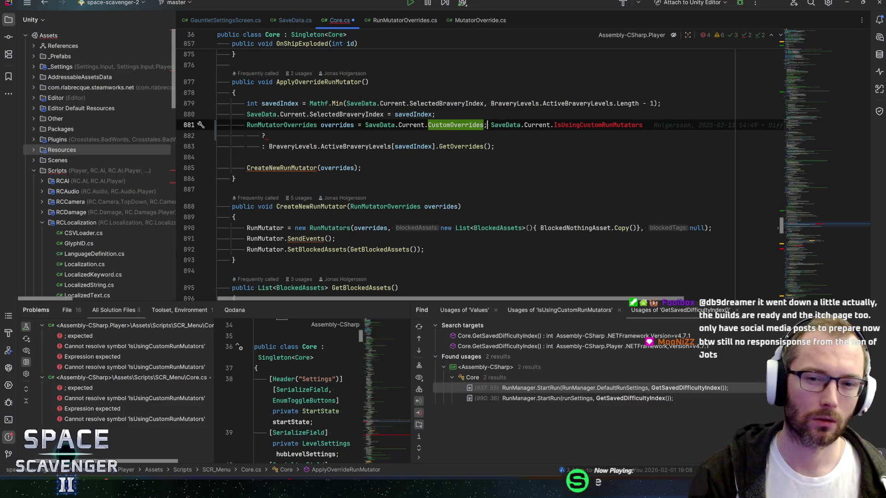
Delete the leftover IsUsingCustomRunMutators ternary lines and save Core.cs
{"action": "key", "text": "shift+Down"}
{"action": "key", "text": "shift+Down"}
{"action": "key", "text": "shift+Down"}
{"action": "key", "text": "shift+Up"}
{"action": "key", "text": "shift+End"}
{"action": "key", "text": "Delete"}
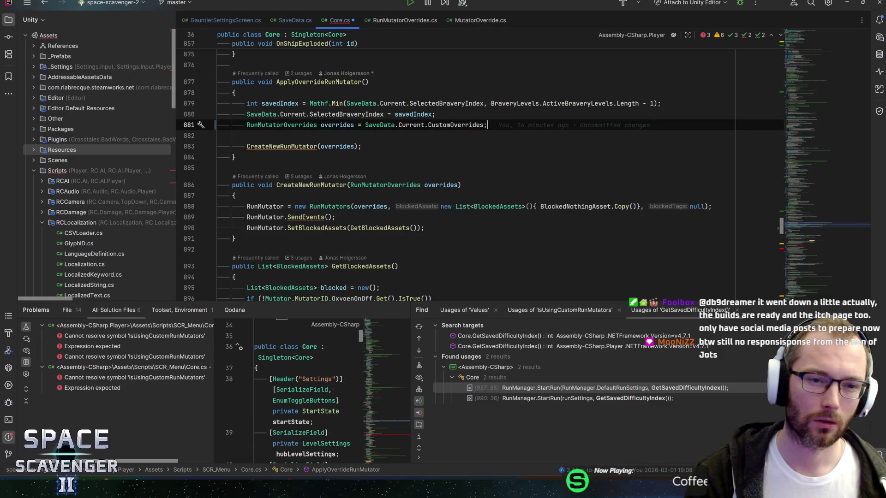
{"action": "key", "text": "ctrl+s"}
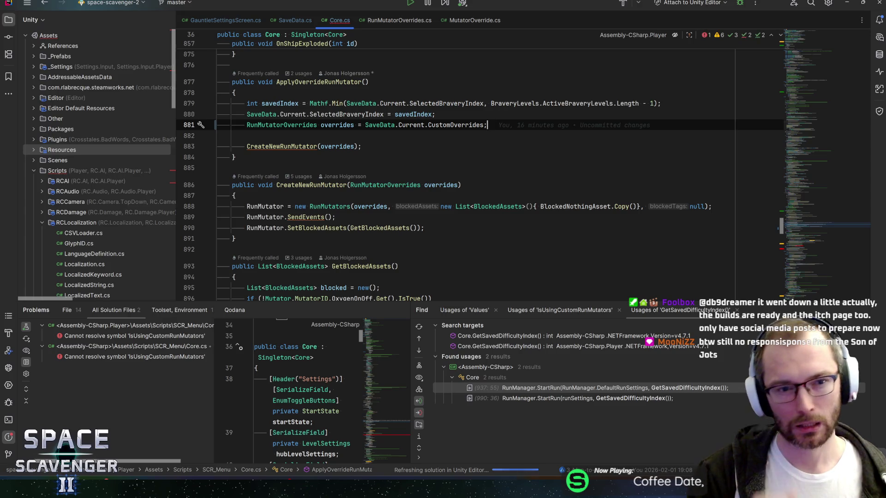
Check CustomOverrides' documentation and declaration in SaveData, then return to line 880 in Core.cs
{"action": "key", "text": "ctrl+q"}
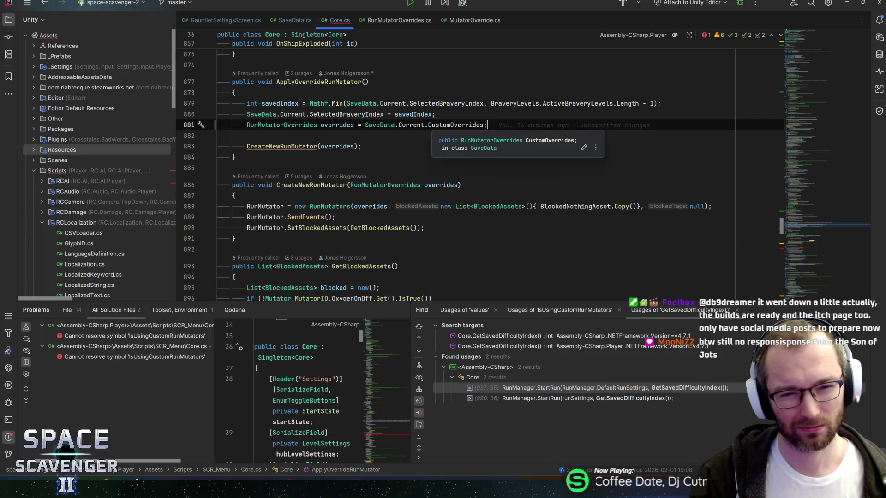
{"action": "key", "text": "Escape"}
{"action": "key", "text": "ctrl+b"}
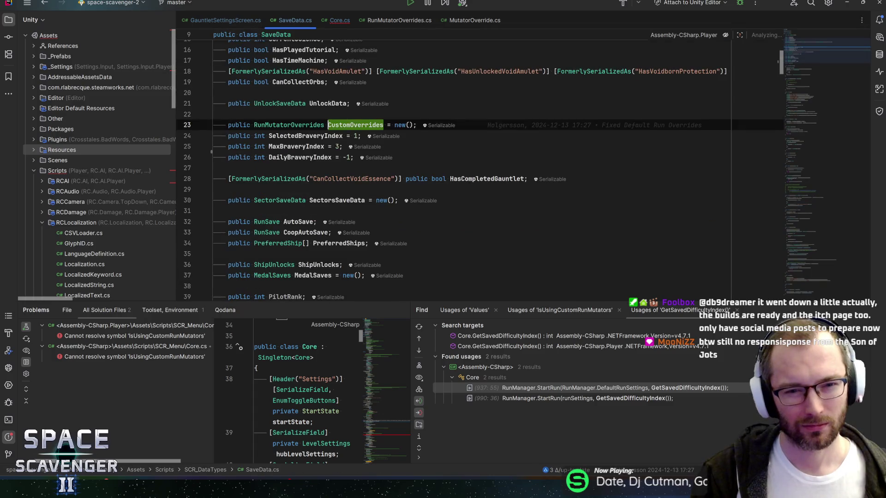
{"action": "key", "text": "ctrl+alt+Left"}
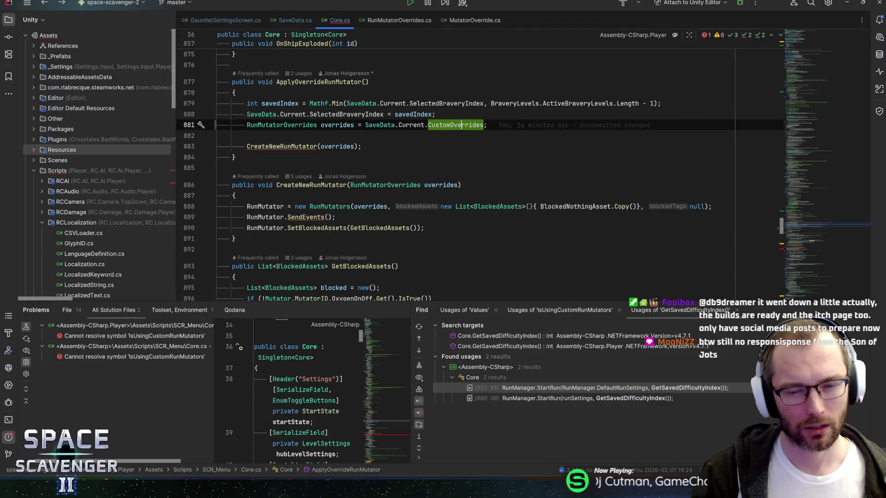
{"action": "left_click", "coordinate": [435, 146]}
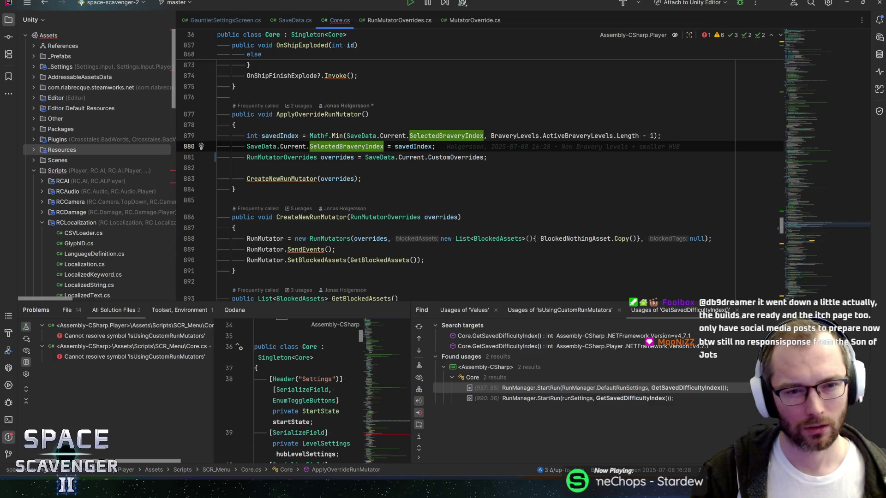
{"action": "key", "text": "End"}
Write the condition if (SaveData.Current.CustomOverrides == null || SaveData.Current.CustomOverrides.AllOverrides.Count == 0
{"action": "key", "text": "Return"}
{"action": "type", "text": "if (Sav"}
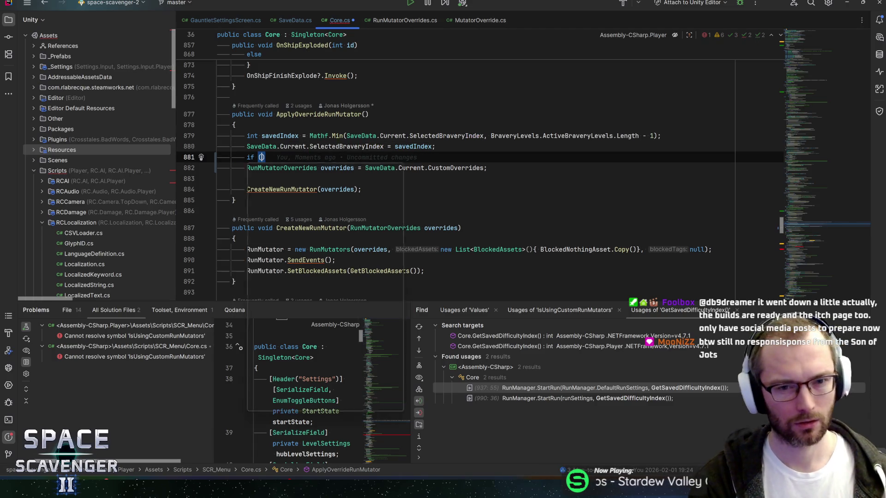
{"action": "type", "text": "eData.cu"}
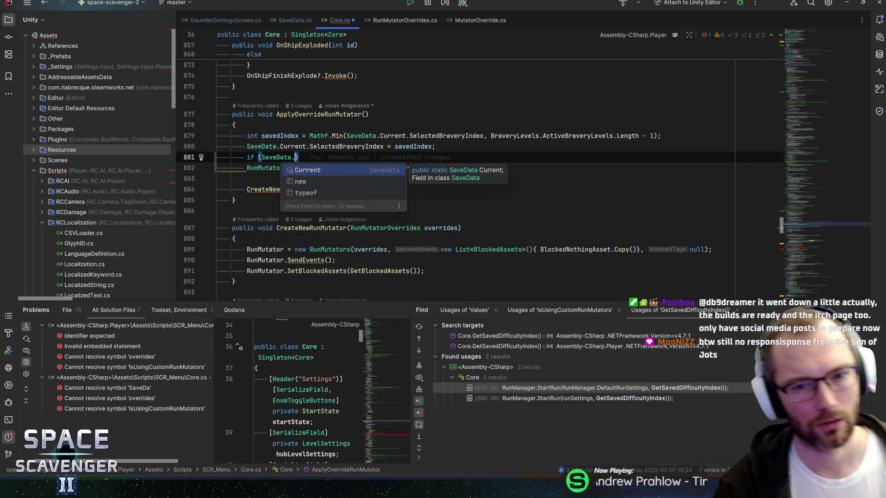
{"action": "type", "text": ".cust"}
{"action": "key", "text": "Return"}
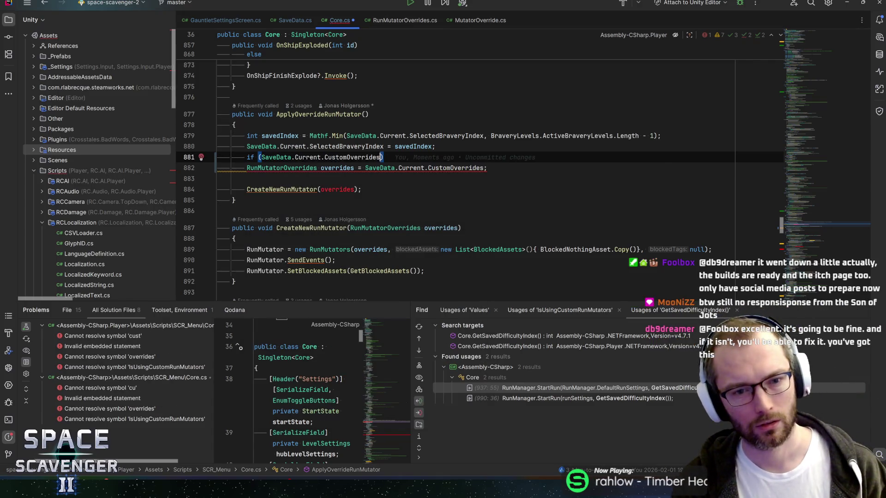
{"action": "type", "text": "== null "}
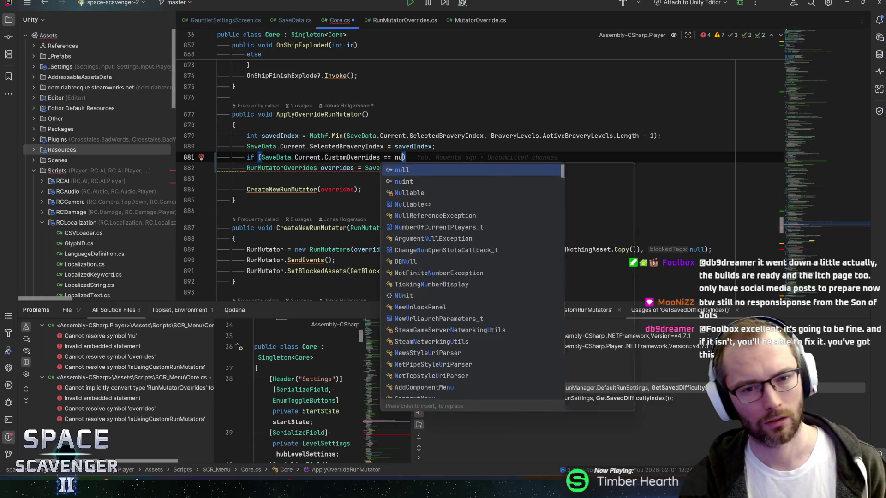
{"action": "type", "text": "|| SaveData."}
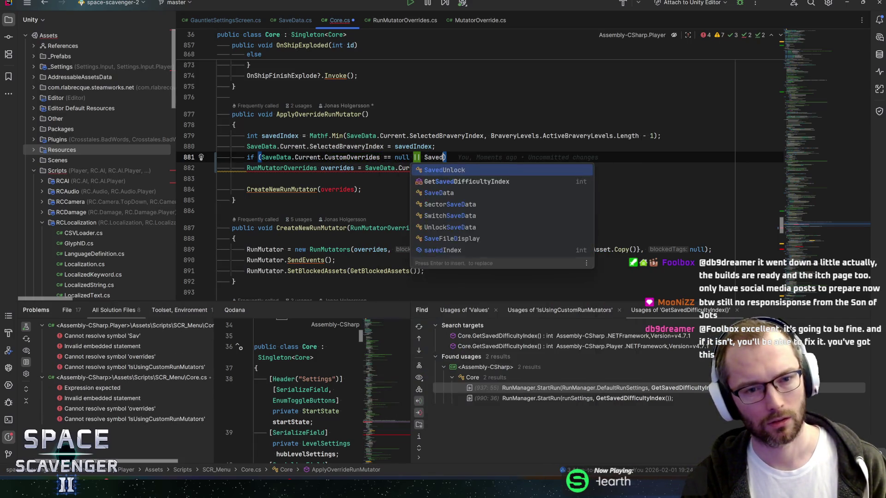
{"action": "type", "text": "Current.customi"}
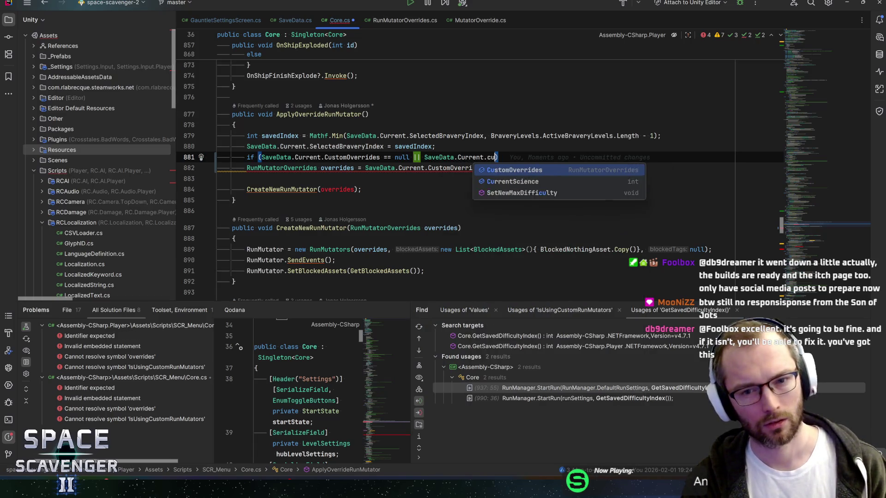
{"action": "key", "text": "Return"}
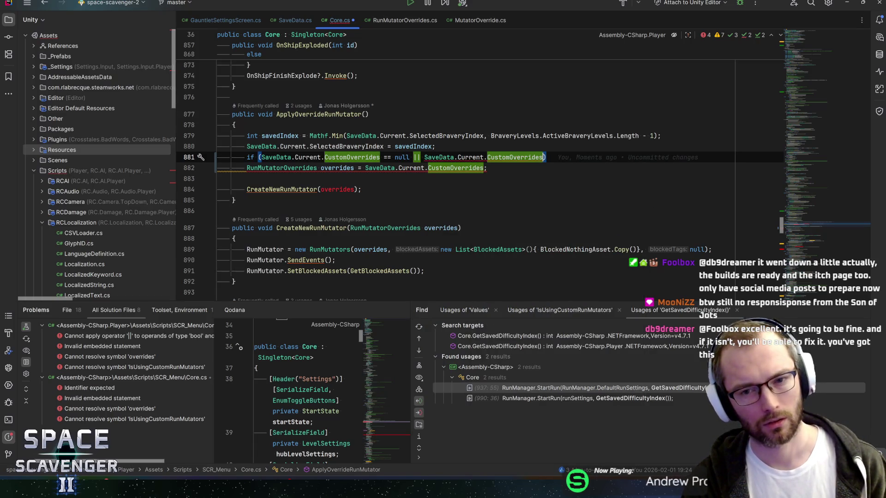
{"action": "type", "text": ".cou"}
{"action": "key", "text": "BackSpace"}
{"action": "key", "text": "BackSpace"}
{"action": "key", "text": "BackSpace"}
{"action": "type", "text": "l"}
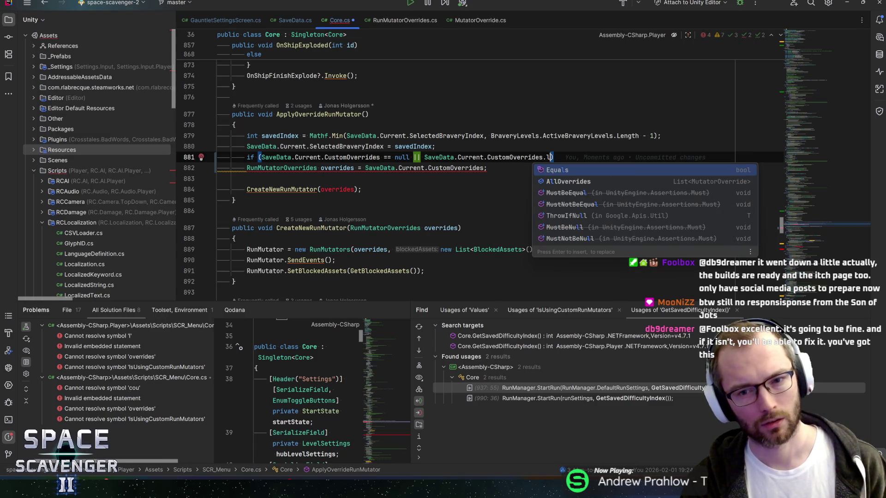
{"action": "type", "text": "l"}
{"action": "key", "text": "Return"}
{"action": "type", "text": ".l"}
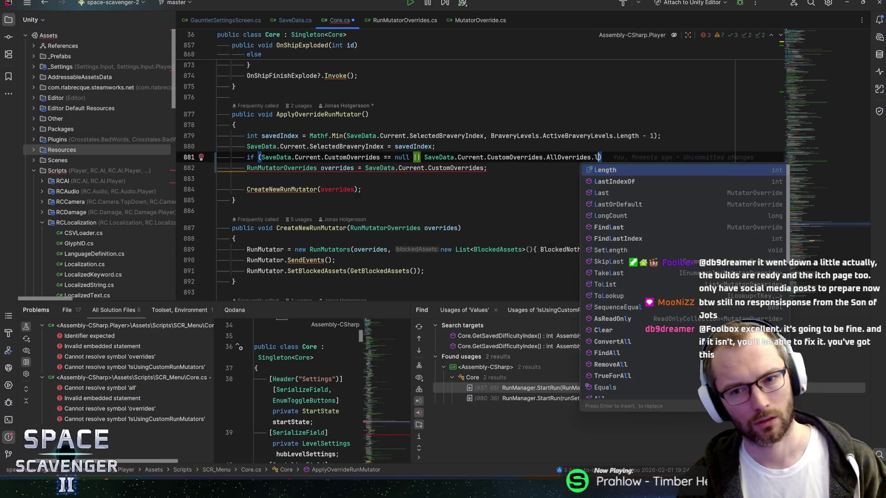
{"action": "key", "text": "BackSpace"}
{"action": "type", "text": "cou"}
{"action": "key", "text": "Return"}
{"action": "type", "text": "== 0"}
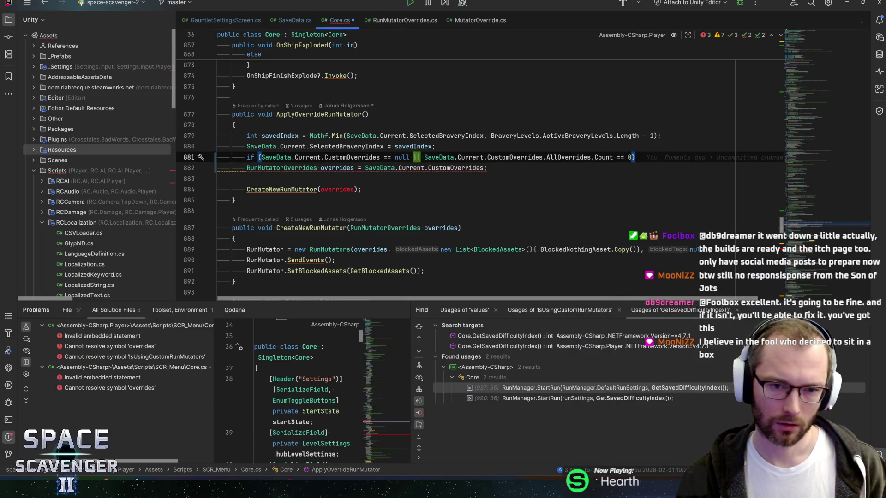
Make the null check use CustomOverrides?.AllOverrides and add an empty body block to the if
{"action": "key", "text": "ctrl+Left"}
{"action": "key", "text": "ctrl+Left"}
{"action": "key", "text": "ctrl+Left"}
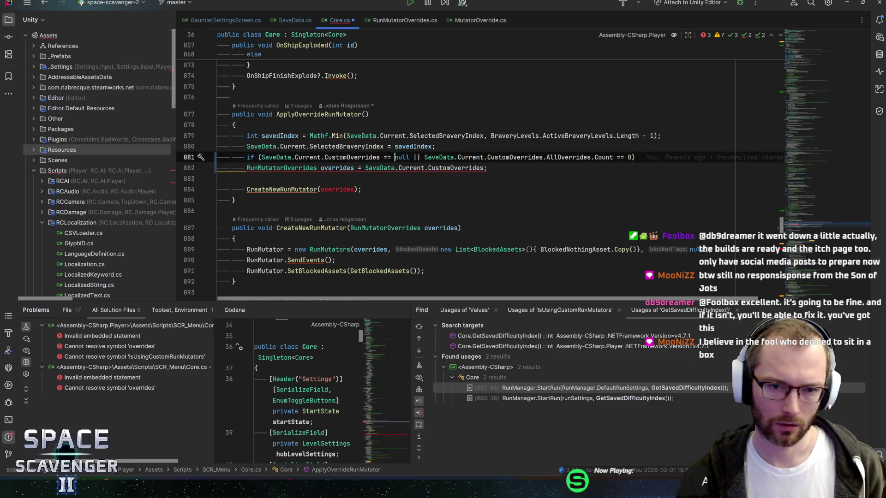
{"action": "key", "text": "Left"}
{"action": "type", "text": "?allo"}
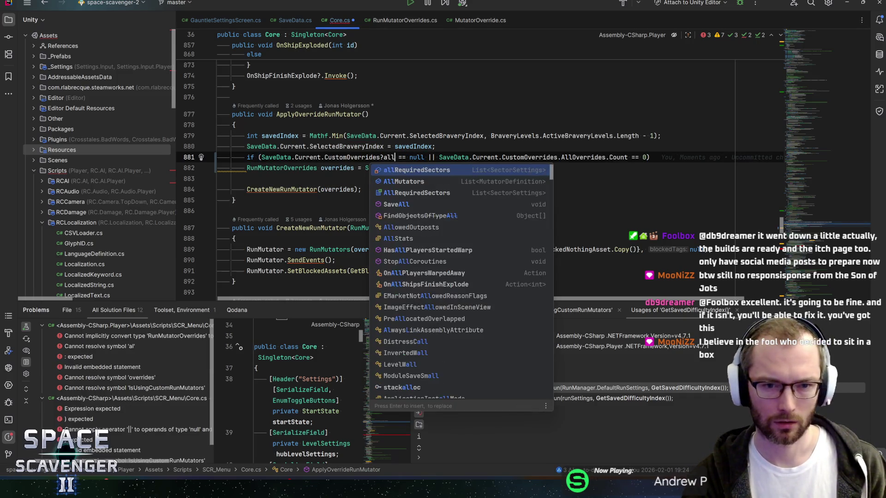
{"action": "key", "text": "BackSpace"}
{"action": "key", "text": "BackSpace"}
{"action": "key", "text": "BackSpace"}
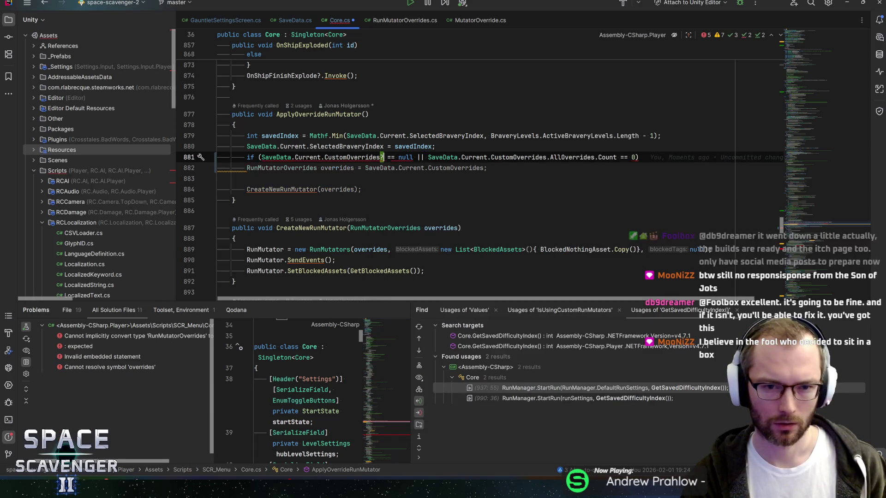
{"action": "type", "text": ".all"}
{"action": "key", "text": "Return"}
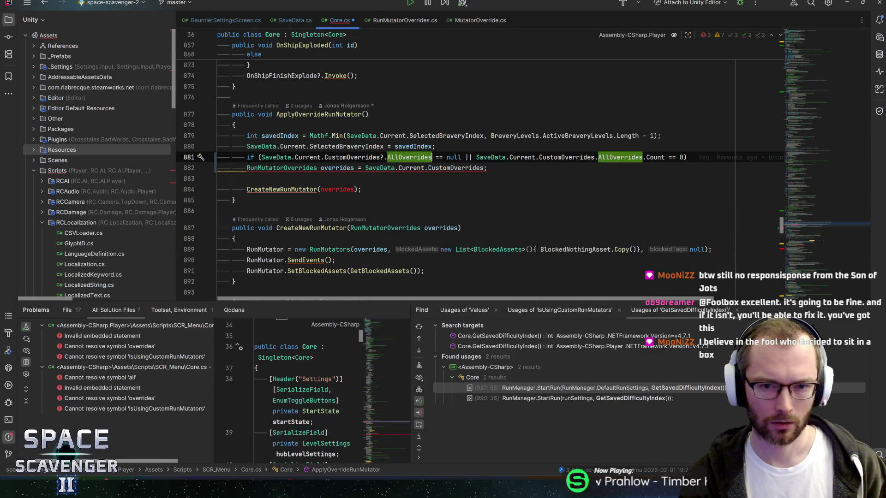
{"action": "left_click", "coordinate": [435, 157]}
{"action": "left_click", "coordinate": [686, 157]}
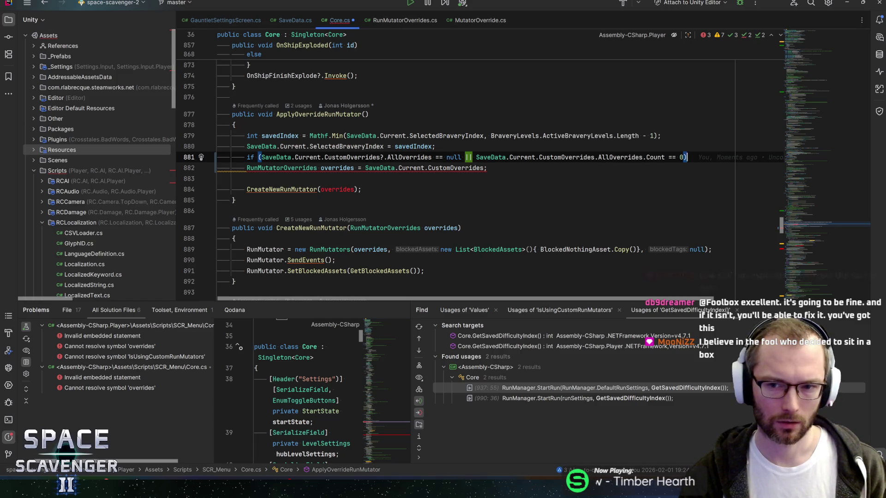
{"action": "type", "text": "{"}
{"action": "key", "text": "Return"}
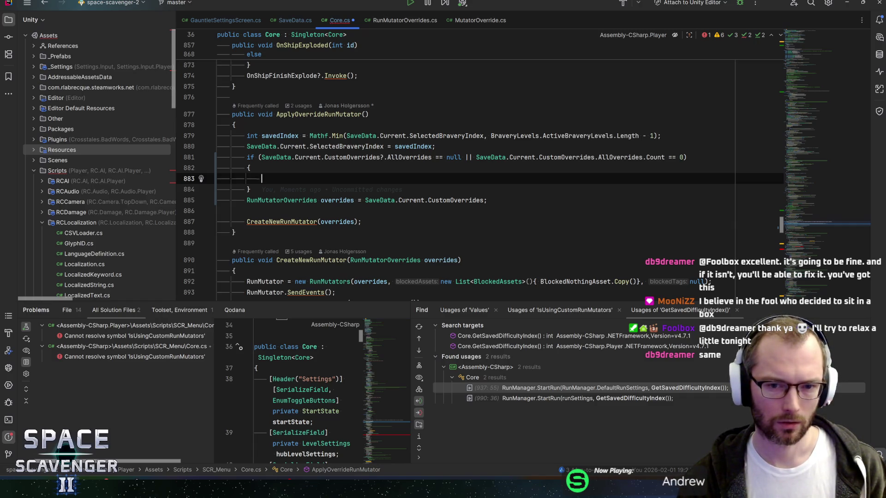
Move the overrides declaration above the if and use overrides for both condition references
{"action": "key", "text": "Down"}
{"action": "key", "text": "Down"}
{"action": "key", "text": "alt+shift+Up"}
{"action": "key", "text": "alt+shift+Up"}
{"action": "key", "text": "alt+shift+Up"}
{"action": "key", "text": "alt+shift+Up"}
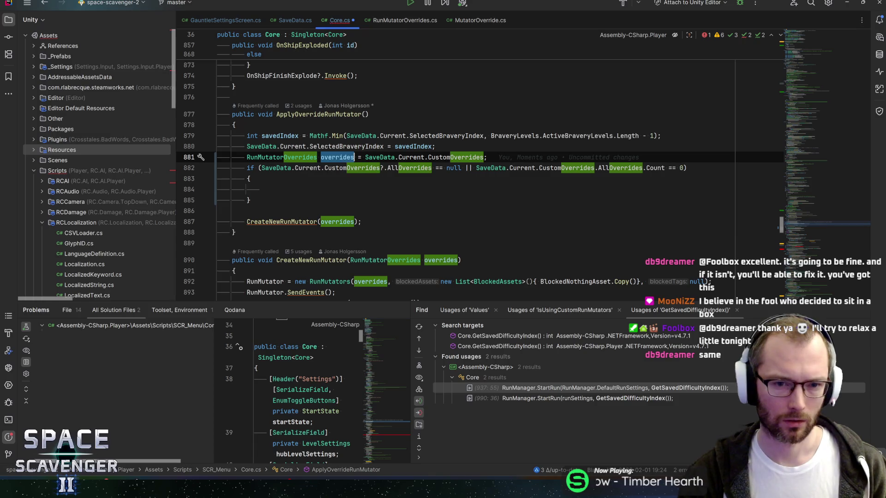
{"action": "key", "text": "Down"}
{"action": "key", "text": "ctrl+w"}
{"action": "key", "text": "ctrl+w"}
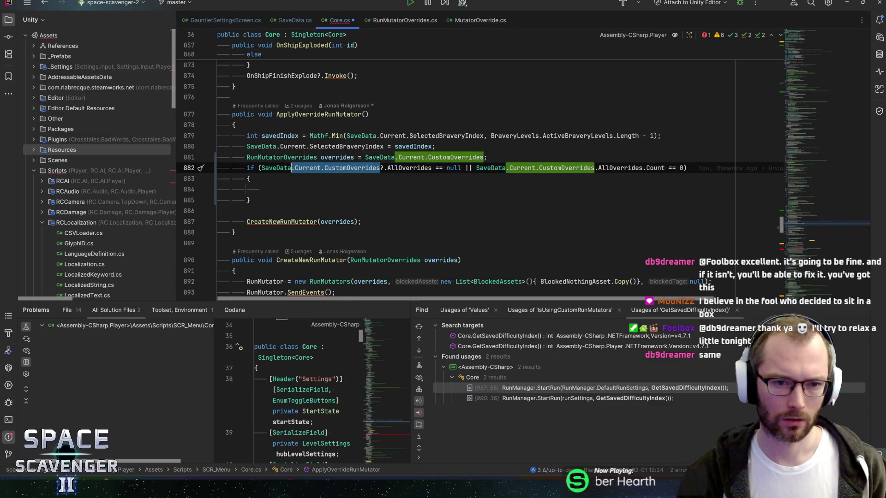
{"action": "key", "text": "ctrl+w"}
{"action": "type", "text": "overrides"}
{"action": "left_click", "coordinate": [493, 168]}
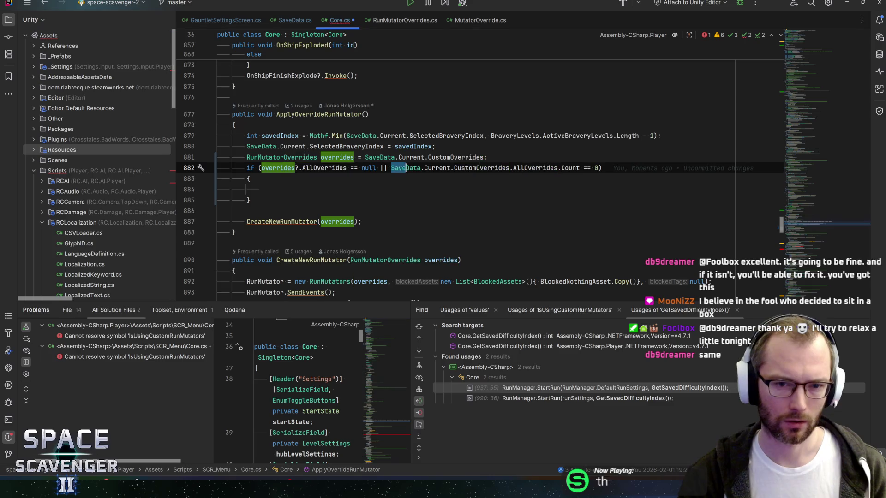
{"action": "key", "text": "ctrl+w"}
{"action": "key", "text": "ctrl+w"}
{"action": "type", "text": "overrides"}
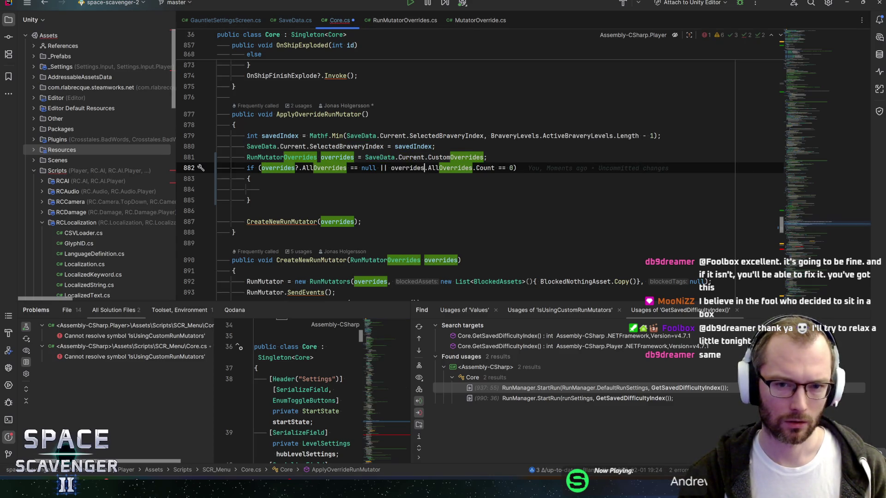
Inside the if, assign overrides = ActiveBraveryLevels[SaveData.Current.SelectedBraveryIndex]
{"action": "left_click", "coordinate": [261, 189]}
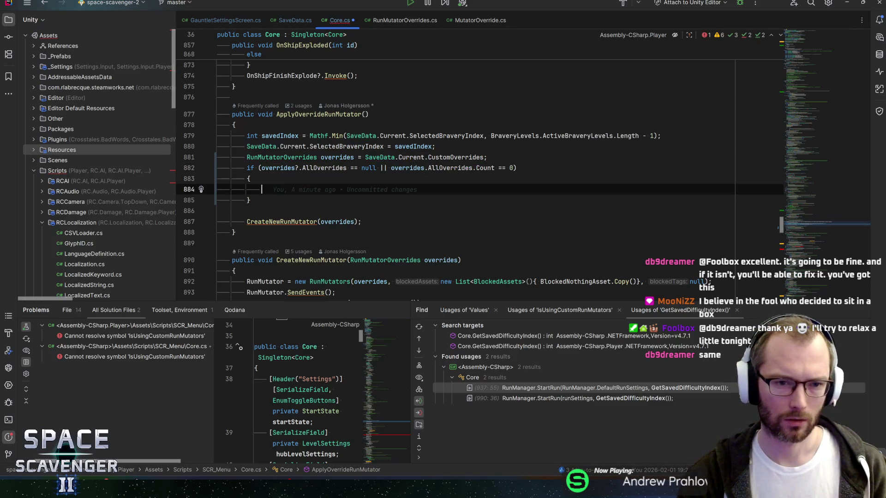
{"action": "type", "text": "overrides"}
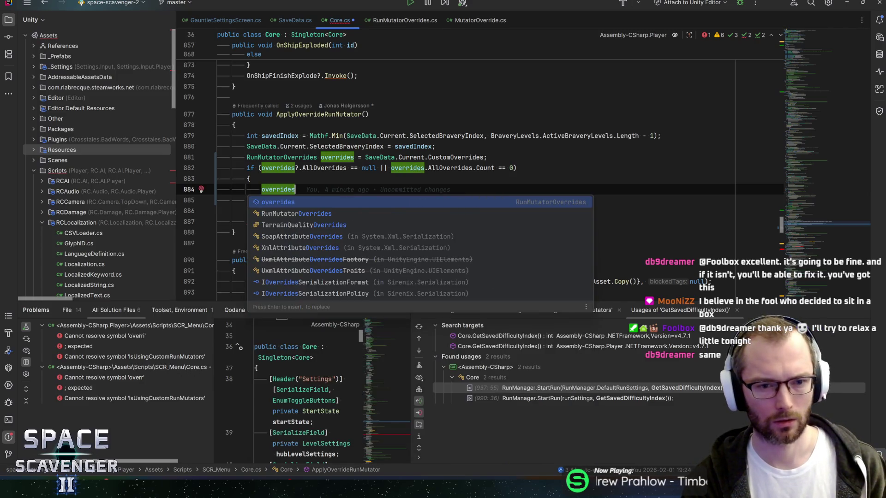
{"action": "type", "text": " = BraveryLevels.ac"}
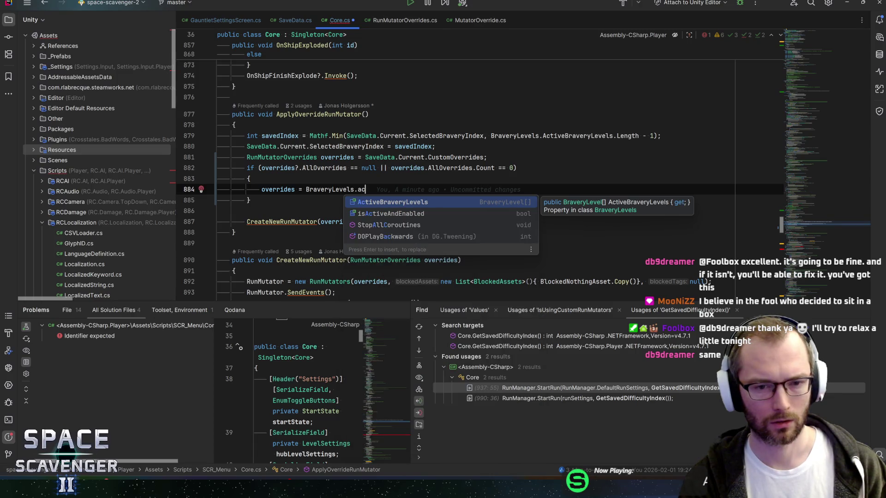
{"action": "key", "text": "Return"}
{"action": "type", "text": "["}
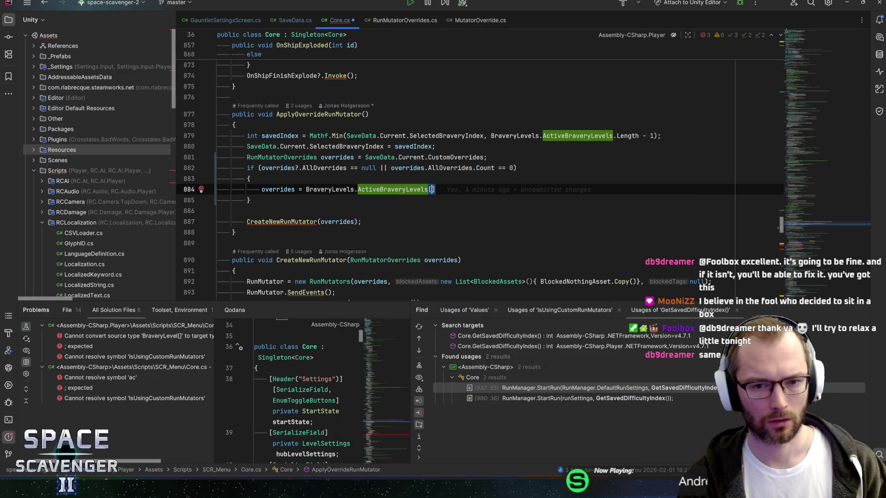
{"action": "type", "text": "Save"}
{"action": "key", "text": "Return"}
{"action": "type", "text": "."}
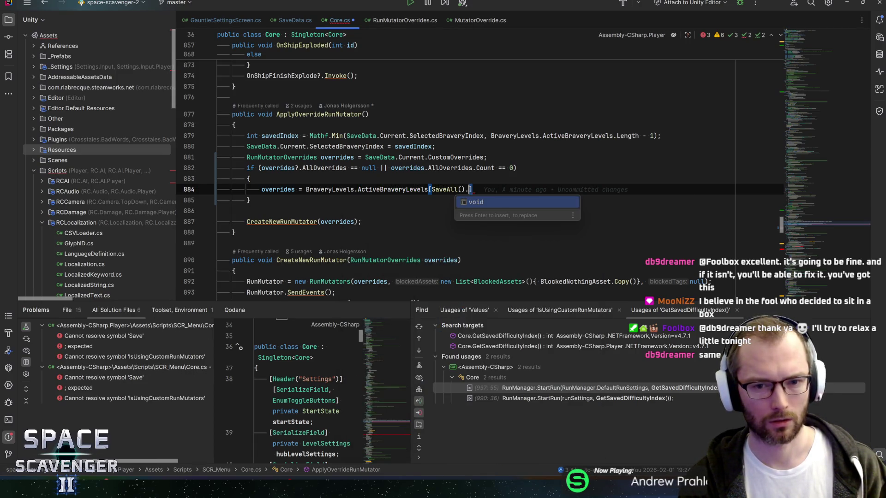
{"action": "key", "text": "BackSpace"}
{"action": "key", "text": "BackSpace"}
{"action": "key", "text": "BackSpace"}
{"action": "type", "text": "da."}
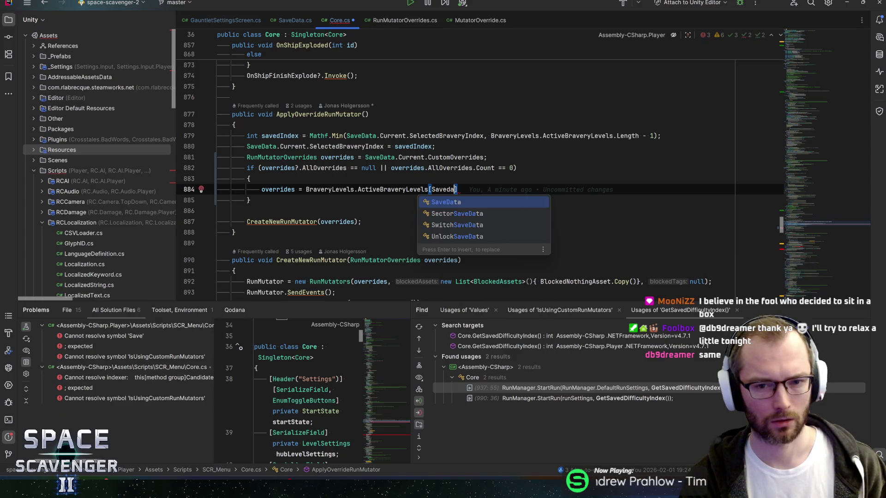
{"action": "type", "text": "Current."}
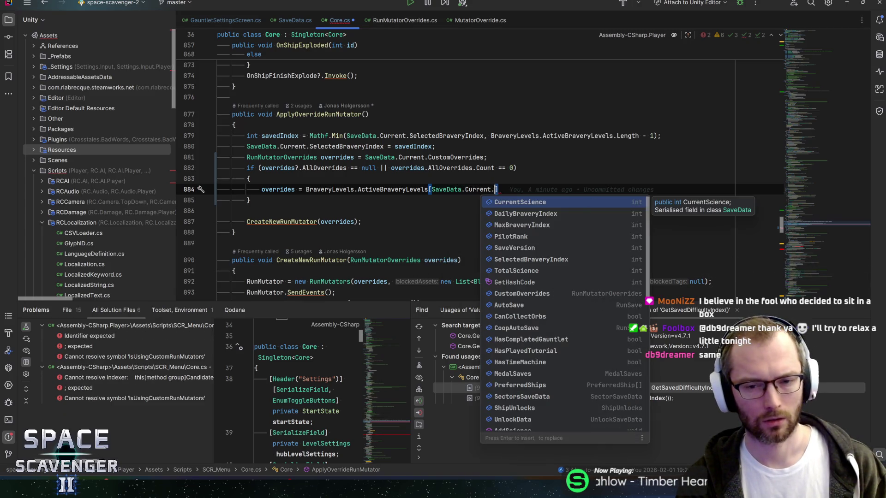
{"action": "type", "text": "br"}
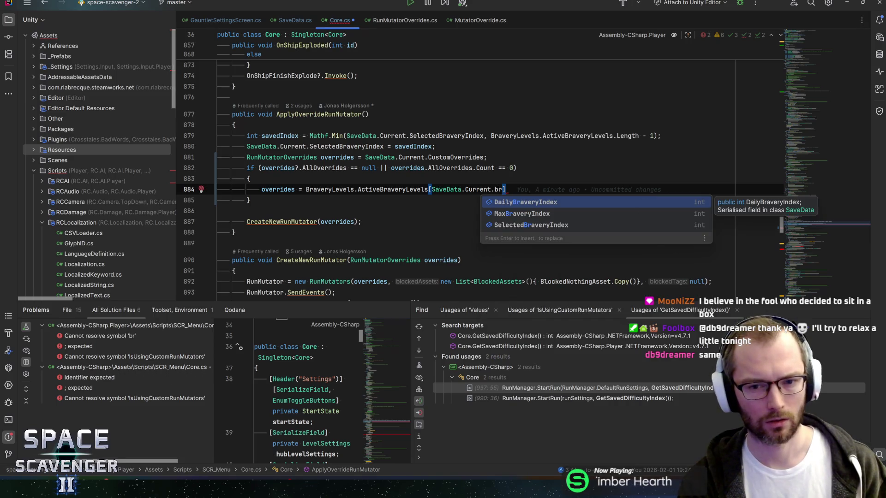
{"action": "key", "text": "Down"}
{"action": "key", "text": "Down"}
{"action": "key", "text": "Return"}
{"action": "type", "text": "];"}
Append .GetOverrides() to the fallback assignment and save Core.cs
{"action": "left_click", "coordinate": [572, 190]}
{"action": "type", "text": ".g"}
{"action": "key", "text": "Return"}
{"action": "type", "text": ";"}
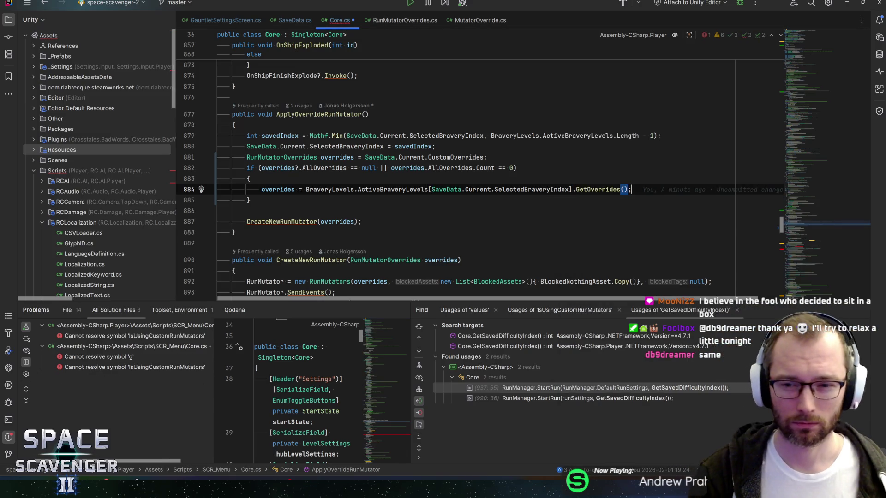
{"action": "key", "text": "ctrl+s"}
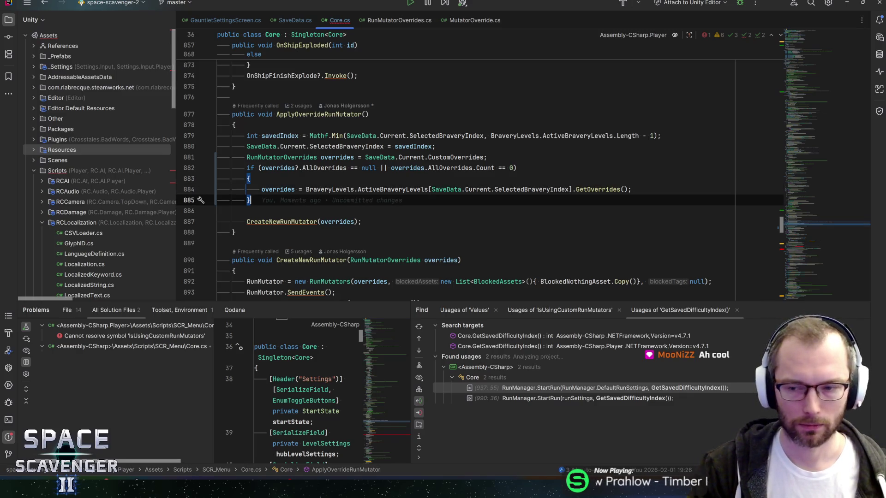
{"action": "left_click_drag", "start_coordinate": [799, 222], "coordinate": [799, 250]}
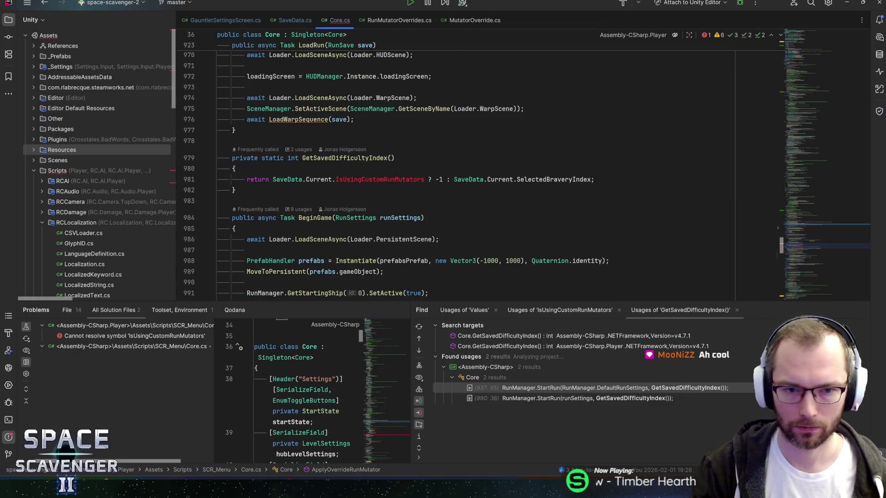
Search Core.cs for SelectedBraveryIndex from GetSavedDifficultyIndex's return line
{"action": "left_click", "coordinate": [425, 180]}
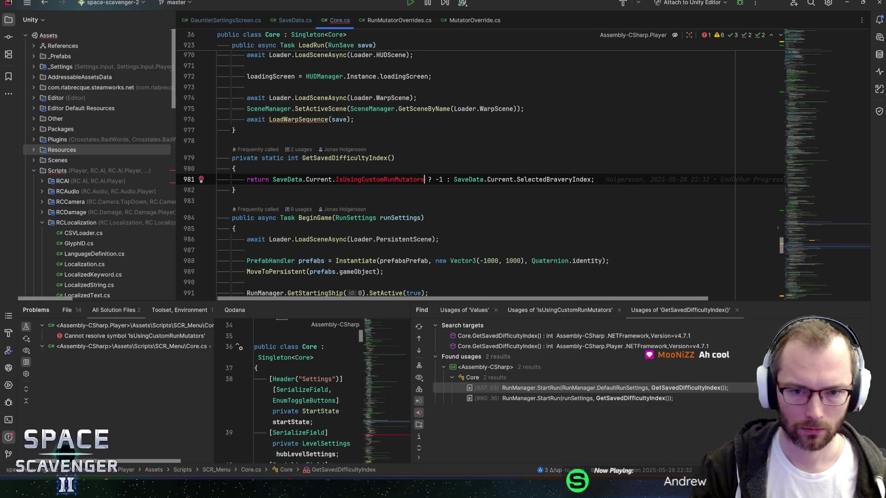
{"action": "double_click", "coordinate": [560, 180]}
{"action": "key", "text": "ctrl+f"}
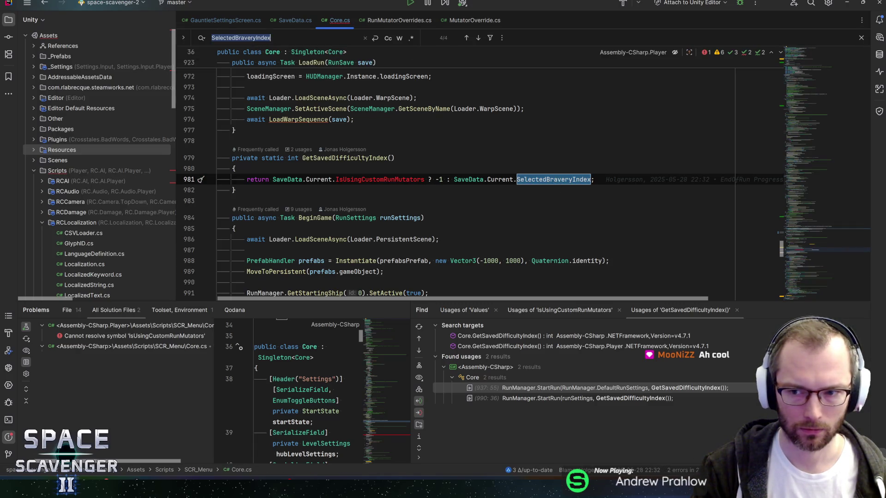
{"action": "left_click_drag", "start_coordinate": [799, 245], "coordinate": [801, 232]}
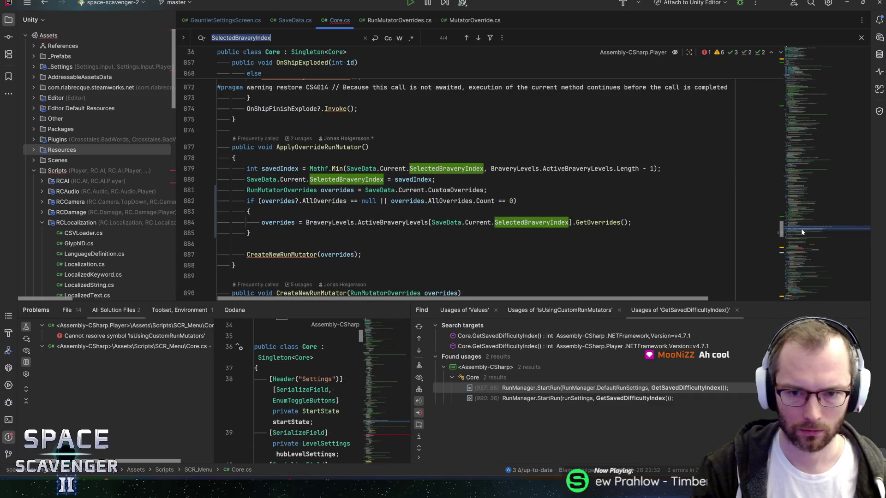
{"action": "left_click", "coordinate": [801, 248]}
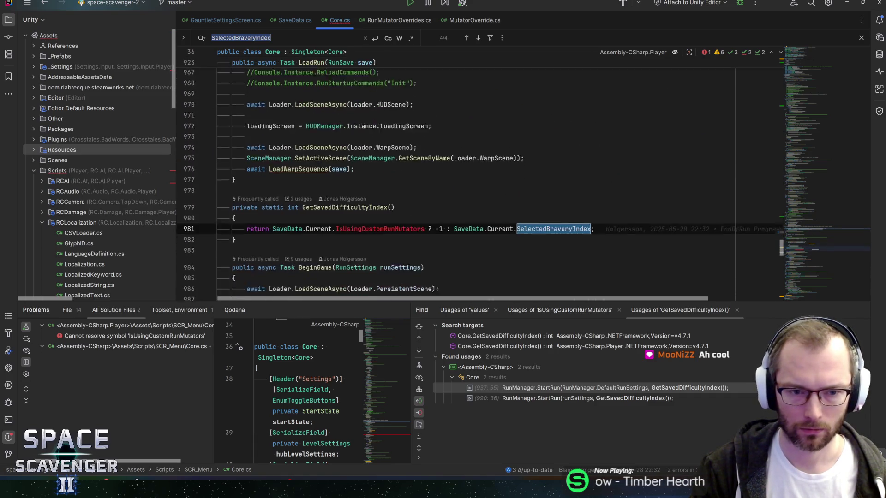
Try deleting GetSavedDifficultyIndex and passing overrides to StartRun, then undo both edits
{"action": "scroll", "coordinate": [479, 185], "scroll_direction": "down", "scroll_amount": 3}
{"action": "left_click_drag", "start_coordinate": [189, 190], "coordinate": [173, 127]}
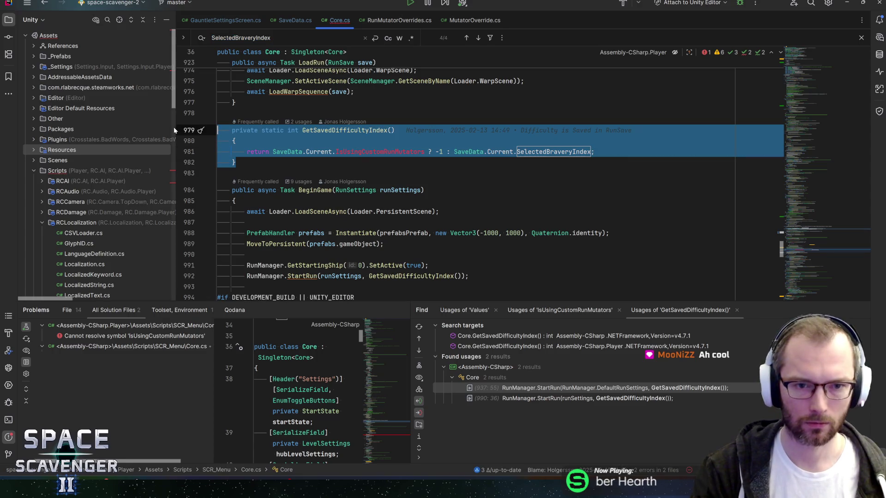
{"action": "key", "text": "Delete"}
{"action": "key", "text": "Up"}
{"action": "key", "text": "Up"}
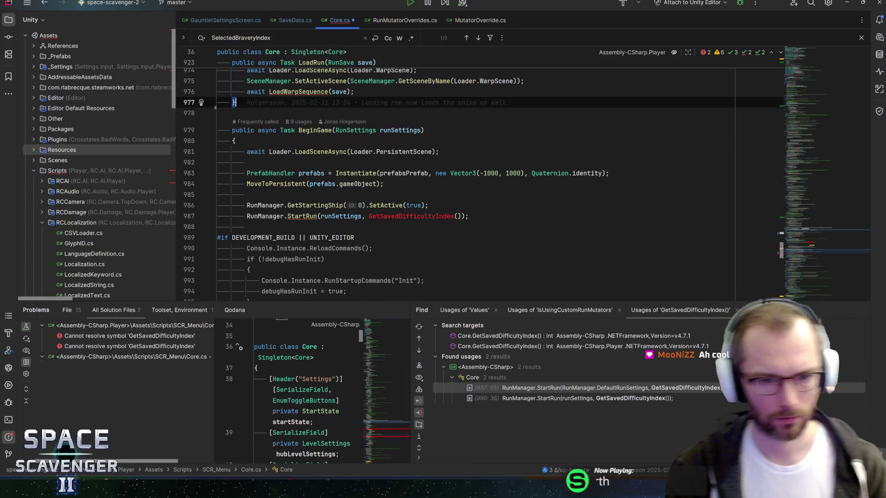
{"action": "key", "text": "F2"}
{"action": "type", "text": "Getove"}
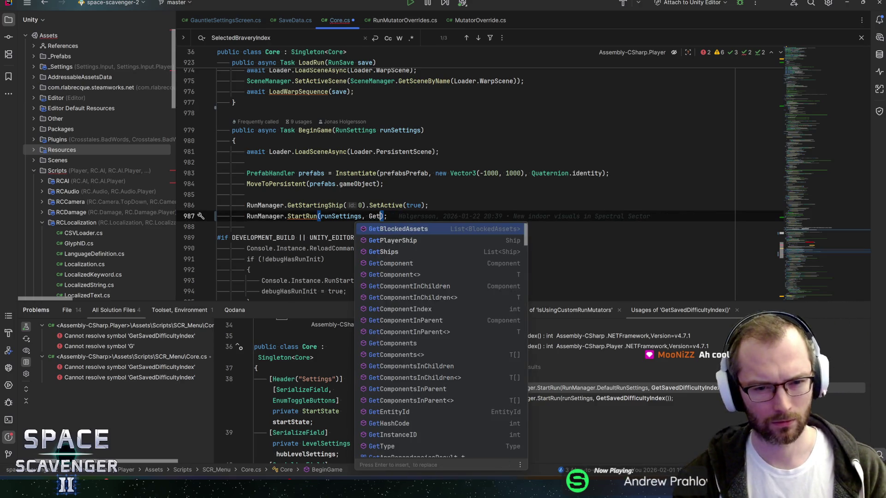
{"action": "key", "text": "BackSpace"}
{"action": "key", "text": "BackSpace"}
{"action": "key", "text": "BackSpace"}
{"action": "type", "text": "overrid"}
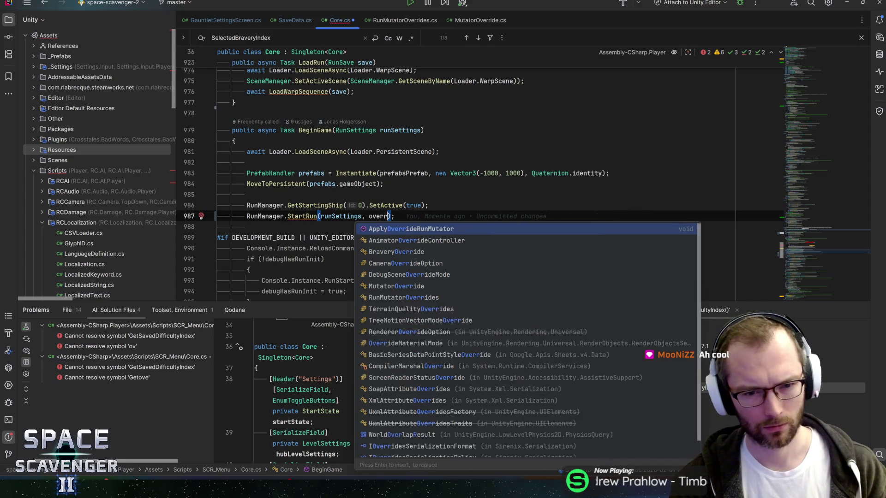
{"action": "key", "text": "ctrl+z"}
{"action": "key", "text": "ctrl+z"}
{"action": "key", "text": "ctrl+z"}
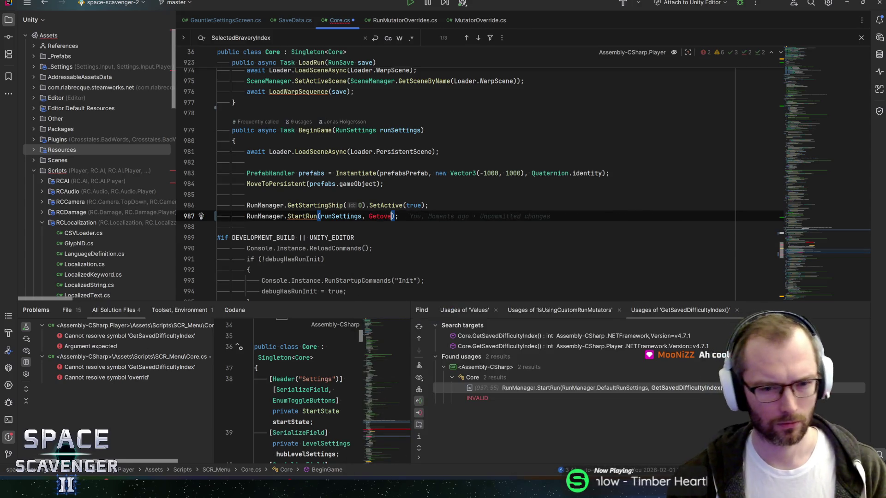
{"action": "key", "text": "ctrl+z"}
{"action": "key", "text": "ctrl+z"}
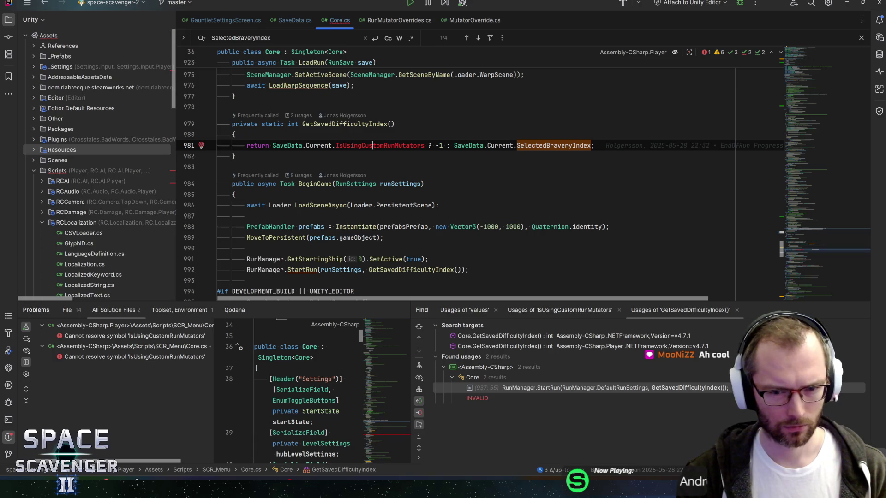
Open StartRun's definition in RunManager.cs and highlight its difficultyIndex usages
{"action": "scroll", "coordinate": [479, 182], "scroll_direction": "down", "scroll_amount": 1}
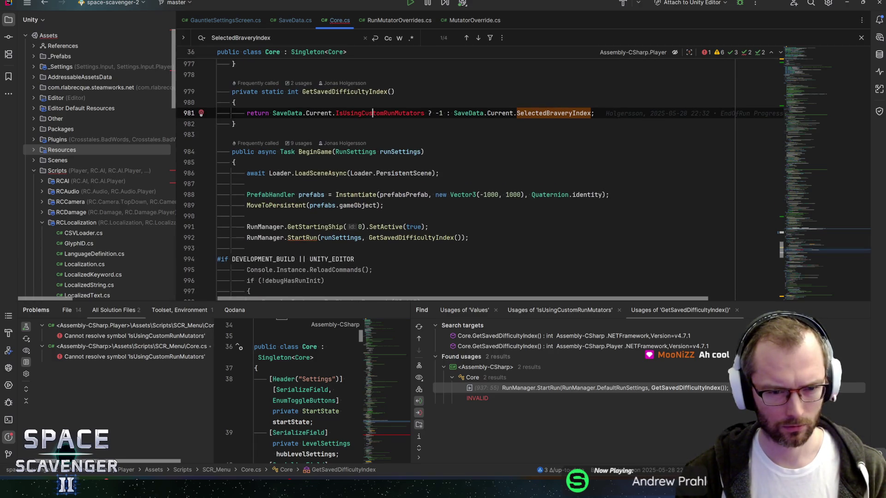
{"action": "left_click", "coordinate": [302, 238], "text": "ctrl"}
{"action": "left_click", "coordinate": [441, 125]}
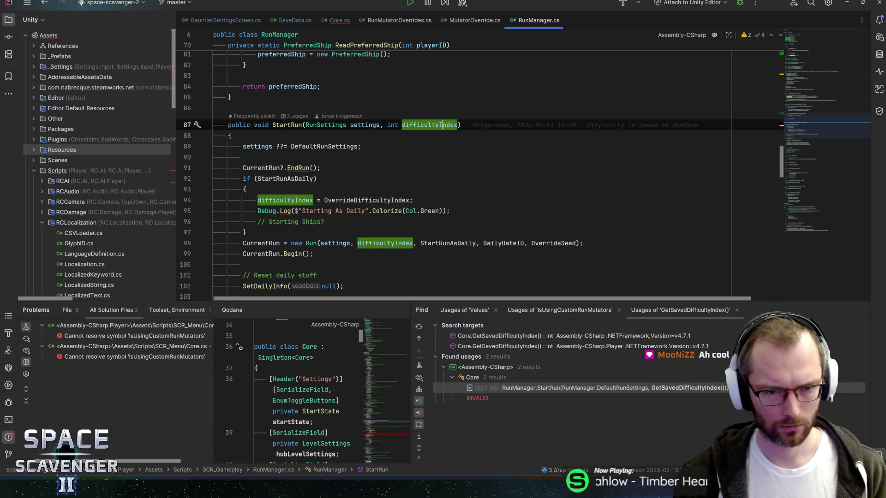
Open the RunSettings class definition from StartRun's signature, then come back to RunManager.cs
{"action": "key", "text": "ctrl+alt+Left"}
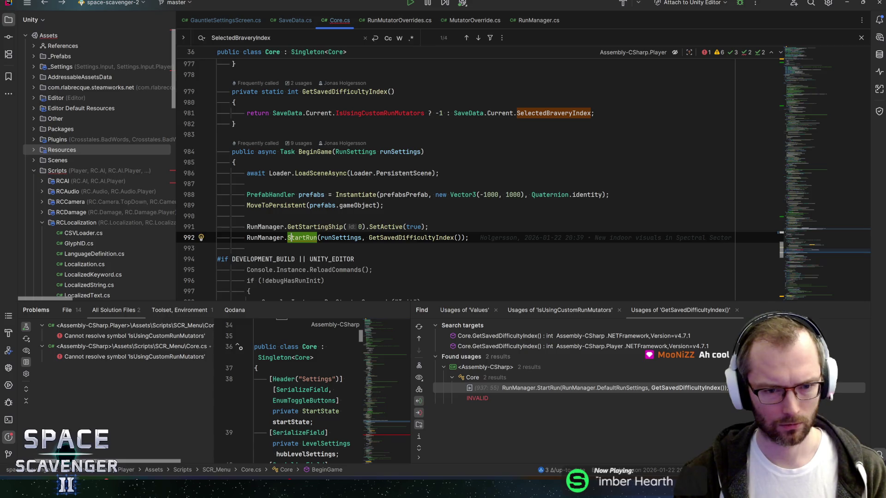
{"action": "key", "text": "ctrl+alt+Right"}
{"action": "left_click", "coordinate": [318, 125], "text": "ctrl"}
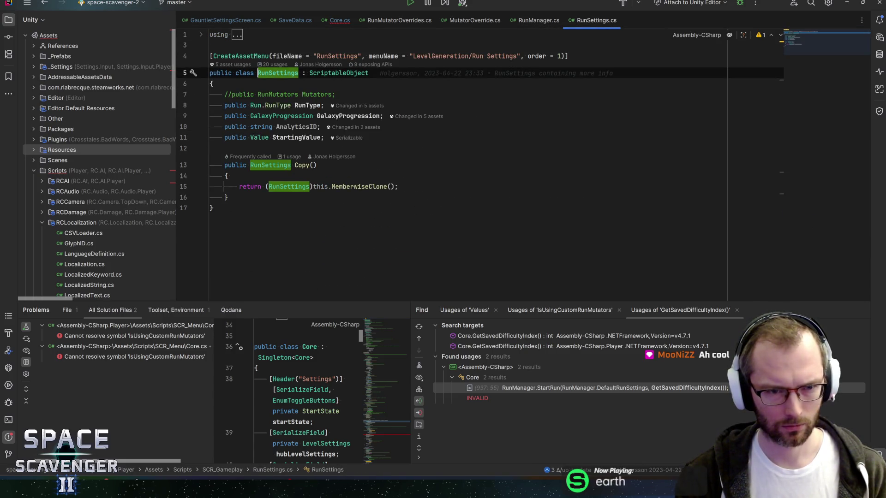
{"action": "key", "text": "ctrl+alt+Left"}
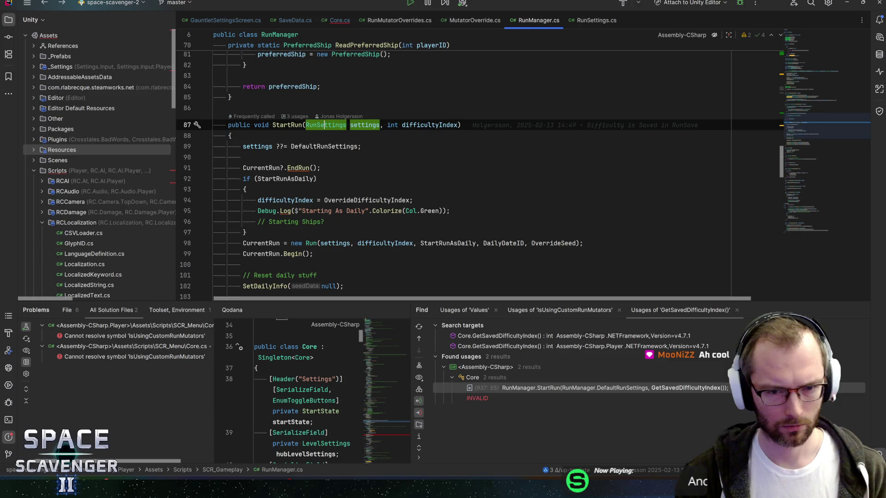
Highlight the int difficultyIndex parameter's usages in StartRun
{"action": "left_click_drag", "start_coordinate": [460, 125], "coordinate": [387, 125]}
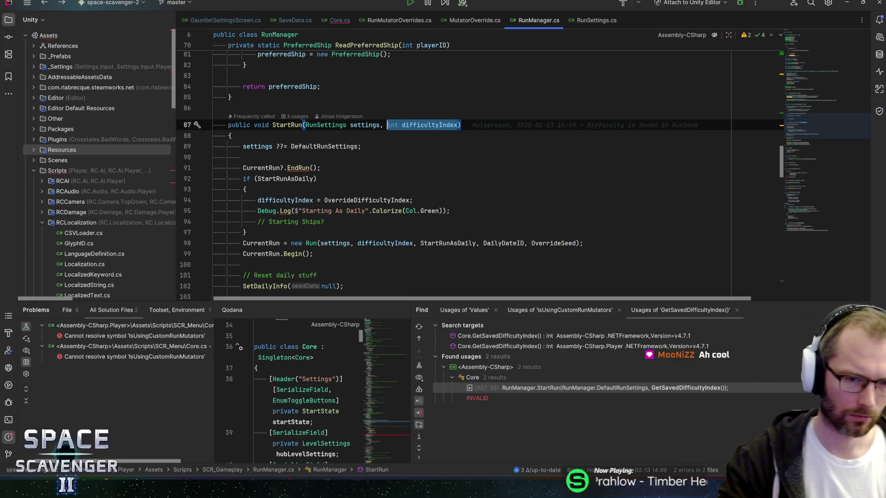
{"action": "left_click", "coordinate": [427, 126]}
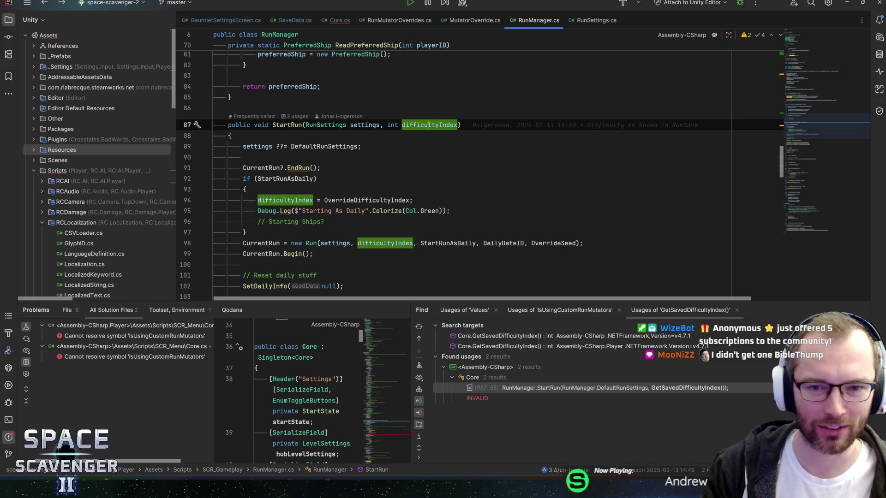
{"action": "key", "text": "ctrl+Right"}
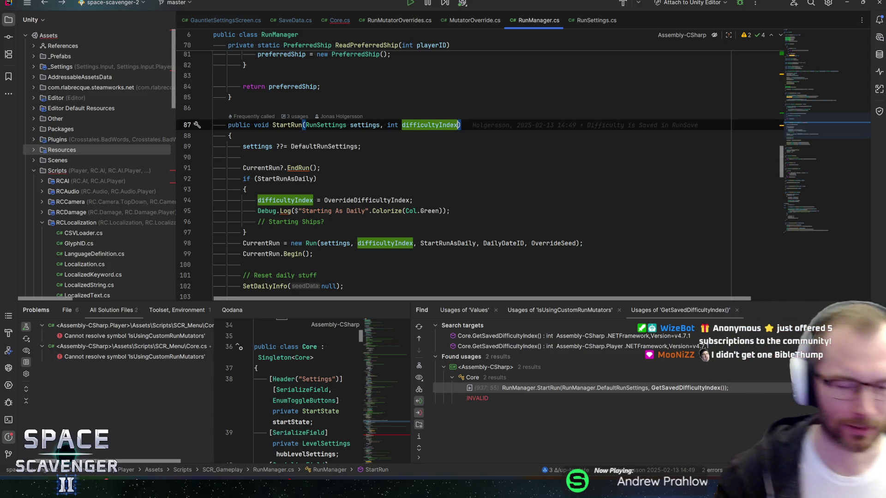
{"action": "scroll", "coordinate": [461, 161], "scroll_direction": "down", "scroll_amount": 2}
{"action": "scroll", "coordinate": [461, 161], "scroll_direction": "up", "scroll_amount": 2}
{"action": "scroll", "coordinate": [461, 161], "scroll_direction": "down", "scroll_amount": 2}
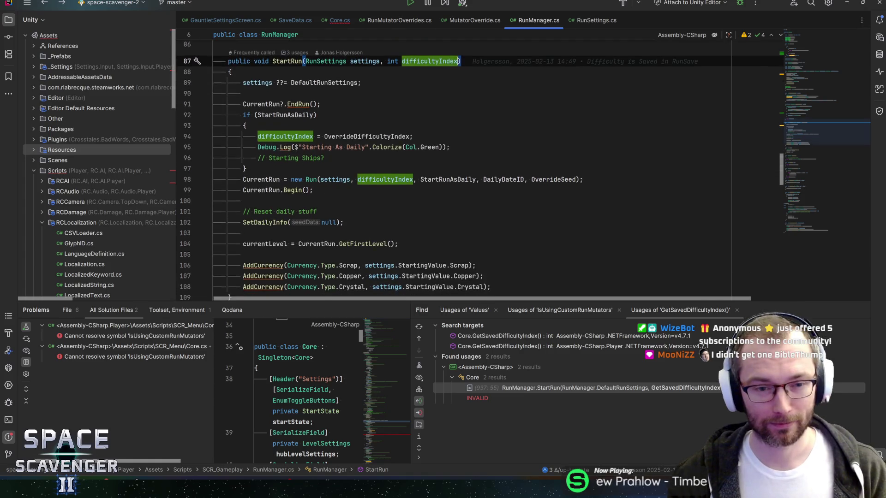
Delete the empty line 105 between the currentLevel assignment and the AddCurrency calls
{"action": "scroll", "coordinate": [461, 161], "scroll_direction": "down", "scroll_amount": 5}
{"action": "scroll", "coordinate": [461, 162], "scroll_direction": "up", "scroll_amount": 4}
{"action": "scroll", "coordinate": [462, 161], "scroll_direction": "down", "scroll_amount": 3}
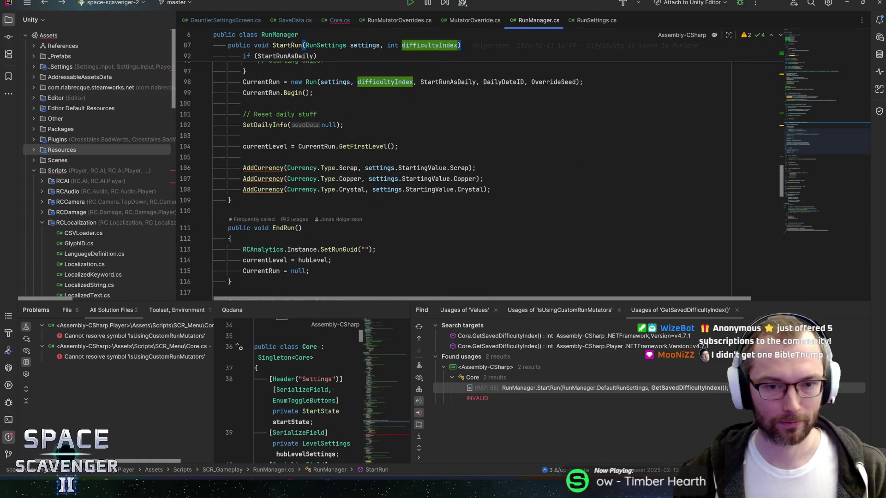
{"action": "left_click", "coordinate": [490, 200]}
{"action": "key", "text": "Up"}
{"action": "key", "text": "Up"}
{"action": "key", "text": "Up"}
{"action": "key", "text": "Down"}
{"action": "key", "text": "Down"}
{"action": "key", "text": "Up"}
{"action": "key", "text": "Up"}
{"action": "key", "text": "Up"}
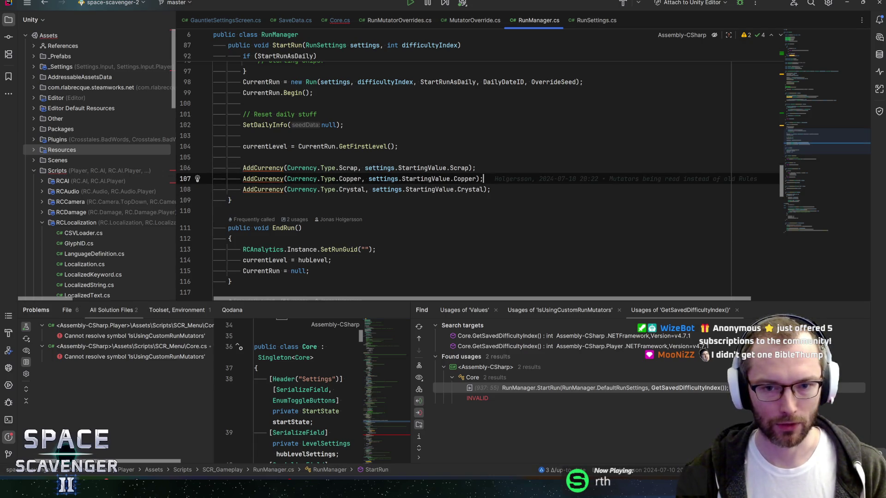
{"action": "mouse_move", "coordinate": [802, 138]}
{"action": "left_mouse_down"}
{"action": "mouse_move", "coordinate": [798, 53]}
{"action": "mouse_move", "coordinate": [815, 135]}
{"action": "left_mouse_up"}
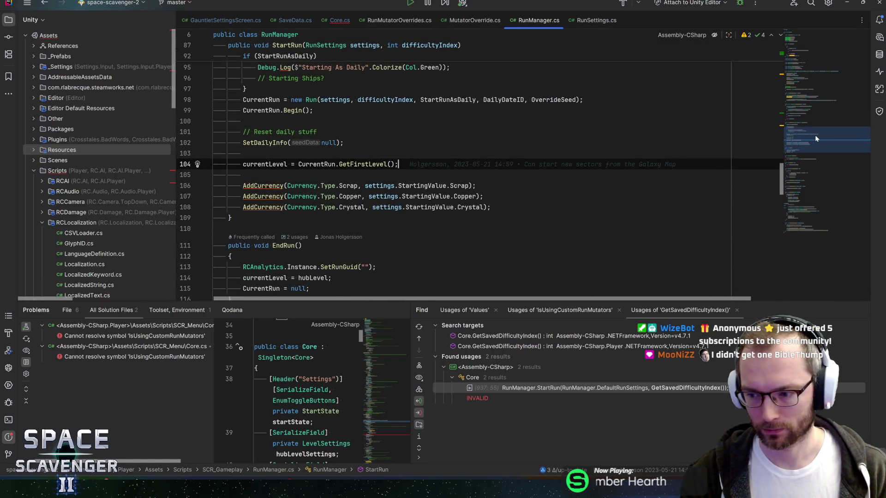
{"action": "left_click", "coordinate": [243, 175]}
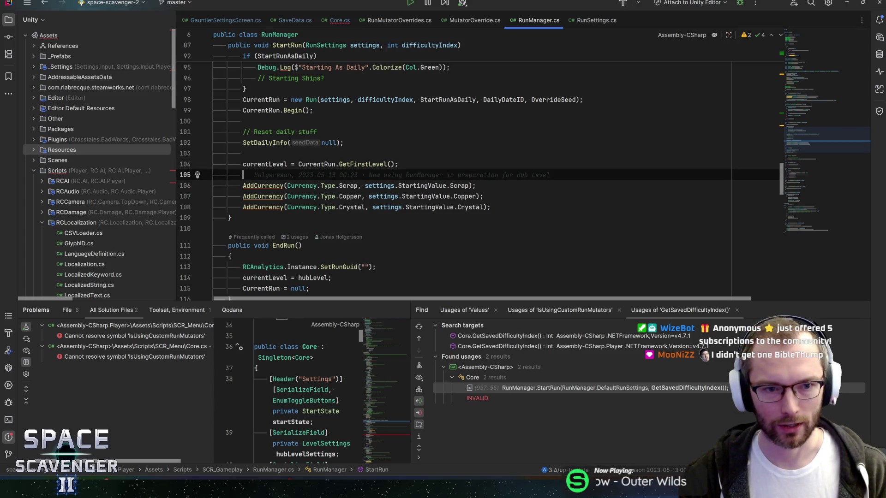
{"action": "key", "text": "BackSpace"}
Review the Scrap AddCurrency call and surrounding lines below the currentLevel assignment
{"action": "mouse_move", "coordinate": [792, 134]}
{"action": "left_mouse_down"}
{"action": "mouse_move", "coordinate": [839, 73]}
{"action": "mouse_move", "coordinate": [814, 30]}
{"action": "mouse_move", "coordinate": [805, 139]}
{"action": "left_mouse_up"}
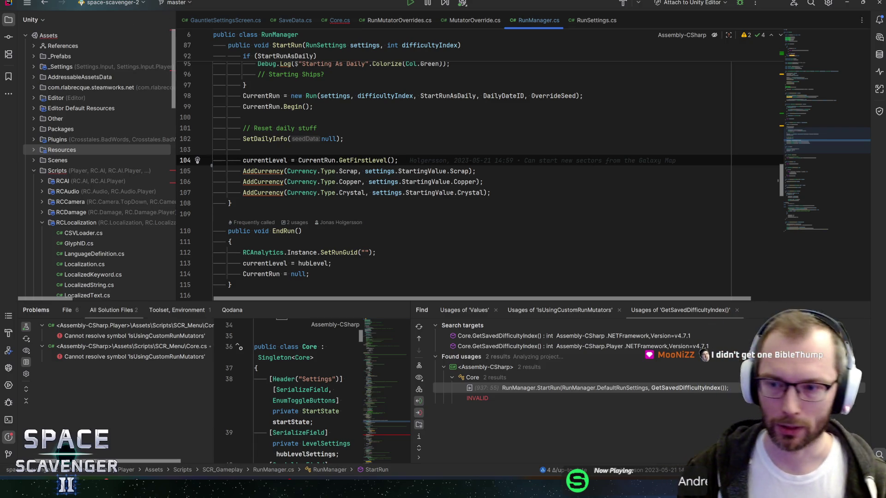
{"action": "left_click", "coordinate": [482, 182]}
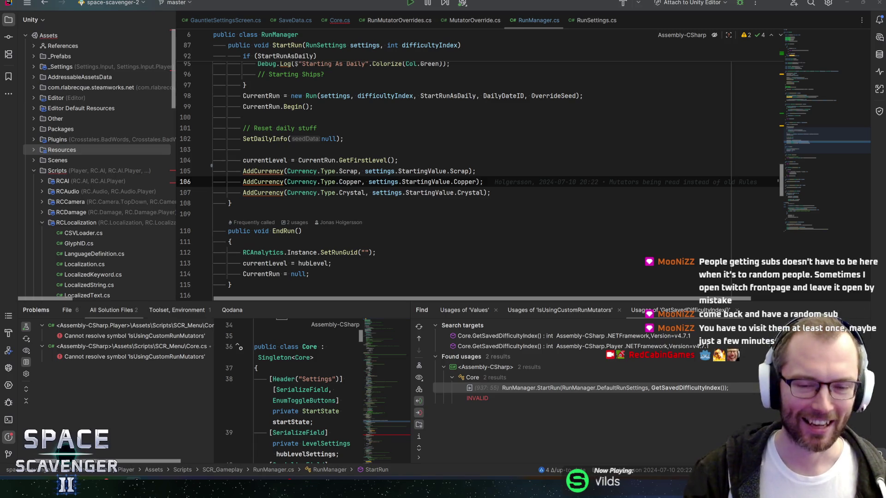
{"action": "left_click", "coordinate": [475, 171]}
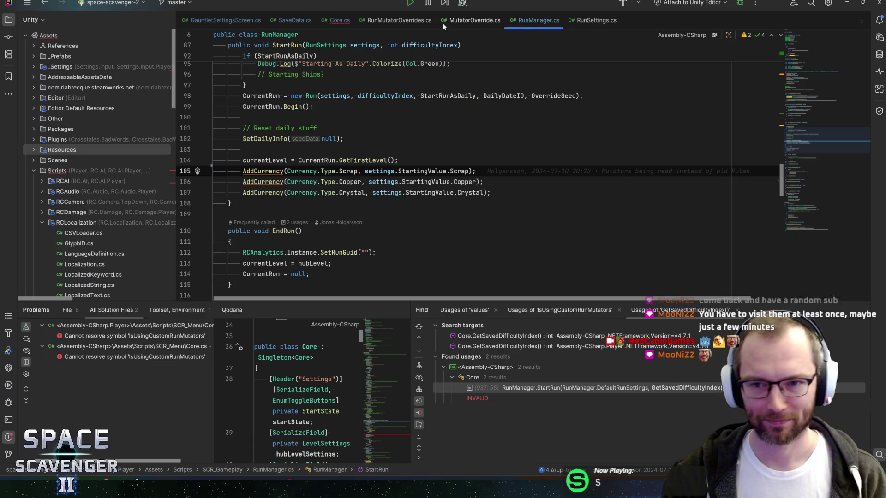
{"action": "mouse_move", "coordinate": [826, 146]}
{"action": "left_mouse_down"}
{"action": "mouse_move", "coordinate": [804, 86]}
{"action": "mouse_move", "coordinate": [813, 69]}
{"action": "mouse_move", "coordinate": [825, 73]}
{"action": "mouse_move", "coordinate": [828, 144]}
{"action": "mouse_move", "coordinate": [796, 150]}
{"action": "left_mouse_up"}
{"action": "key", "text": "Down"}
{"action": "key", "text": "Up"}
{"action": "key", "text": "Up"}
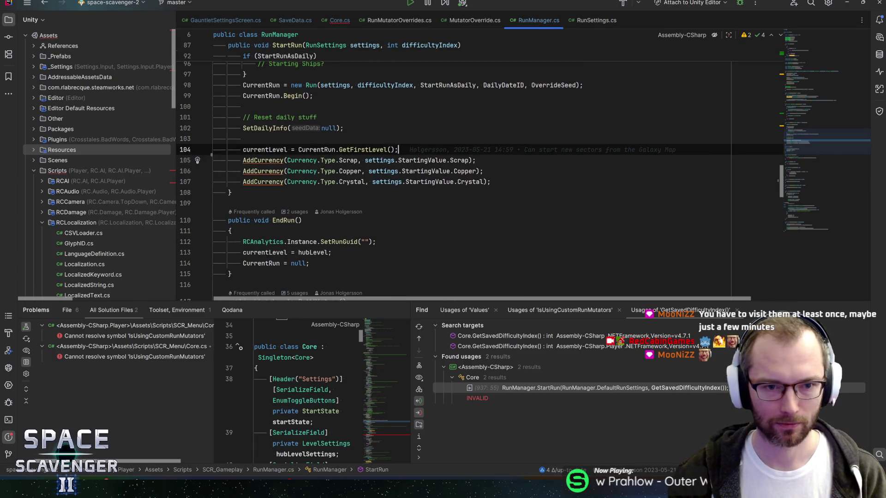
{"action": "key", "text": "Up"}
{"action": "key", "text": "Up"}
{"action": "scroll", "coordinate": [350, 115], "scroll_direction": "up", "scroll_amount": 2}
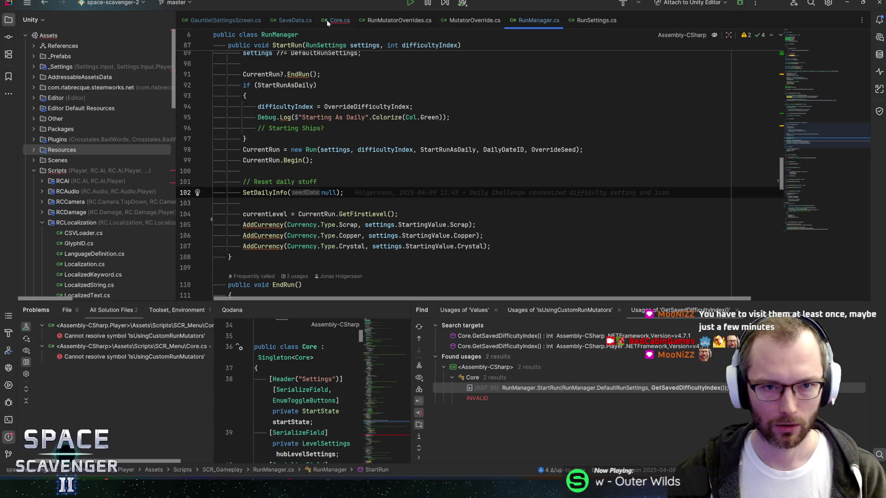
Return to Core.cs, widen the bottom code preview pane, and highlight GetSavedDifficultyIndex's SaveData references
{"action": "left_click", "coordinate": [327, 20]}
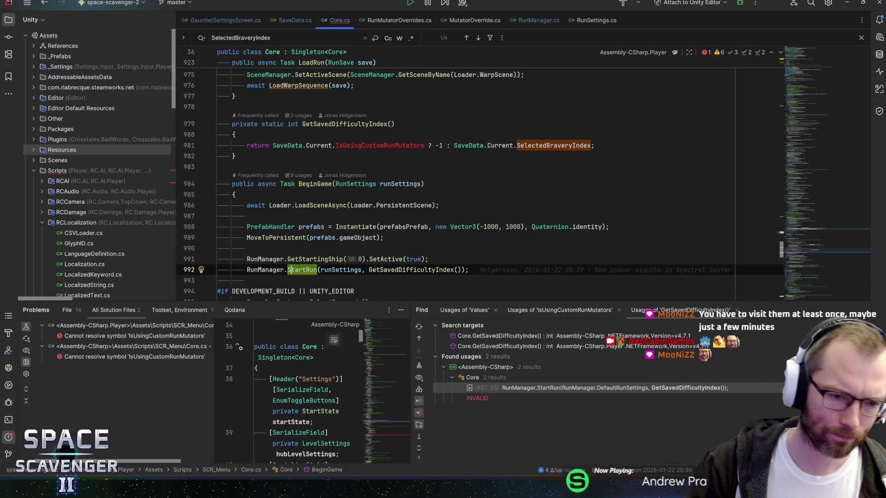
{"action": "left_click_drag", "start_coordinate": [215, 372], "coordinate": [188, 372]}
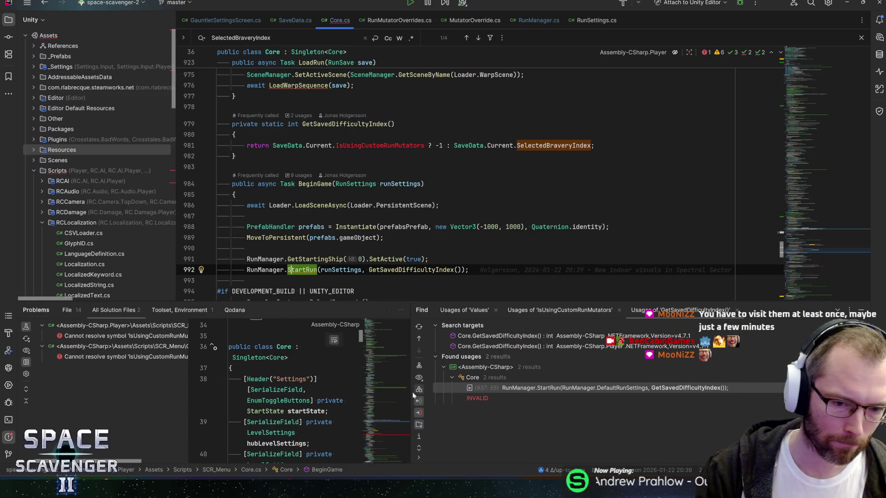
{"action": "left_click_drag", "start_coordinate": [429, 392], "coordinate": [558, 393]}
{"action": "mouse_move", "coordinate": [252, 389]}
{"action": "left_mouse_down"}
{"action": "mouse_move", "coordinate": [184, 389]}
{"action": "mouse_move", "coordinate": [209, 382]}
{"action": "left_mouse_up"}
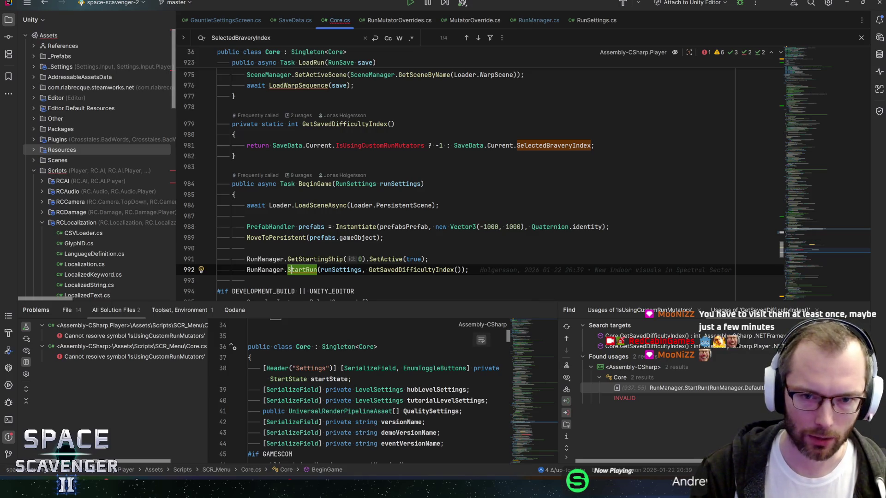
{"action": "left_click", "coordinate": [454, 146]}
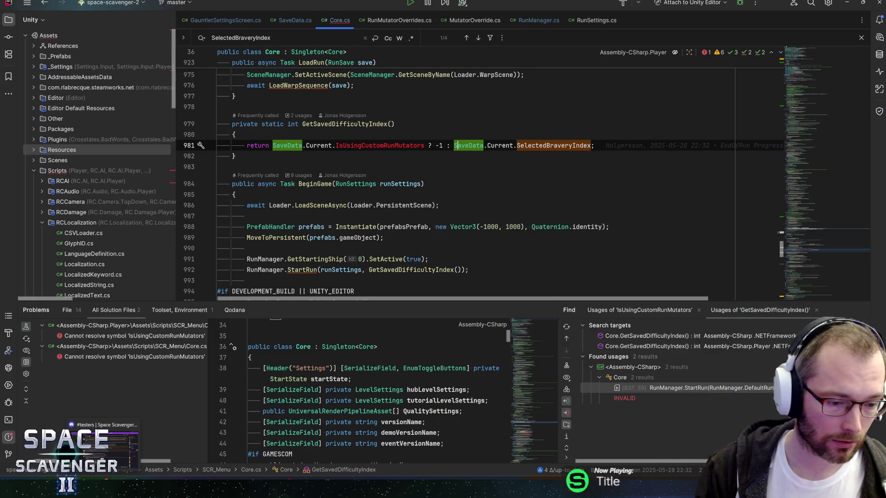
Zoom around the Gauntlet Settings mockup in Figma's Game Design Document, then go back to Rider
{"action": "mouse_move", "coordinate": [164, 489]}
{"action": "left_click", "coordinate": [164, 449]}
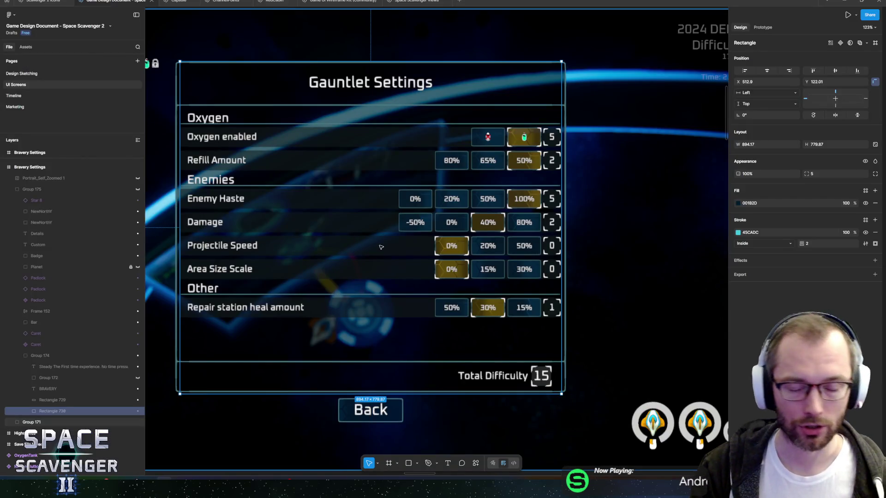
{"action": "scroll", "coordinate": [475, 222], "scroll_direction": "down", "scroll_amount": 3}
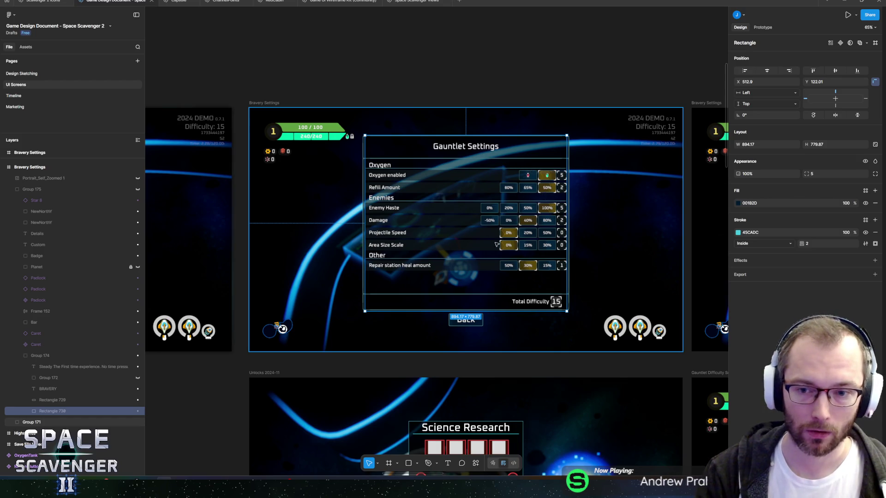
{"action": "scroll", "coordinate": [533, 196], "scroll_direction": "up", "scroll_amount": 1}
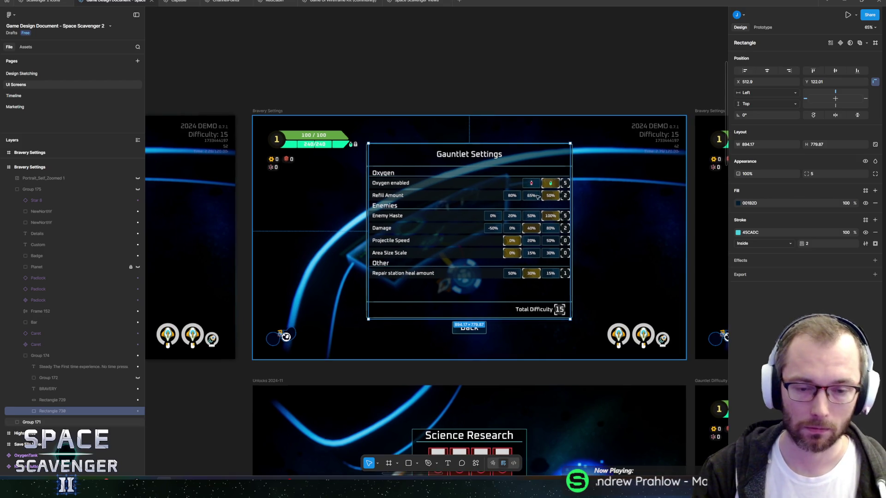
{"action": "scroll", "coordinate": [558, 219], "scroll_direction": "up", "scroll_amount": 5}
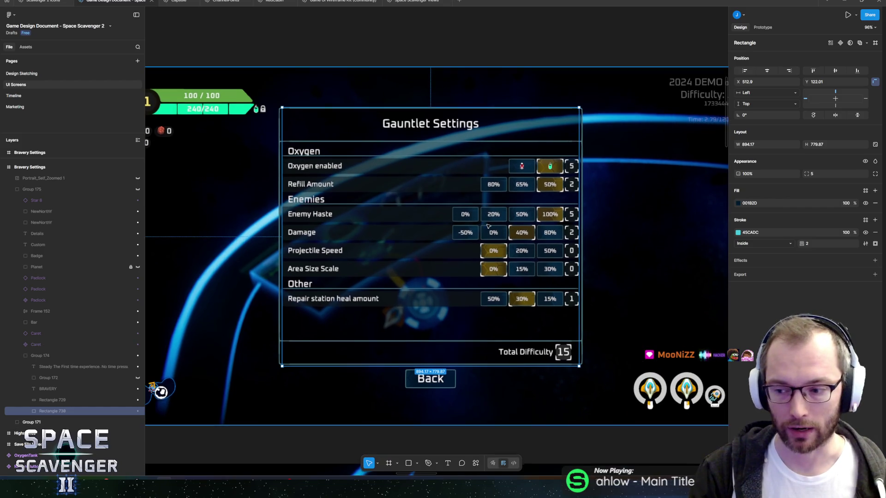
{"action": "scroll", "coordinate": [482, 243], "scroll_direction": "down", "scroll_amount": 5}
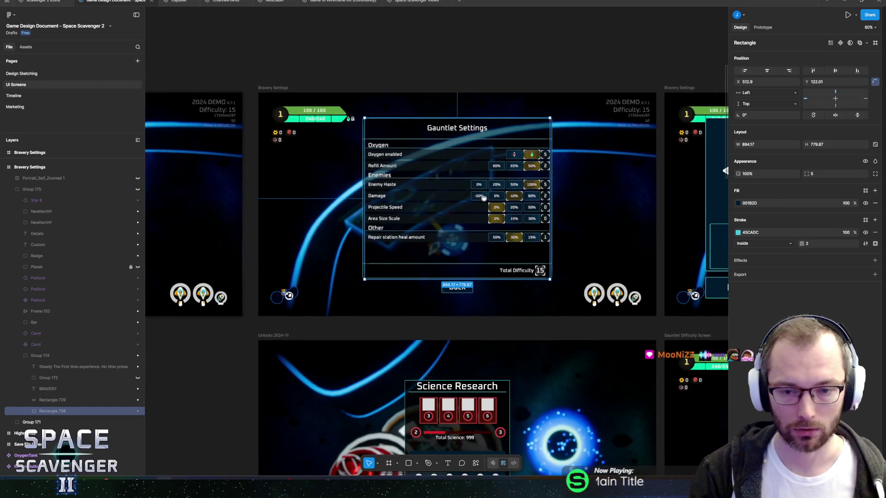
{"action": "scroll", "coordinate": [475, 199], "scroll_direction": "up", "scroll_amount": 10}
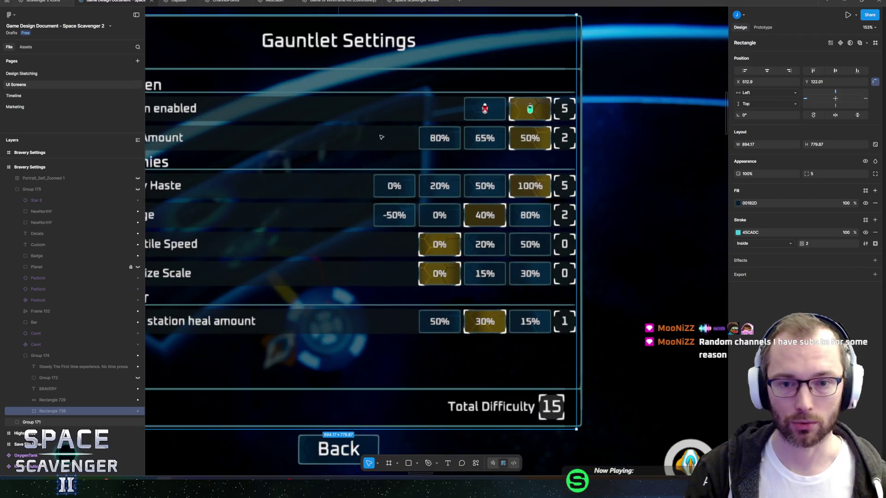
{"action": "scroll", "coordinate": [488, 165], "scroll_direction": "down", "scroll_amount": 3}
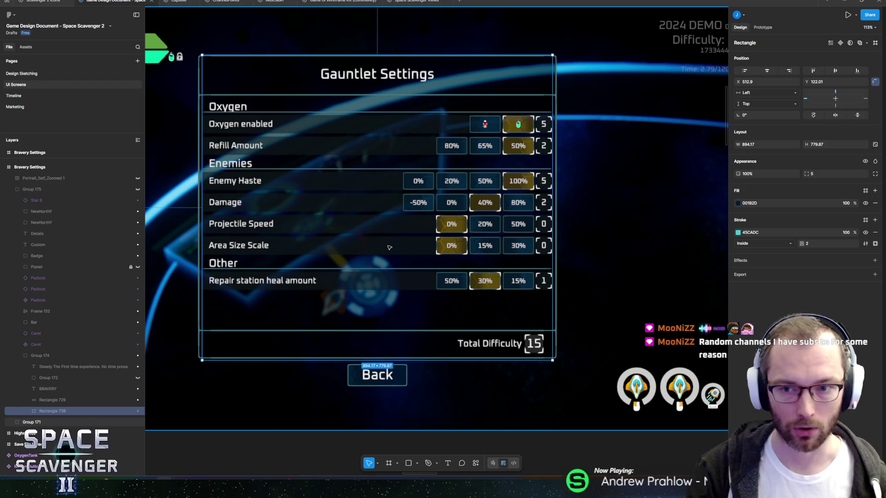
{"action": "key", "text": "alt+Tab"}
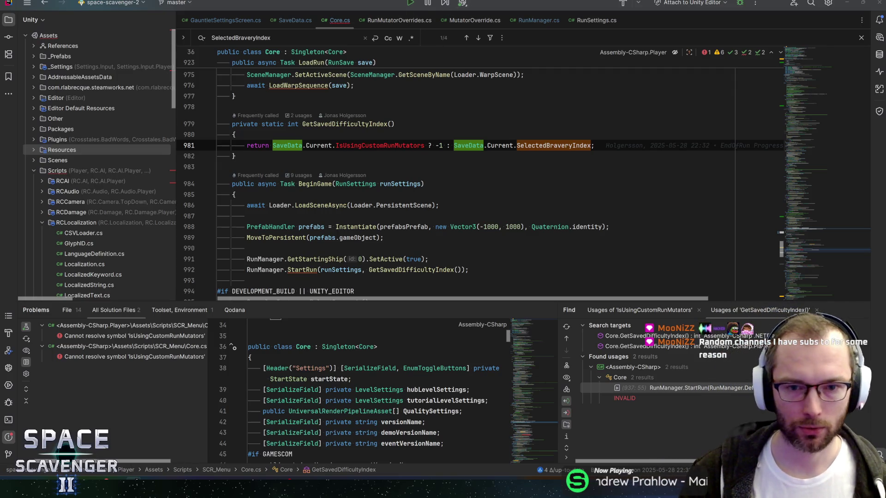
List the usages of GetSavedDifficultyIndex and go to the StartRun call on line 992
{"action": "left_click", "coordinate": [345, 123]}
{"action": "key", "text": "alt+F7"}
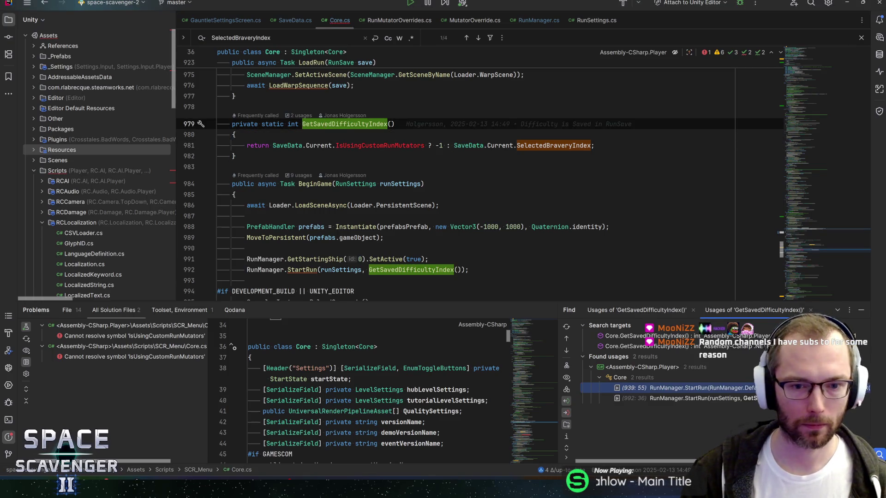
{"action": "scroll", "coordinate": [480, 180], "scroll_direction": "down", "scroll_amount": 1}
{"action": "left_click", "coordinate": [301, 237]}
{"action": "left_click", "coordinate": [340, 237]}
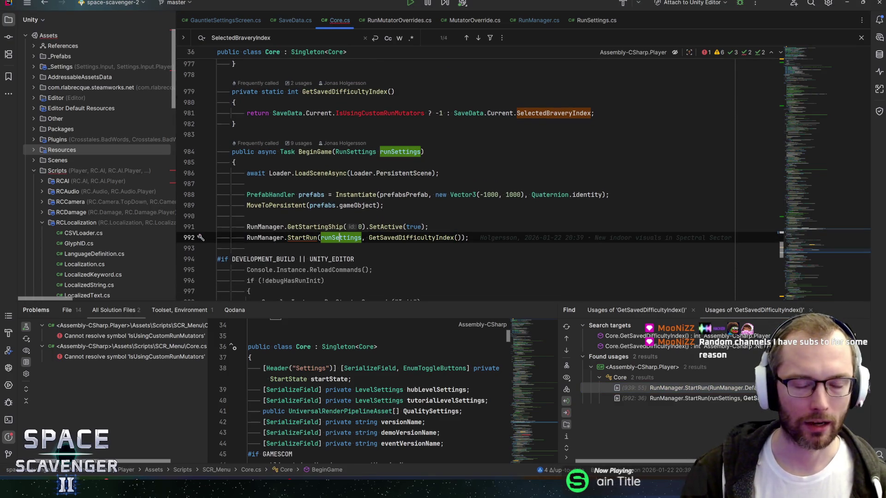
Review the RunSettings fields (RunType, GalaxyProgression, AnalyticsID, StartingValue), then return to BeginGame in Core.cs
{"action": "key", "text": "ctrl+shift+b"}
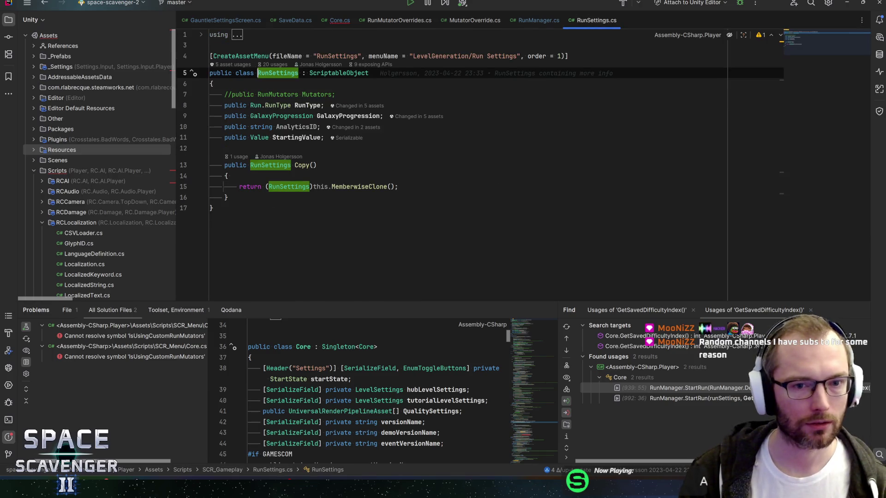
{"action": "left_click", "coordinate": [296, 105]}
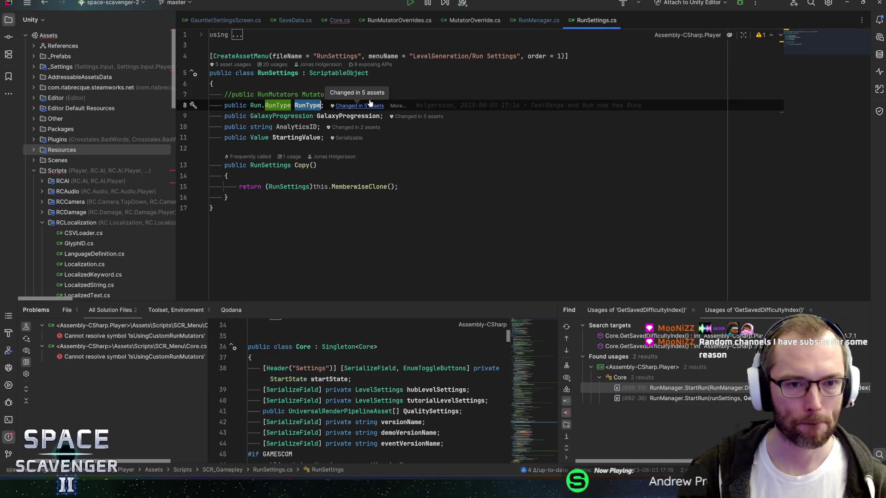
{"action": "key", "text": "Down"}
{"action": "key", "text": "Down"}
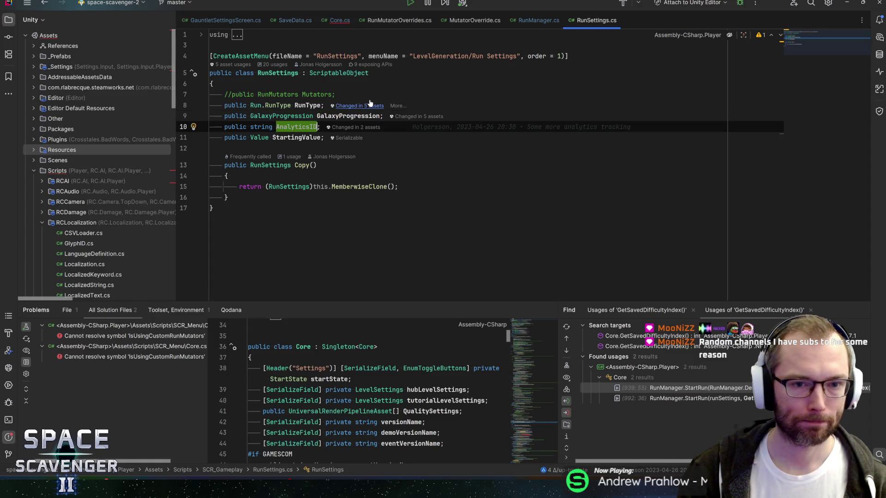
{"action": "key", "text": "Up"}
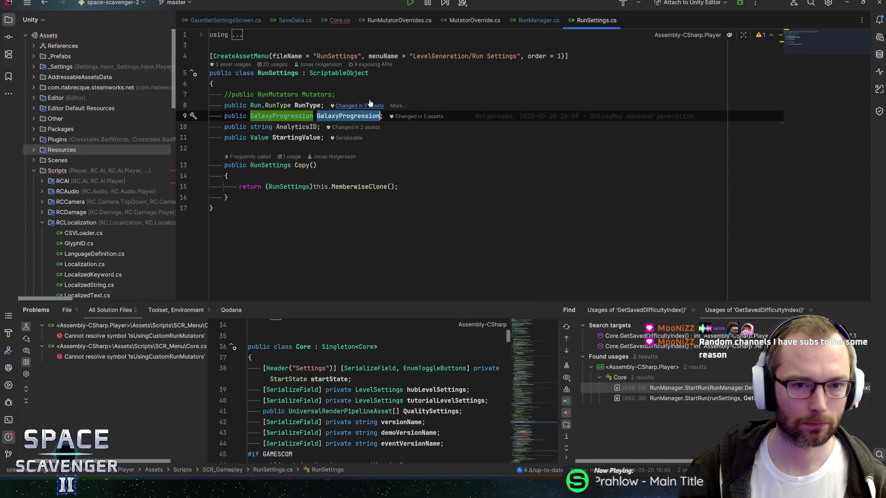
{"action": "key", "text": "Down"}
{"action": "key", "text": "Down"}
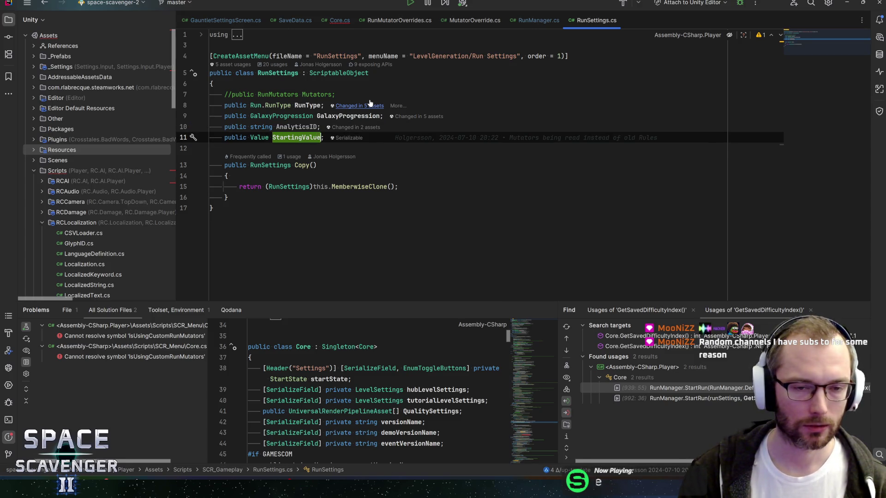
{"action": "key", "text": "Up"}
{"action": "key", "text": "Up"}
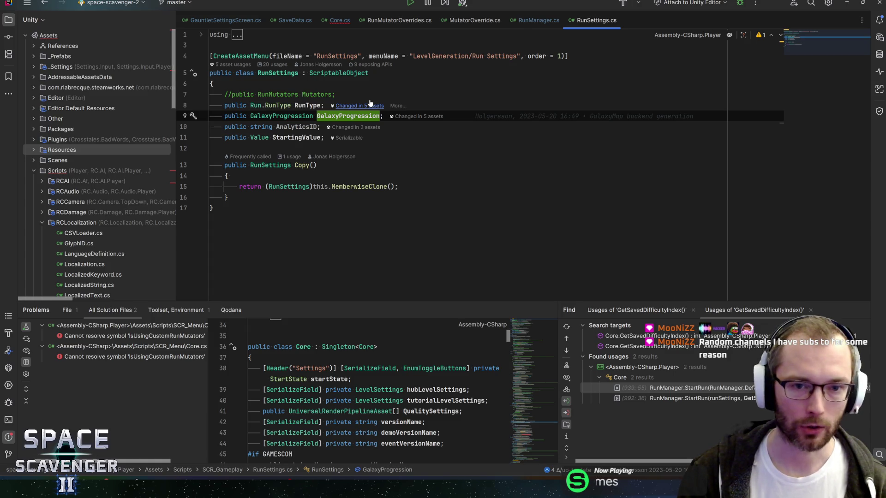
{"action": "key", "text": "Down"}
{"action": "key", "text": "Down"}
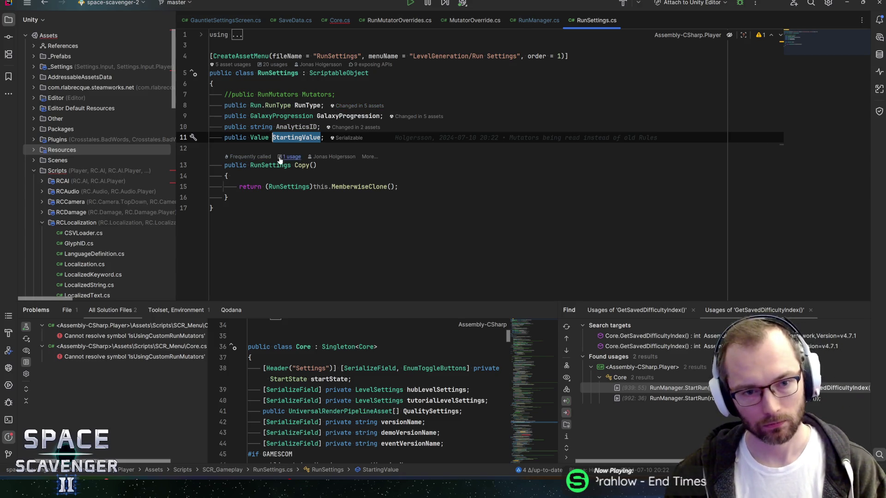
{"action": "key", "text": "Down"}
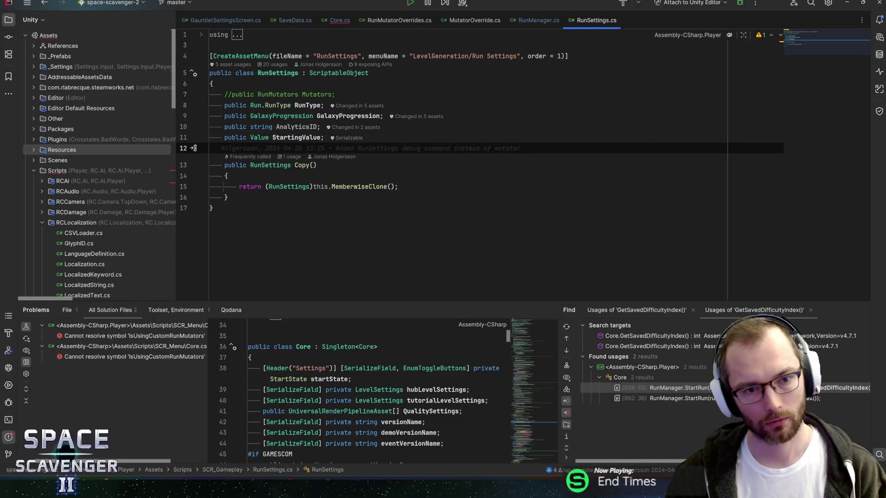
{"action": "key", "text": "ctrl+alt+Left"}
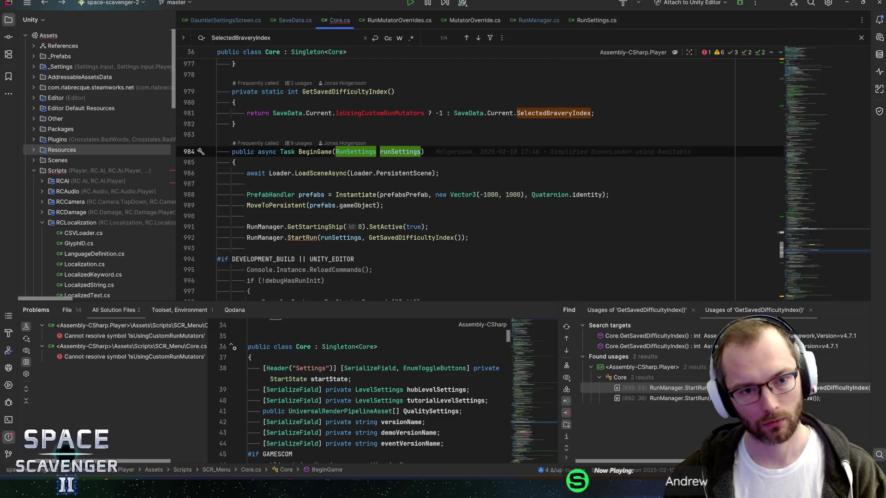
Check GetSavedDifficultyIndex's return, then open StartRun in RunManager.cs and select its int difficultyIndex parameter
{"action": "key", "text": "ctrl+alt+Left"}
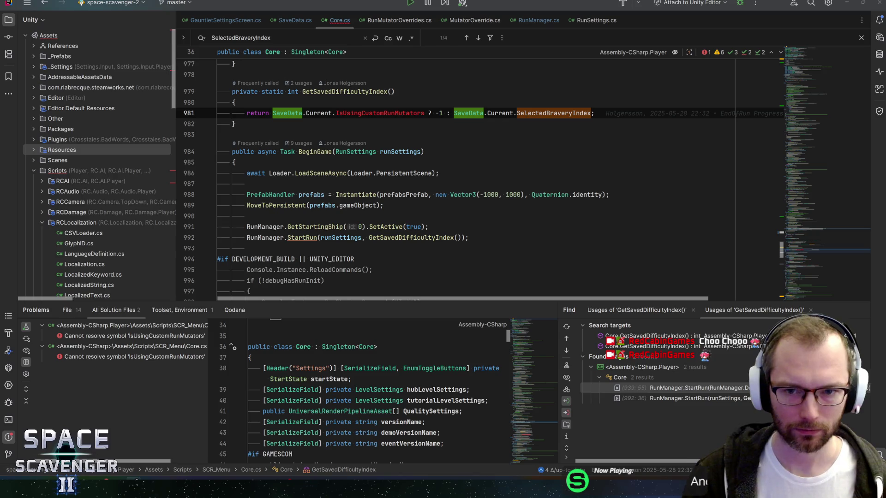
{"action": "left_click", "coordinate": [423, 152]}
{"action": "scroll", "coordinate": [480, 180], "scroll_direction": "down", "scroll_amount": 3}
{"action": "scroll", "coordinate": [479, 180], "scroll_direction": "up", "scroll_amount": 4}
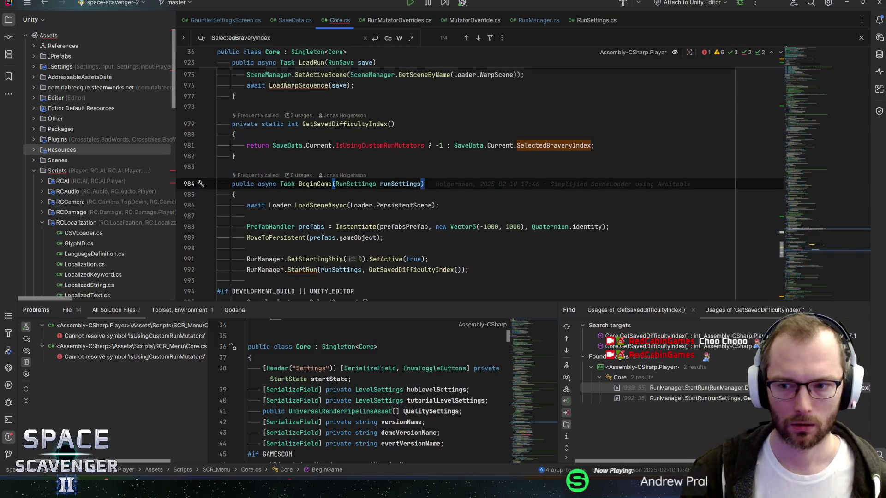
{"action": "left_click", "coordinate": [269, 145]}
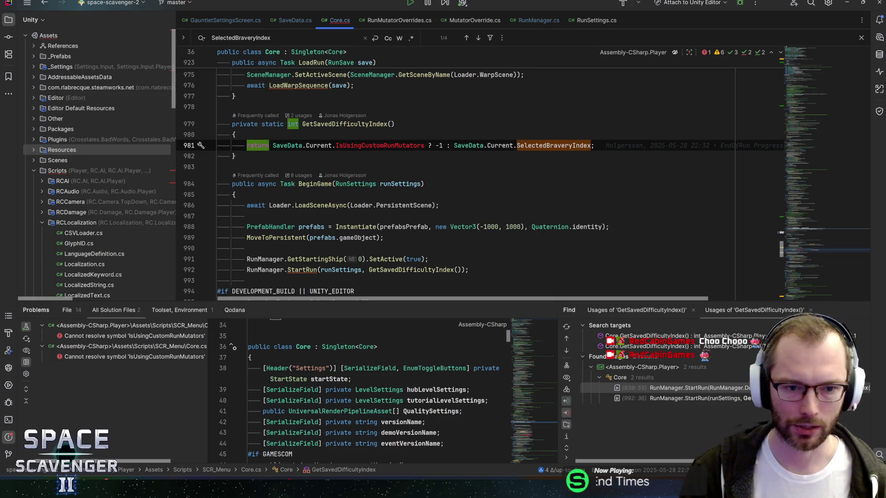
{"action": "left_click", "coordinate": [302, 270], "text": "ctrl"}
{"action": "mouse_move", "coordinate": [461, 125]}
{"action": "left_mouse_down"}
{"action": "mouse_move", "coordinate": [367, 125]}
{"action": "mouse_move", "coordinate": [387, 125]}
{"action": "left_mouse_up"}
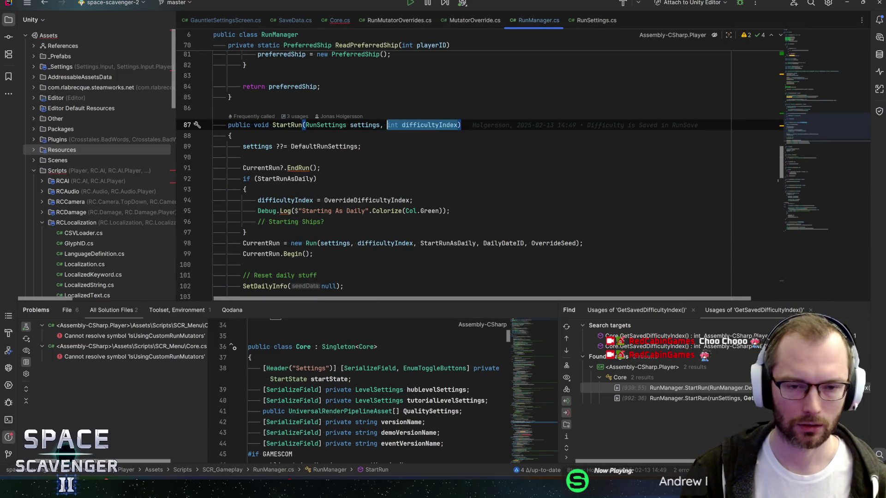
{"action": "left_click", "coordinate": [387, 125]}
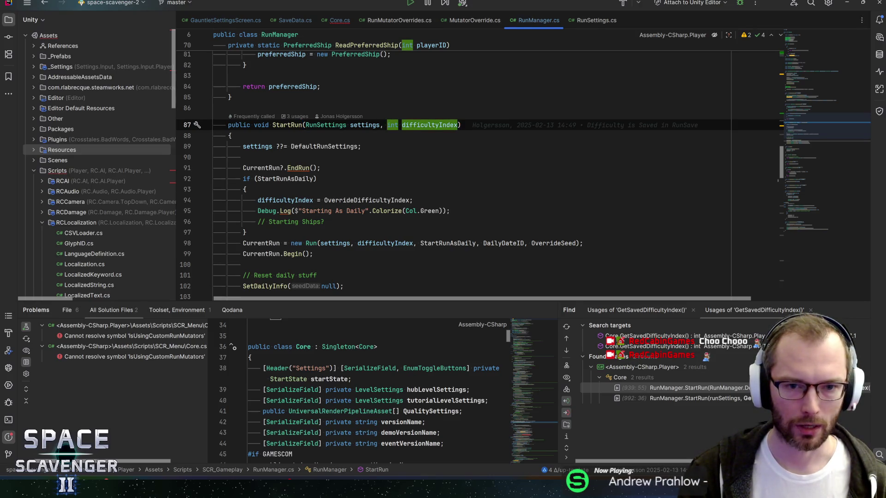
{"action": "left_click", "coordinate": [383, 125]}
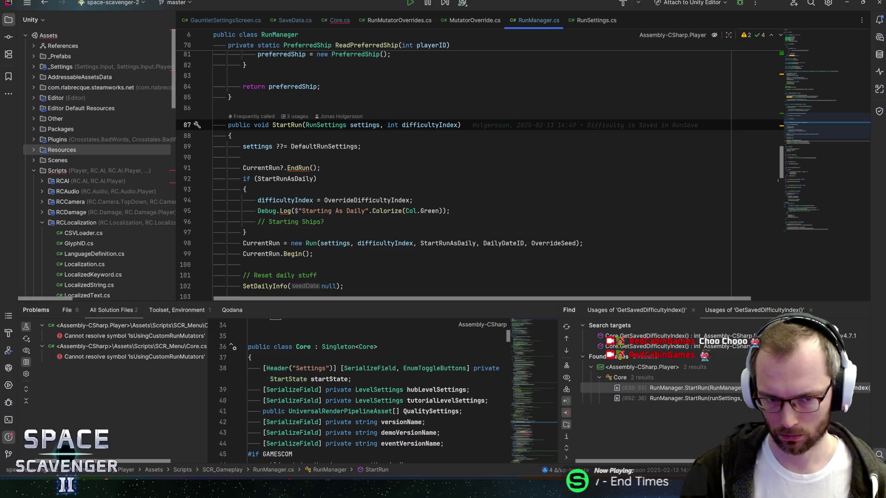
{"action": "left_click", "coordinate": [339, 125]}
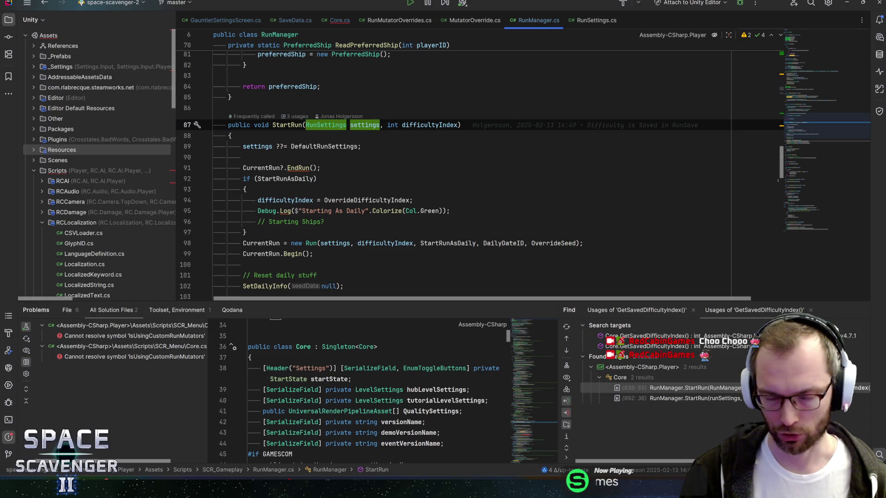
{"action": "key", "text": "ctrl+b"}
{"action": "left_click", "coordinate": [310, 73]}
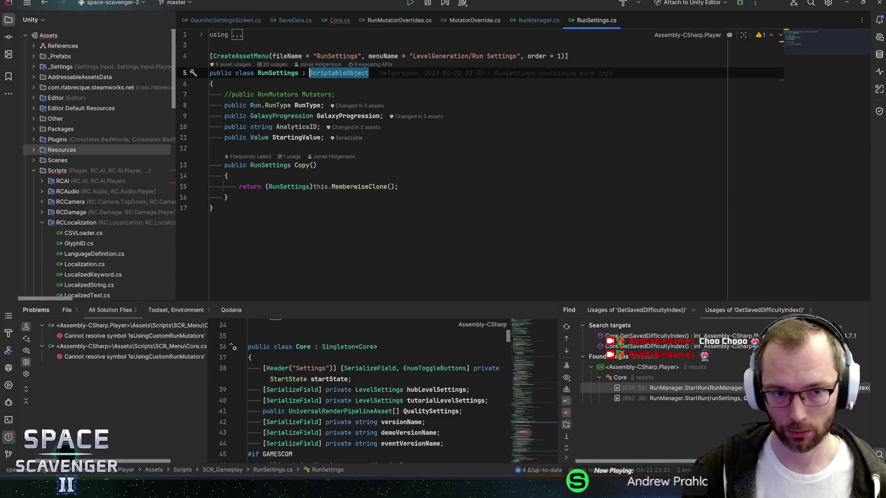
{"action": "key", "text": "ctrl+alt+Left"}
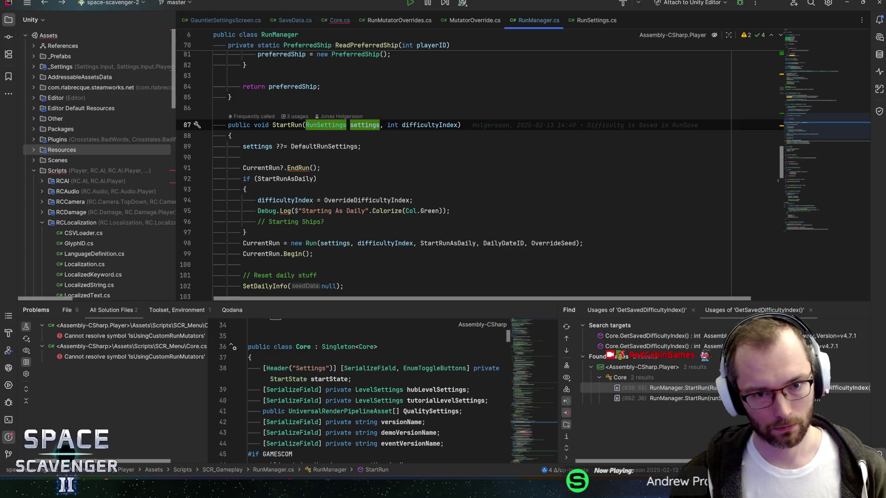
{"action": "left_click", "coordinate": [387, 125]}
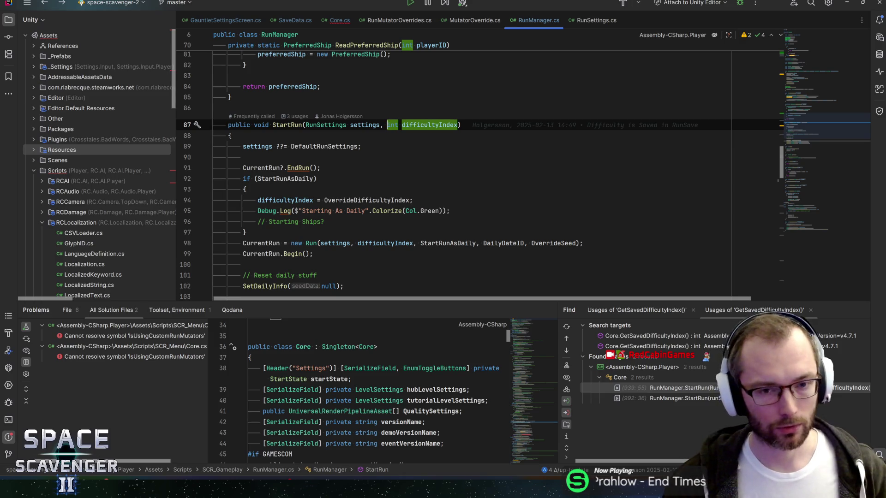
{"action": "left_click", "coordinate": [382, 125]}
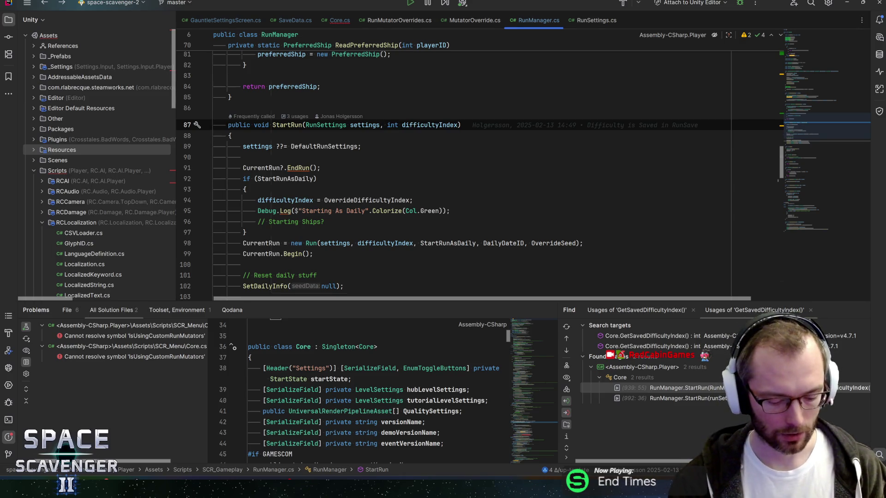
Open the RunMutators class and review its SelectedIndex field and the commented-out MutatorValue dictionary
{"action": "key", "text": "ctrl+n"}
{"action": "type", "text": "runmutator"}
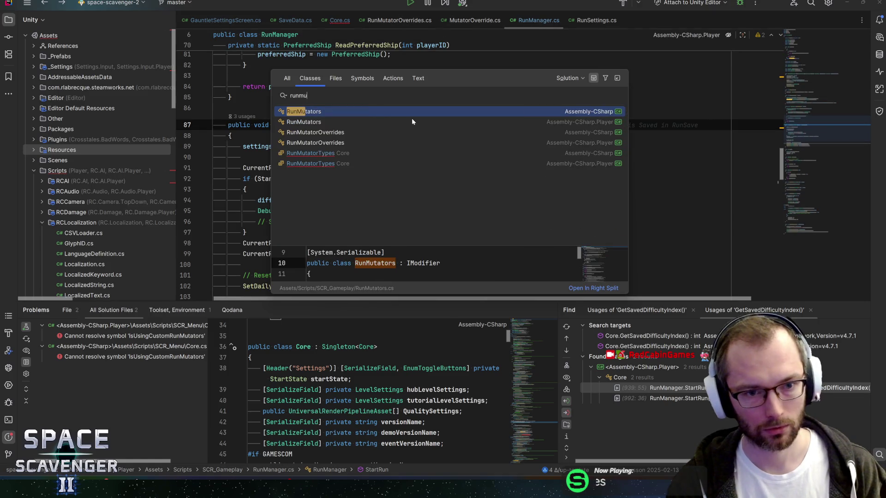
{"action": "key", "text": "Return"}
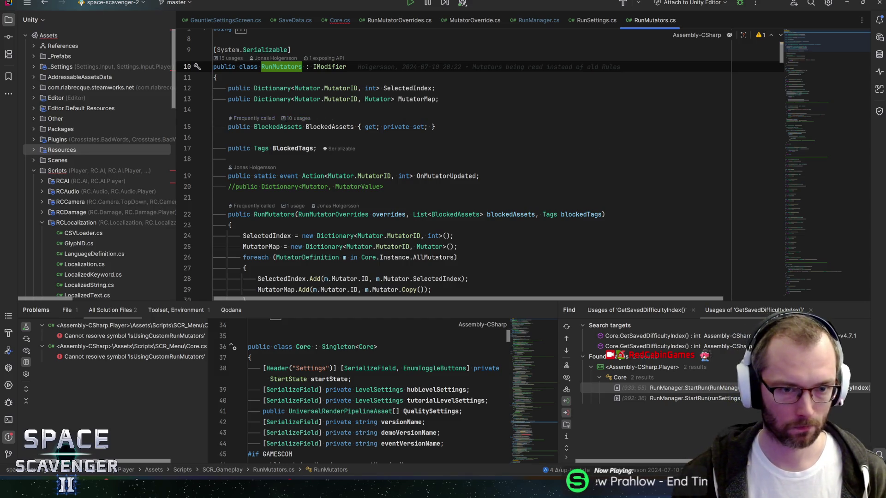
{"action": "left_click", "coordinate": [213, 109]}
{"action": "left_click", "coordinate": [406, 88]}
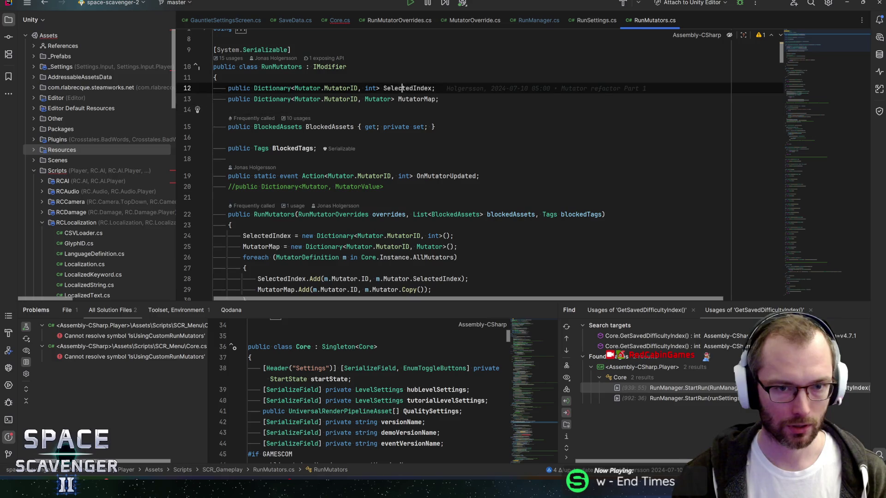
{"action": "left_click", "coordinate": [280, 66]}
{"action": "scroll", "coordinate": [479, 164], "scroll_direction": "down", "scroll_amount": 2}
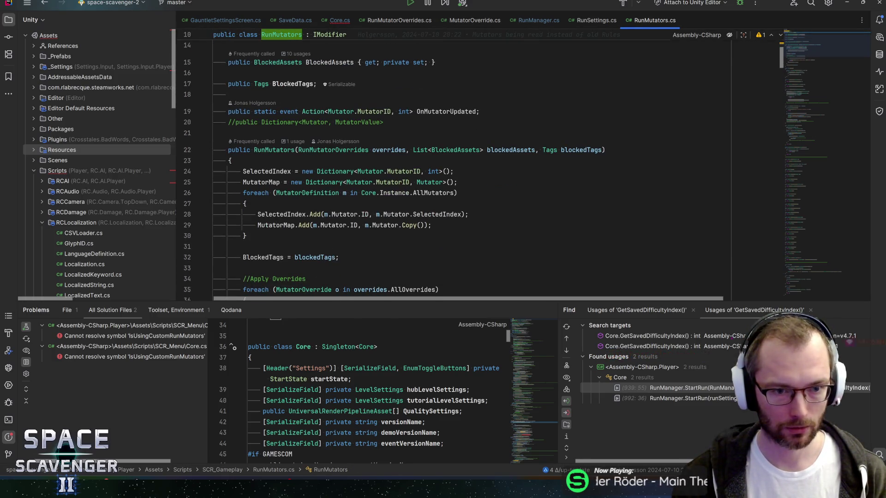
{"action": "scroll", "coordinate": [395, 174], "scroll_direction": "down", "scroll_amount": 1}
{"action": "scroll", "coordinate": [456, 171], "scroll_direction": "down", "scroll_amount": 1}
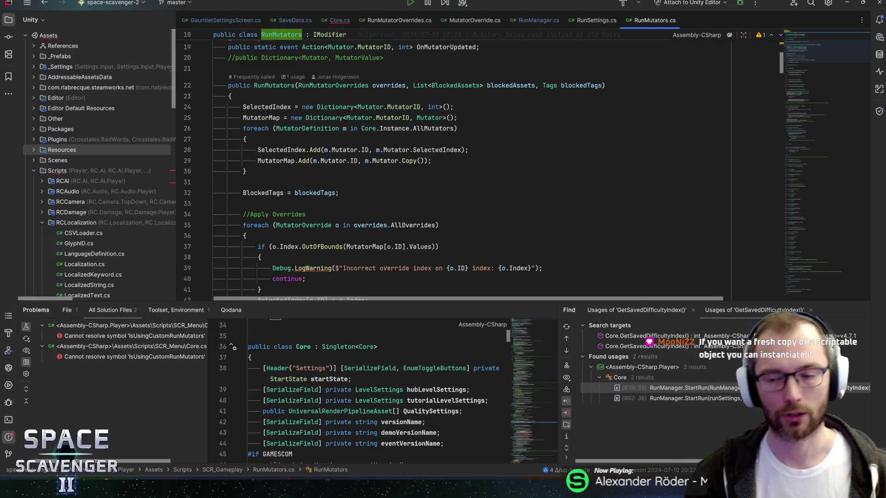
{"action": "scroll", "coordinate": [415, 166], "scroll_direction": "up", "scroll_amount": 3}
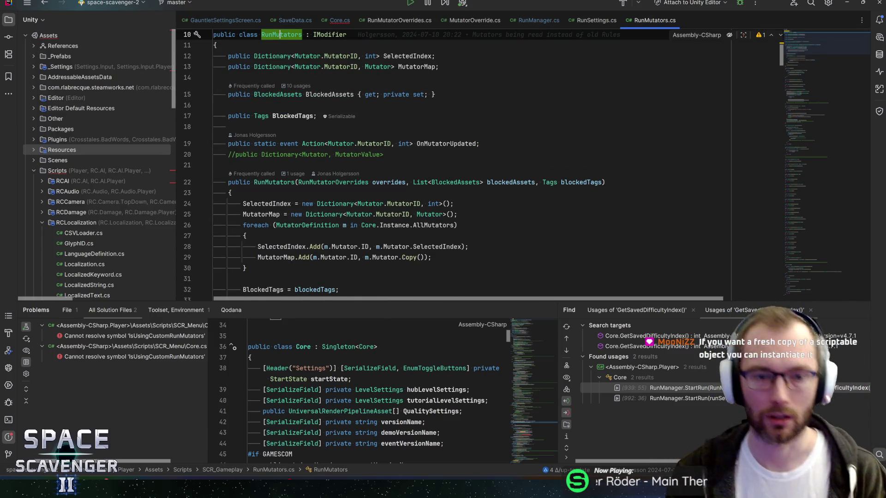
{"action": "left_click", "coordinate": [383, 154]}
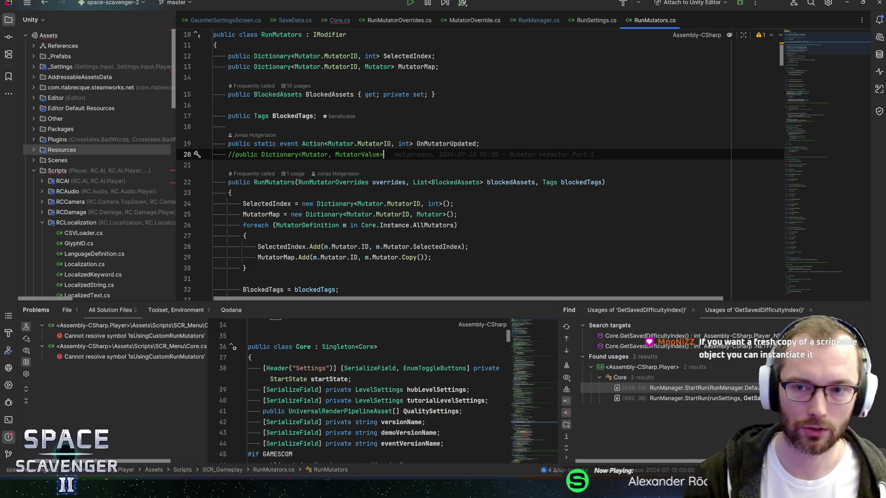
Switch back to the StartRun method in RunManager.cs
{"action": "left_click", "coordinate": [261, 35]}
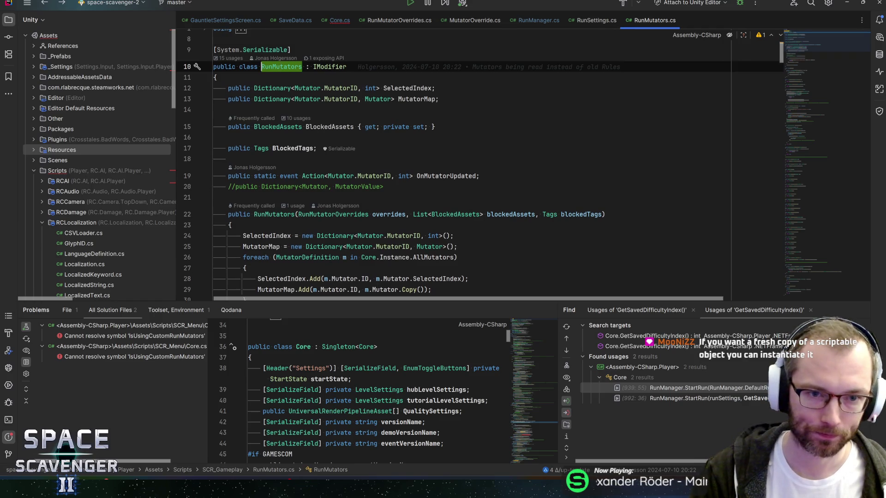
{"action": "key", "text": "Down"}
{"action": "key", "text": "Down"}
{"action": "key", "text": "Down"}
{"action": "key", "text": "Up"}
{"action": "key", "text": "Up"}
{"action": "key", "text": "Up"}
{"action": "key", "text": "ctrl+Tab"}
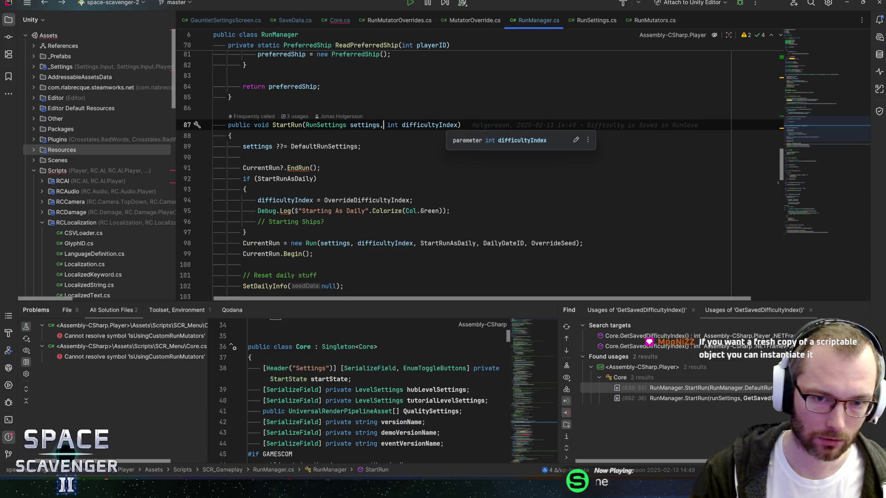
Locate the SCR_Gameplay folder in the project tree and dismiss its add-file menu without creating anything
{"action": "mouse_move", "coordinate": [443, 126]}
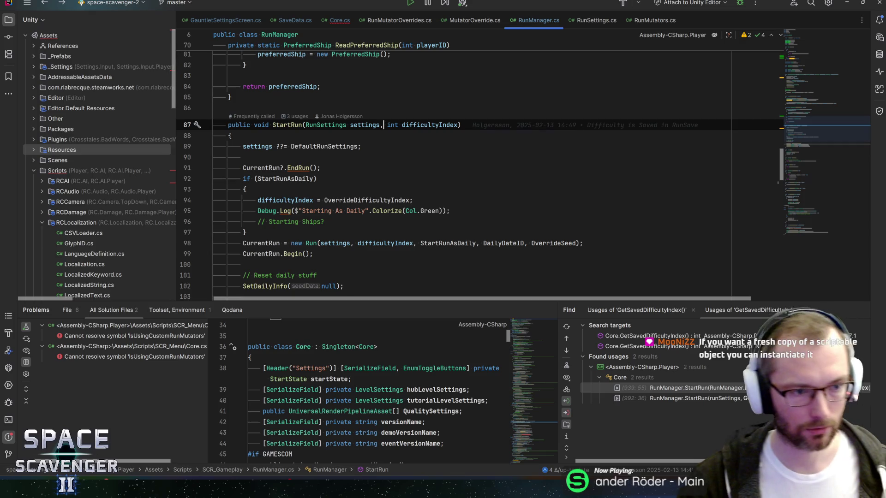
{"action": "left_click", "coordinate": [596, 20]}
{"action": "left_click", "coordinate": [654, 20]}
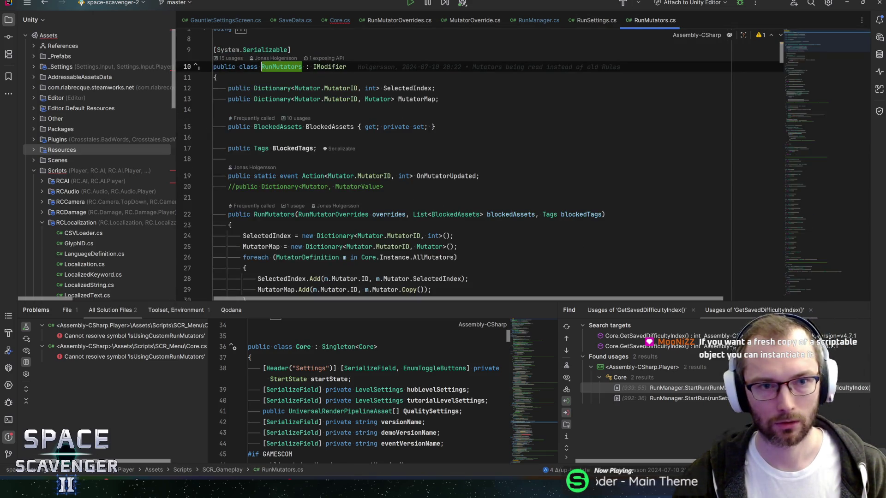
{"action": "left_click", "coordinate": [118, 20]}
{"action": "scroll", "coordinate": [108, 169], "scroll_direction": "up", "scroll_amount": 3}
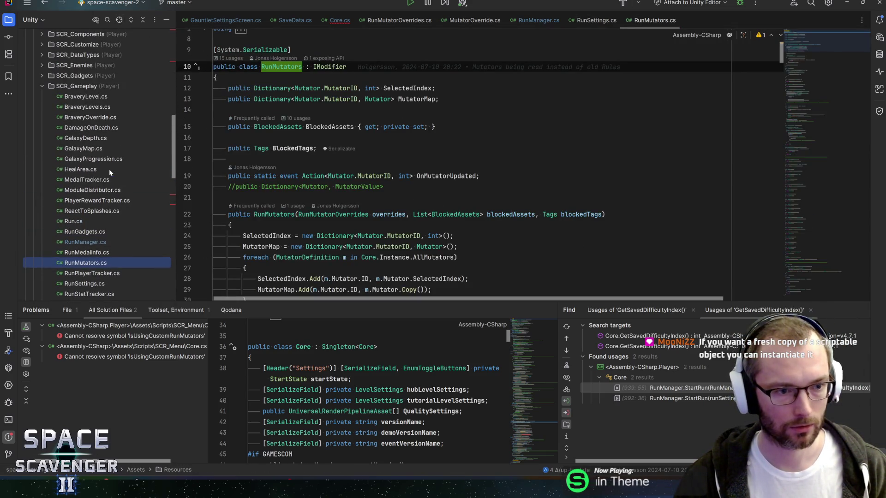
{"action": "scroll", "coordinate": [90, 109], "scroll_direction": "up", "scroll_amount": 2}
{"action": "left_click", "coordinate": [69, 54]}
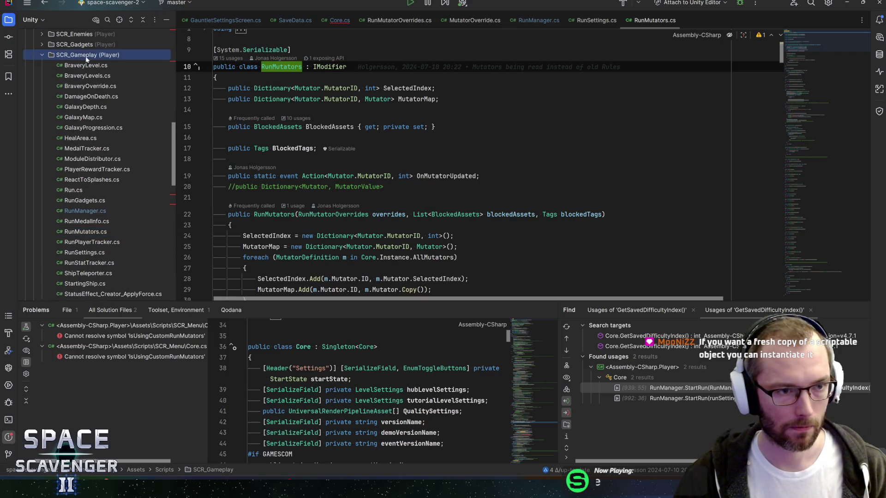
{"action": "right_click", "coordinate": [76, 54]}
{"action": "mouse_move", "coordinate": [138, 61]}
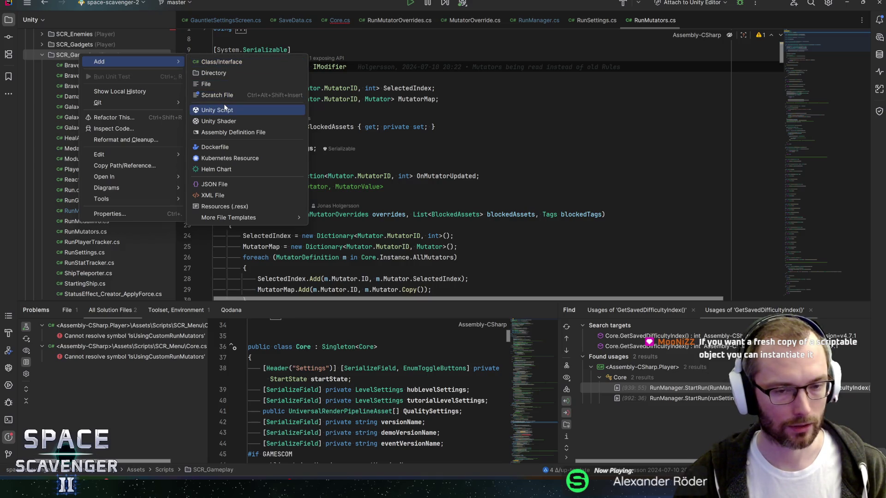
{"action": "left_click", "coordinate": [265, 23]}
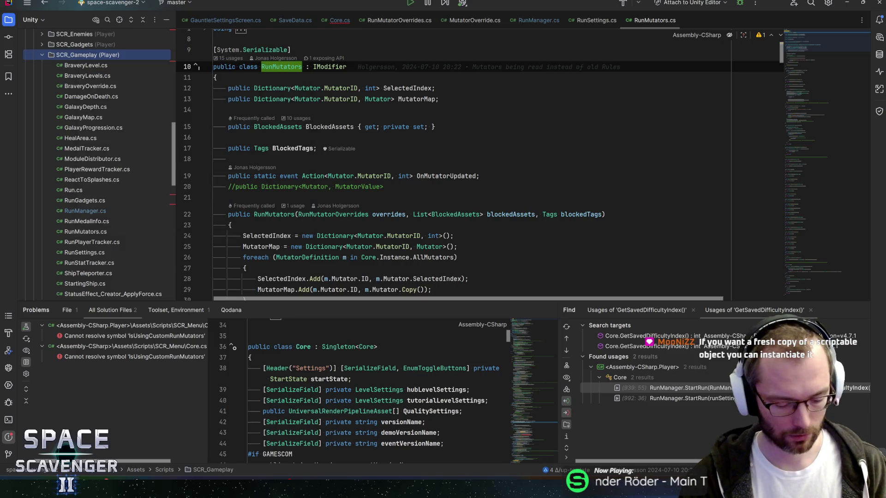
Open the MutatorOverride class and find its usages, reviewing the overrides loop in RunMutators
{"action": "key", "text": "ctrl+n"}
{"action": "type", "text": "mutatoro"}
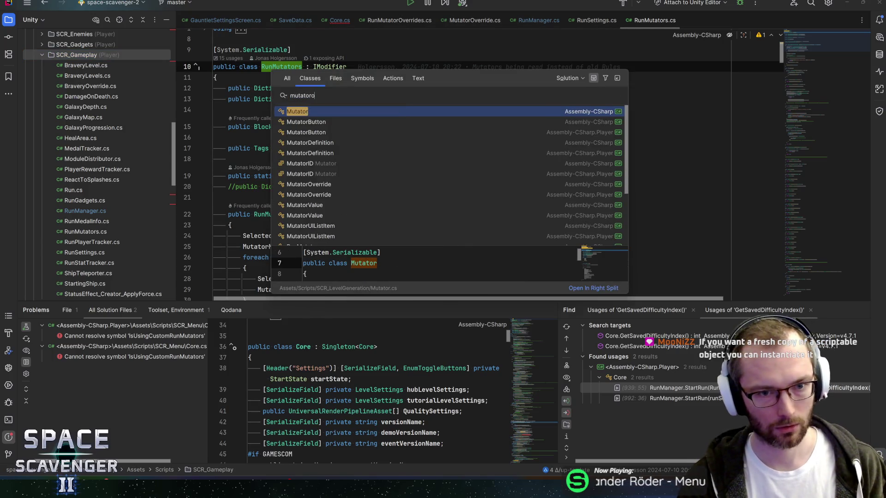
{"action": "type", "text": "ver"}
{"action": "key", "text": "Return"}
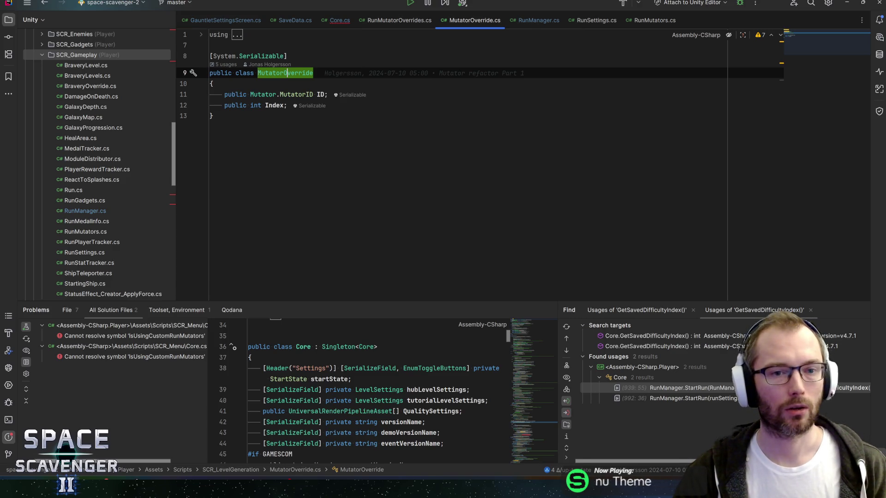
{"action": "left_click", "coordinate": [313, 94]}
{"action": "key", "text": "Up"}
{"action": "key", "text": "Up"}
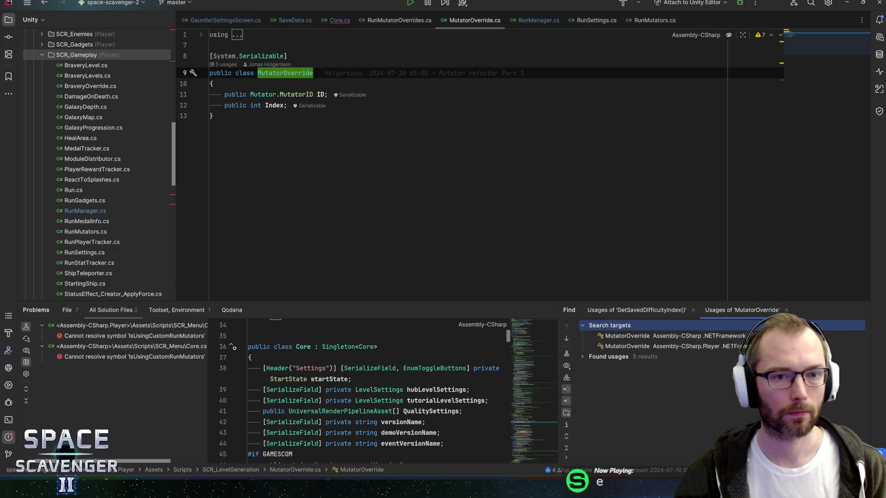
{"action": "key", "text": "alt+F7"}
{"action": "left_click_drag", "start_coordinate": [558, 355], "coordinate": [486, 355]}
{"action": "scroll", "coordinate": [623, 390], "scroll_direction": "down", "scroll_amount": 1}
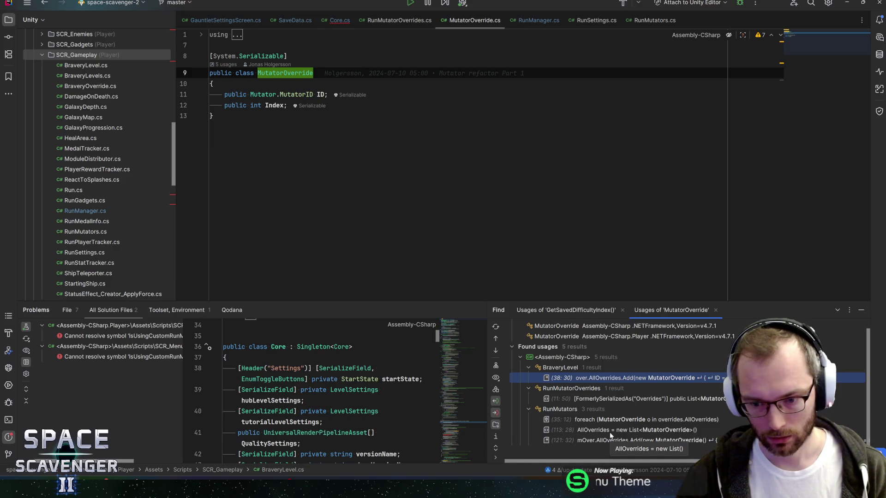
{"action": "left_click", "coordinate": [673, 422]}
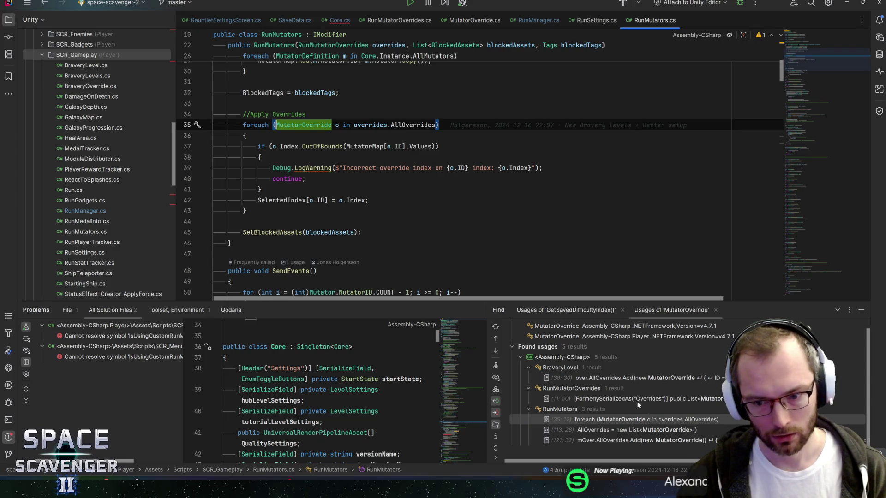
Review the MutatorOverride class declaration, then return to StartRun in RunManager.cs
{"action": "key", "text": "F12"}
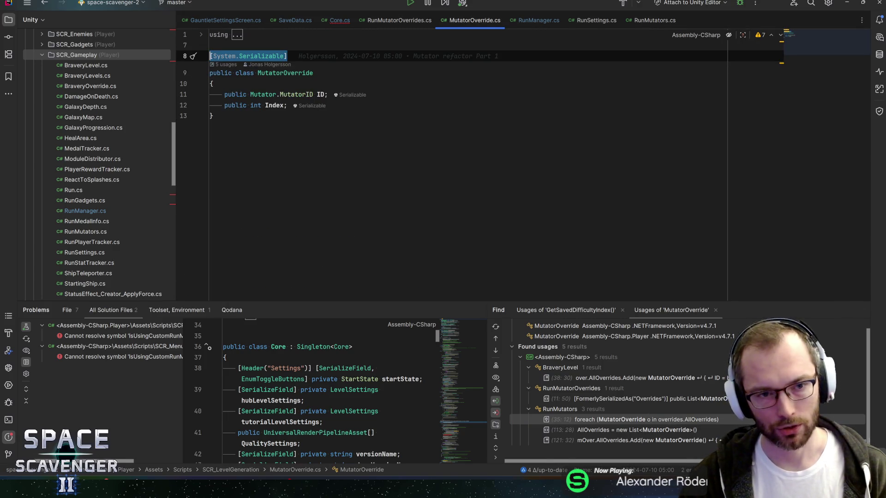
{"action": "left_click", "coordinate": [287, 105]}
{"action": "key", "text": "ctrl+w"}
{"action": "key", "text": "ctrl+w"}
{"action": "key", "text": "ctrl+w"}
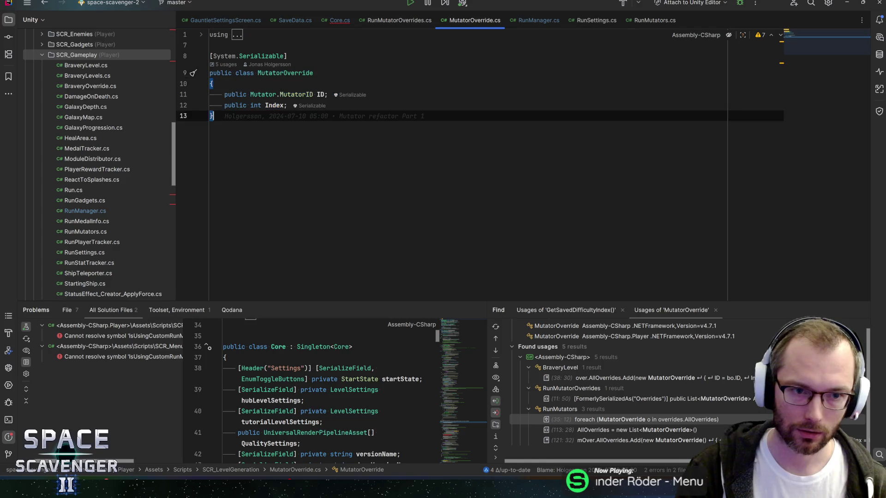
{"action": "left_click", "coordinate": [212, 116]}
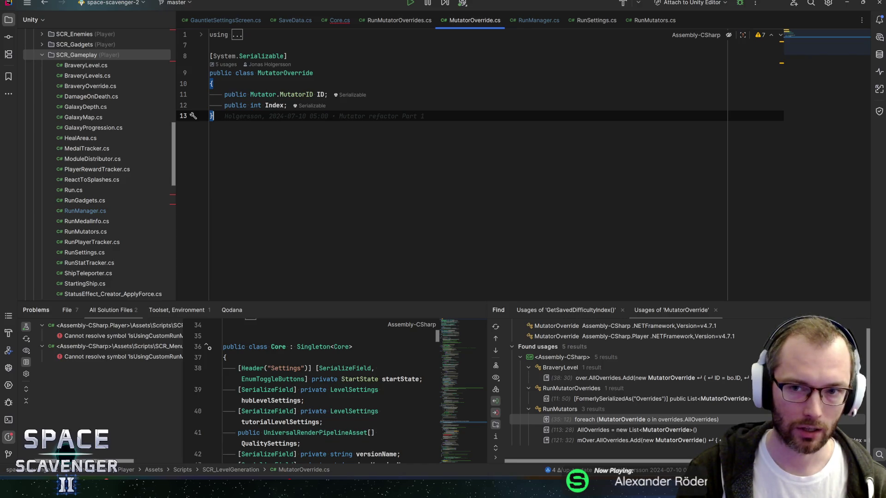
{"action": "left_click", "coordinate": [534, 21]}
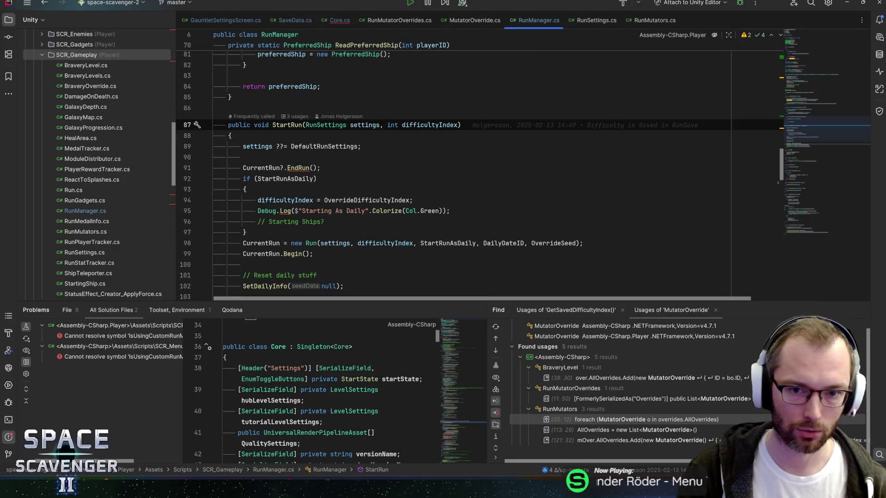
Add a List<RunMutatorOverrides> mutatorOverrides parameter to StartRun after difficultyIndex
{"action": "left_click", "coordinate": [457, 125]}
{"action": "type", "text": ", List<"}
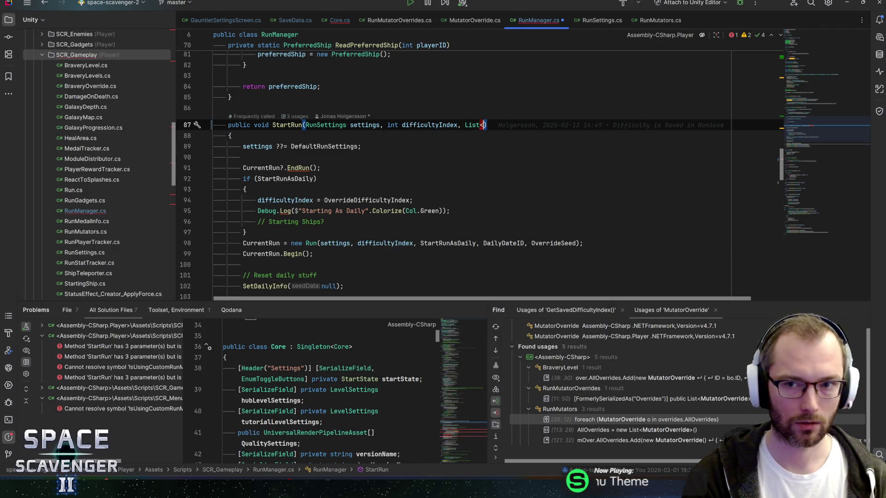
{"action": "type", "text": "RunMutator"}
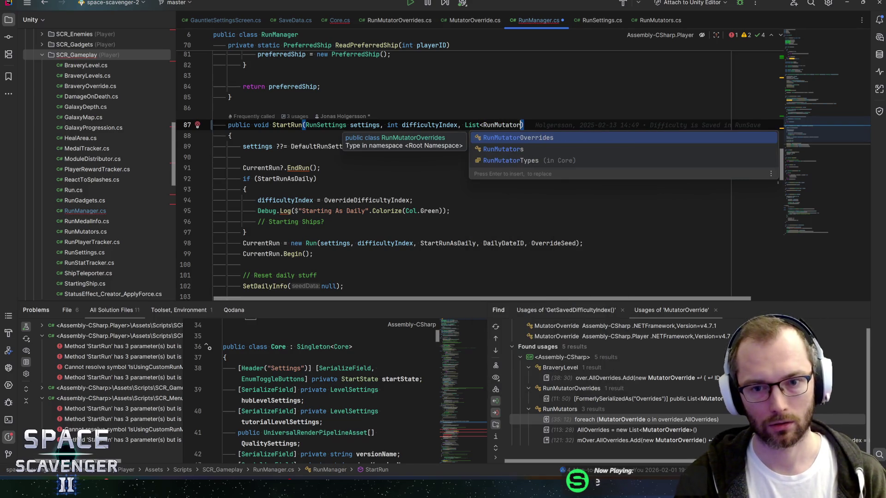
{"action": "key", "text": "Return"}
{"action": "type", "text": ">"}
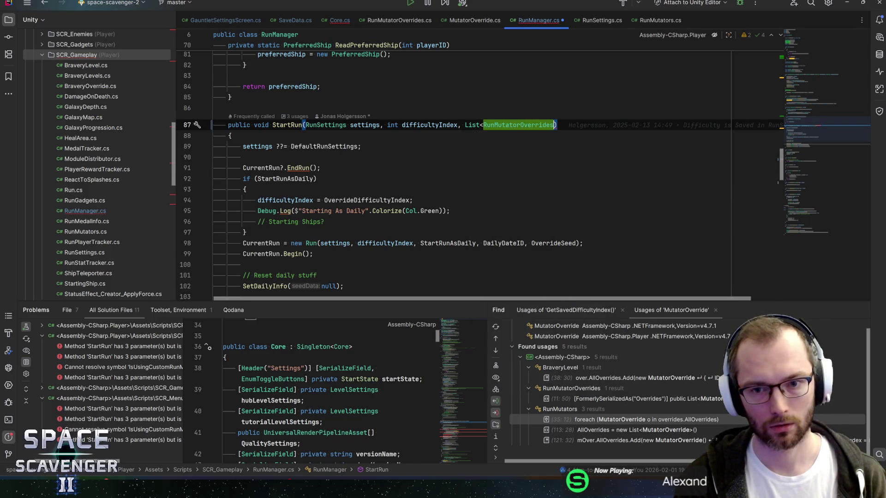
{"action": "type", "text": " mut"}
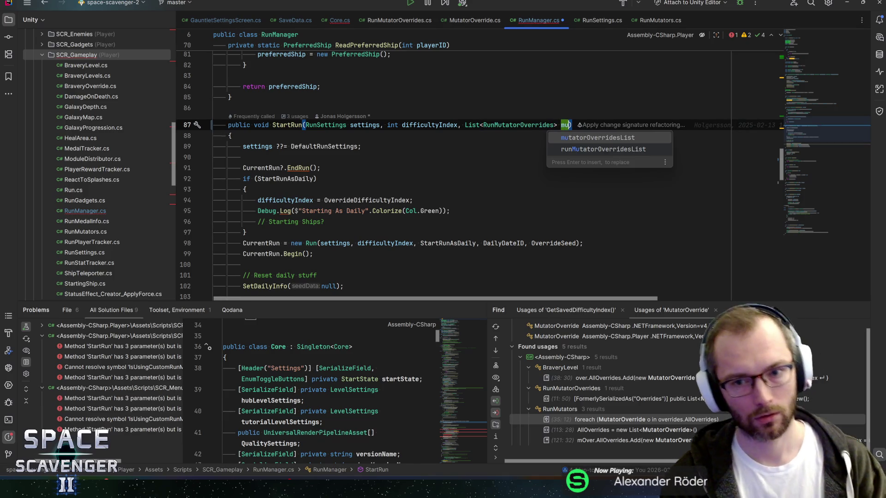
{"action": "type", "text": "atorOverrides);"}
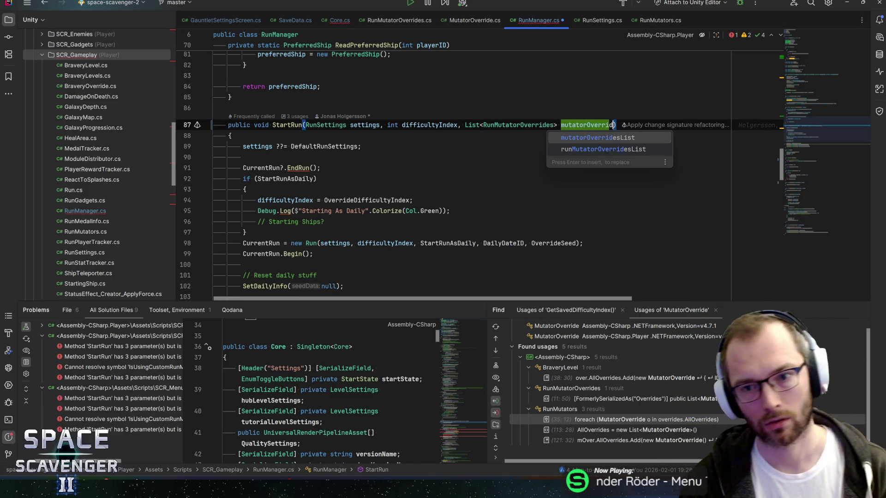
{"action": "key", "text": "BackSpace"}
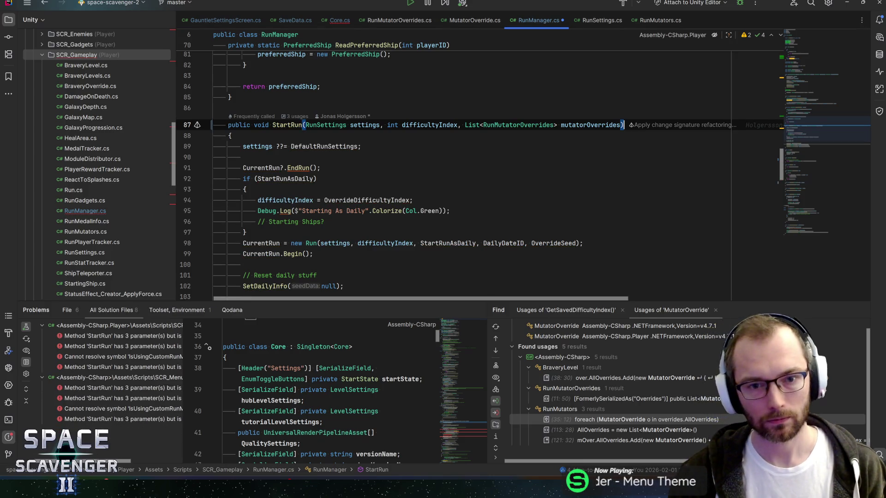
Highlight difficultyIndex usages in StartRun, then go to the Run constructor in Run.cs
{"action": "double_click", "coordinate": [429, 124]}
{"action": "scroll", "coordinate": [429, 166], "scroll_direction": "down", "scroll_amount": 3}
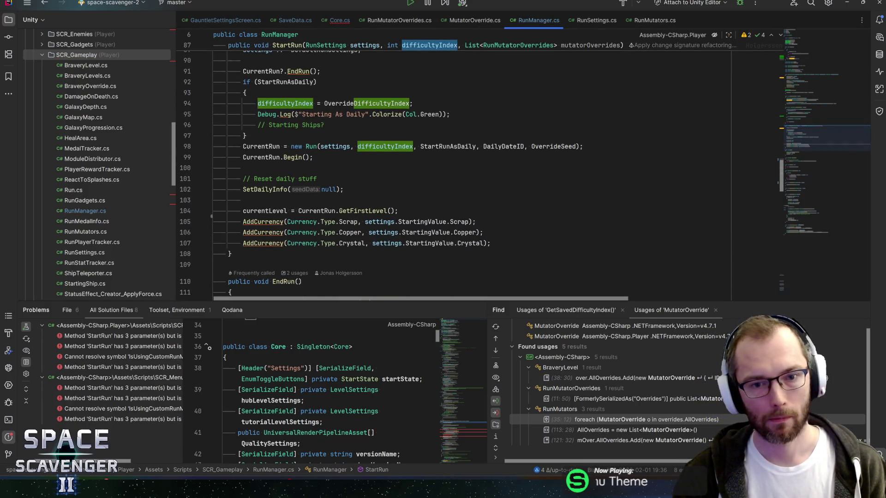
{"action": "scroll", "coordinate": [480, 168], "scroll_direction": "up", "scroll_amount": 2}
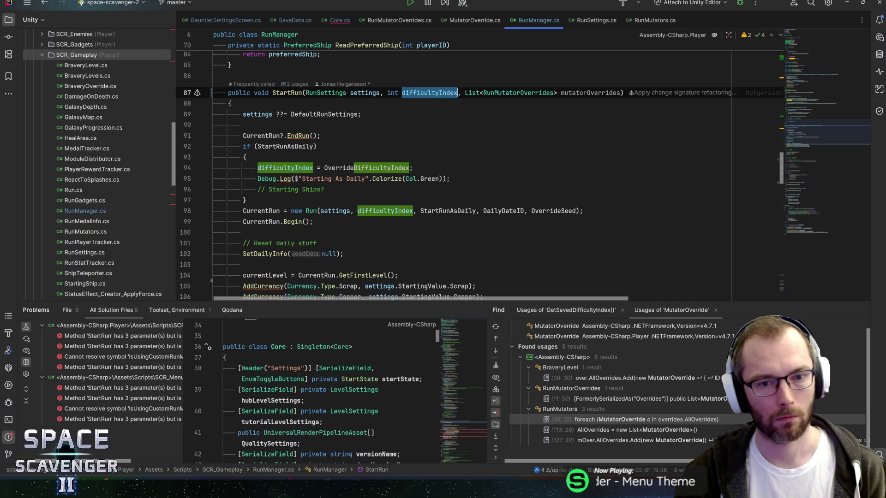
{"action": "key", "text": "Down"}
{"action": "key", "text": "Down"}
{"action": "key", "text": "Down"}
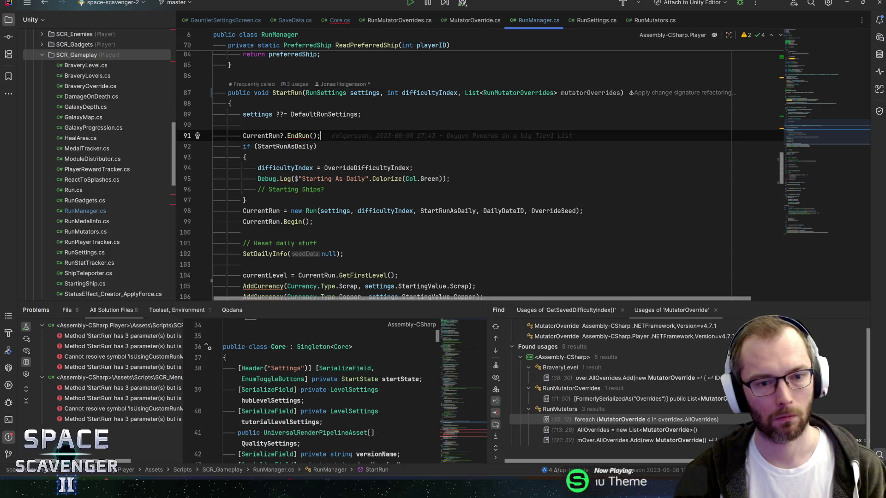
{"action": "scroll", "coordinate": [521, 171], "scroll_direction": "down", "scroll_amount": 2}
{"action": "scroll", "coordinate": [480, 173], "scroll_direction": "up", "scroll_amount": 1}
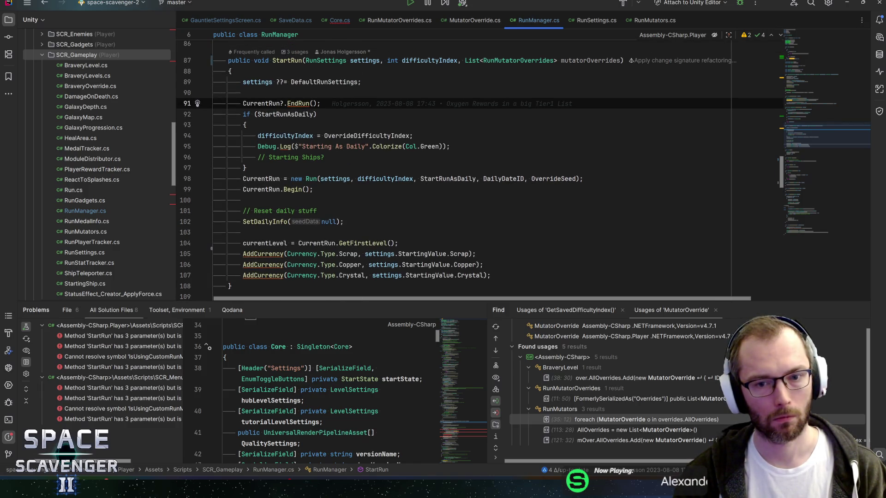
{"action": "left_click", "coordinate": [311, 179], "text": "ctrl"}
Read through the Run constructor, including the SelectContentForRun call and where Run is created
{"action": "scroll", "coordinate": [479, 175], "scroll_direction": "down", "scroll_amount": 1}
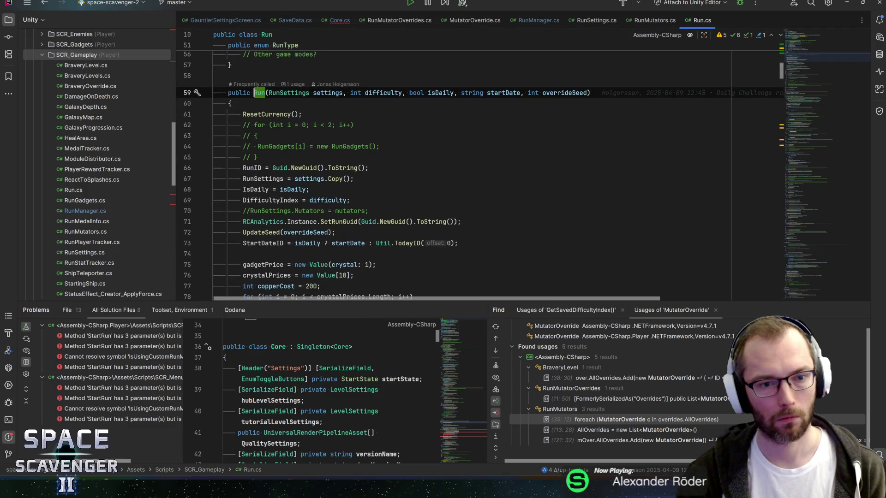
{"action": "scroll", "coordinate": [480, 175], "scroll_direction": "down", "scroll_amount": 1}
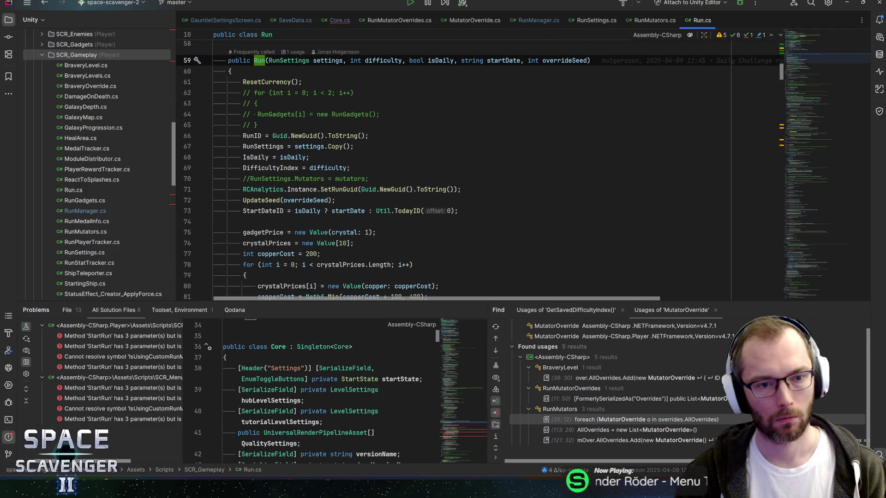
{"action": "scroll", "coordinate": [480, 176], "scroll_direction": "down", "scroll_amount": 4}
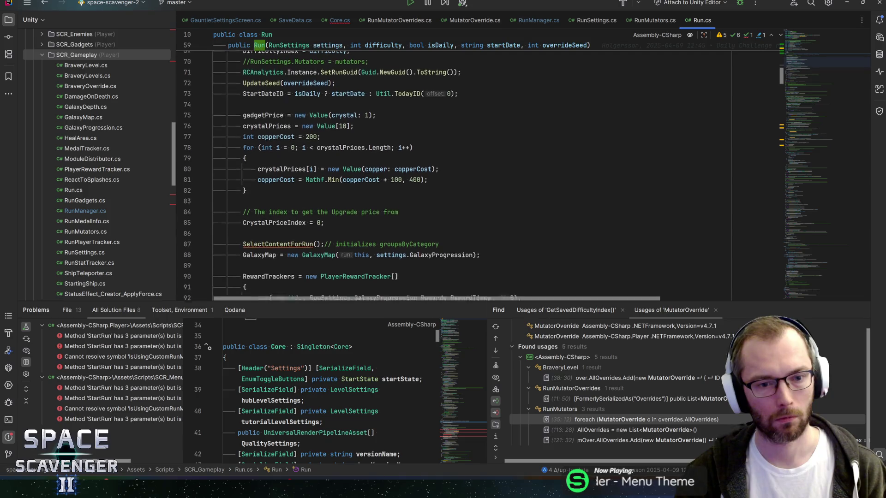
{"action": "scroll", "coordinate": [480, 176], "scroll_direction": "down", "scroll_amount": 2}
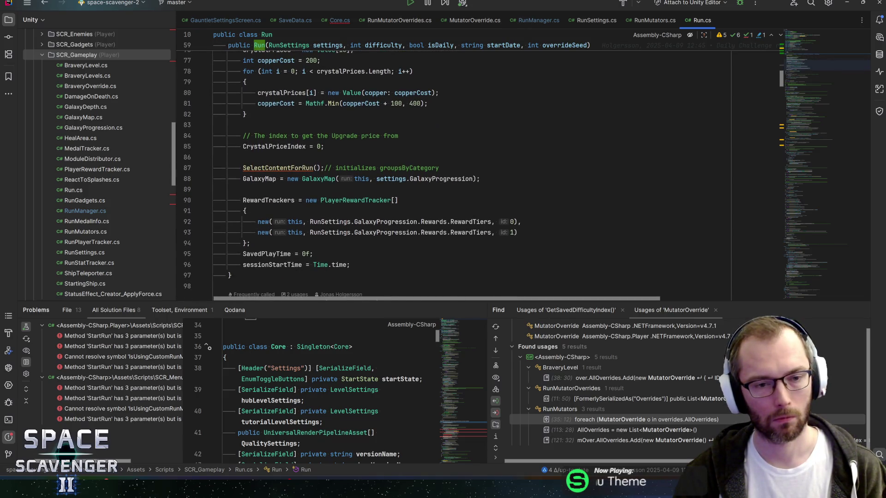
{"action": "scroll", "coordinate": [479, 176], "scroll_direction": "down", "scroll_amount": 2}
{"action": "scroll", "coordinate": [480, 175], "scroll_direction": "up", "scroll_amount": 3}
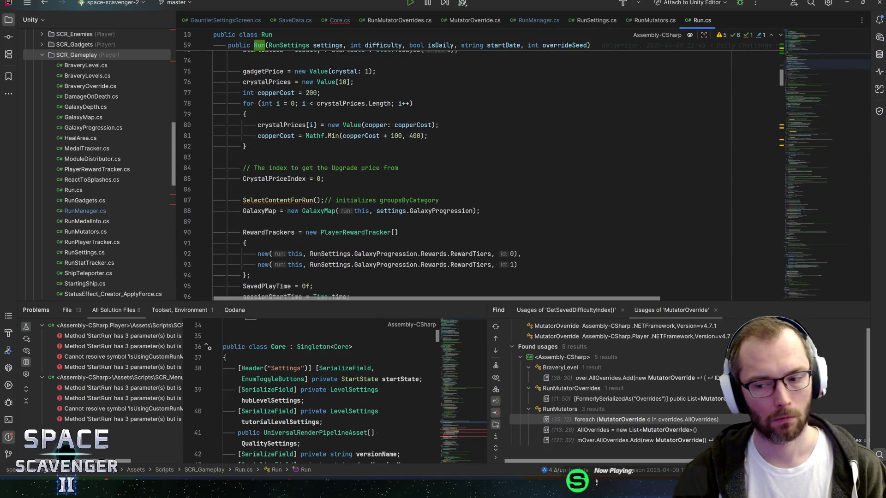
{"action": "left_click", "coordinate": [262, 200]}
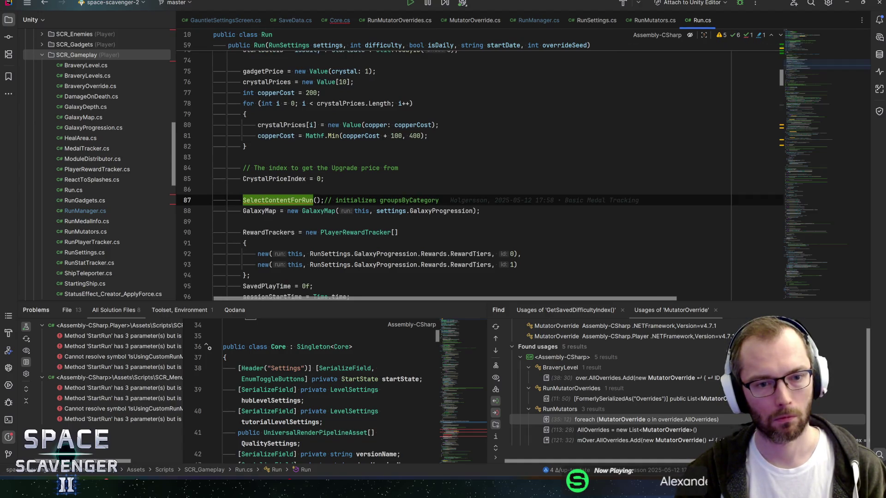
{"action": "left_click", "coordinate": [259, 45]}
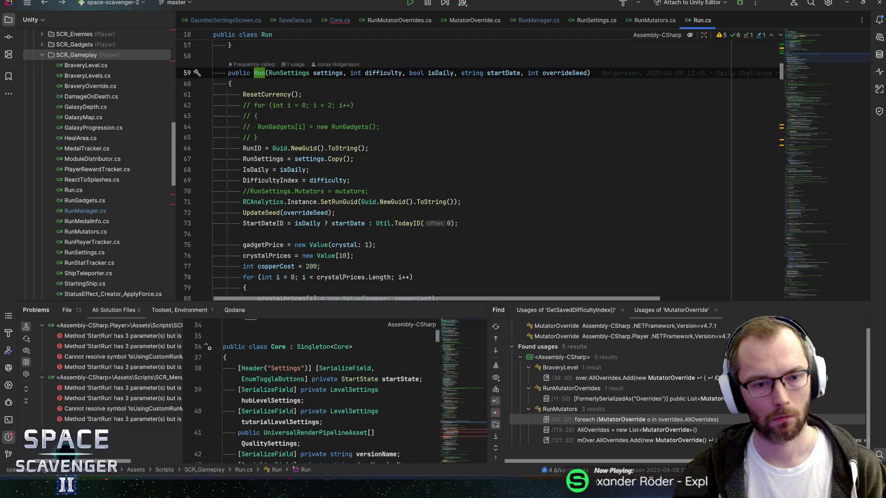
{"action": "key", "text": "ctrl+alt+Left"}
{"action": "key", "text": "ctrl+alt+Right"}
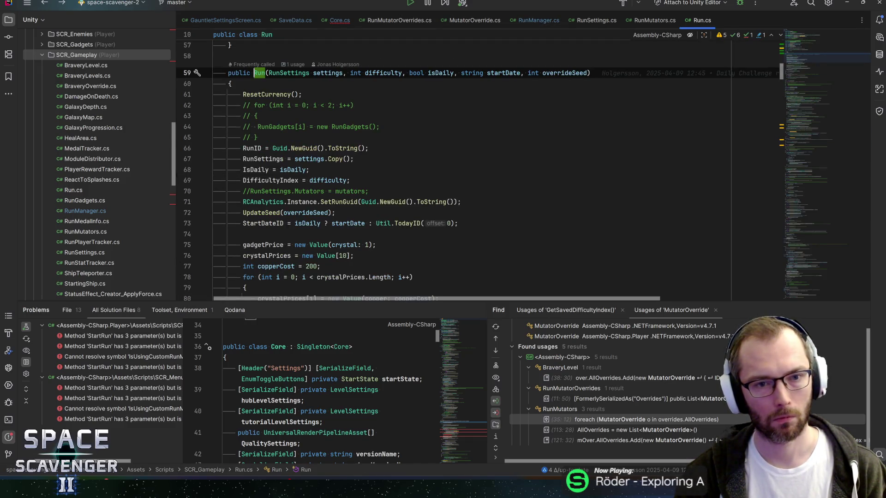
Find all 16 usages of the DifficultyIndex field on line 69
{"action": "left_click", "coordinate": [383, 73]}
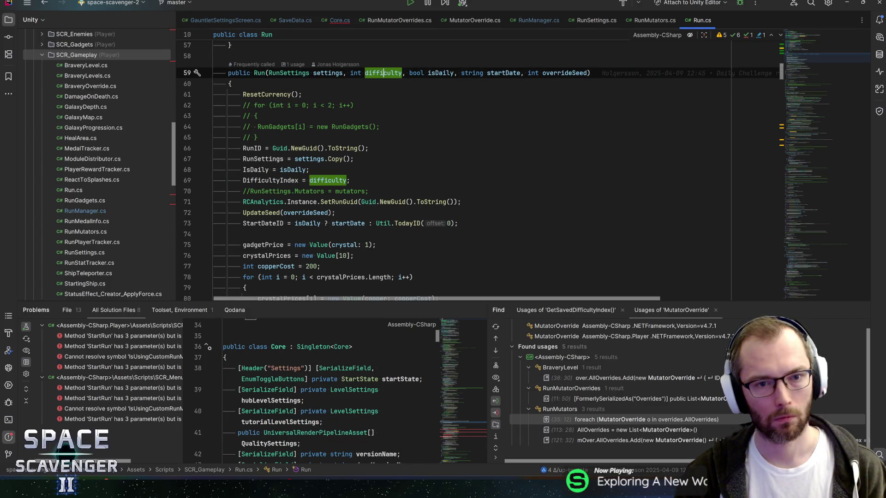
{"action": "scroll", "coordinate": [383, 138], "scroll_direction": "down", "scroll_amount": 5}
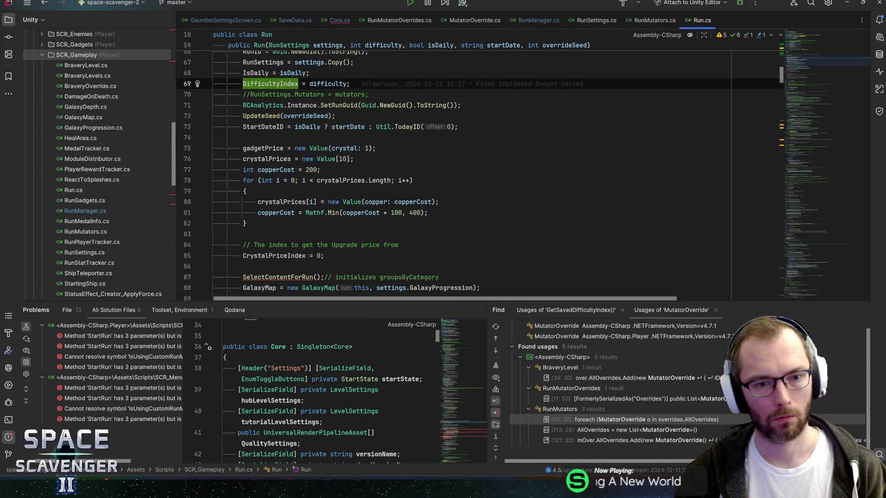
{"action": "scroll", "coordinate": [270, 115], "scroll_direction": "up", "scroll_amount": 3}
{"action": "left_click", "coordinate": [271, 115]}
{"action": "key", "text": "alt+F7"}
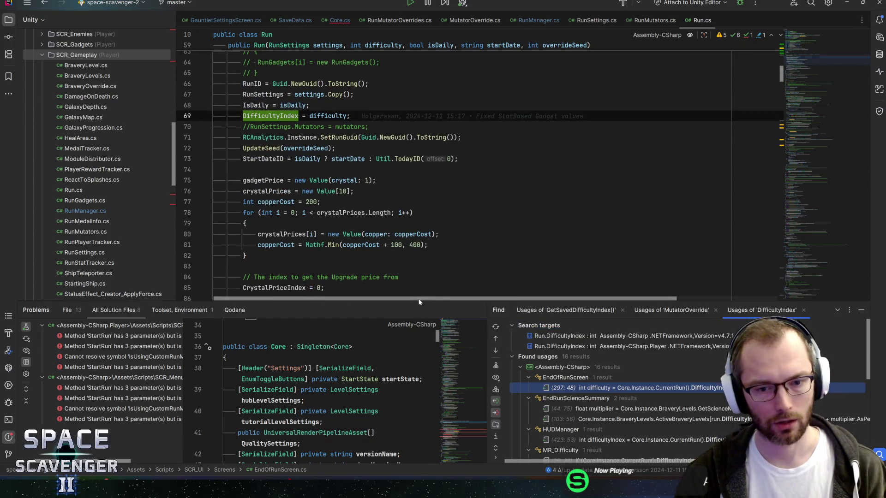
Scan the DifficultyIndex usages, then open StartRun and select its difficultyIndex and mutatorOverrides parameters
{"action": "left_click_drag", "start_coordinate": [421, 301], "coordinate": [421, 271]}
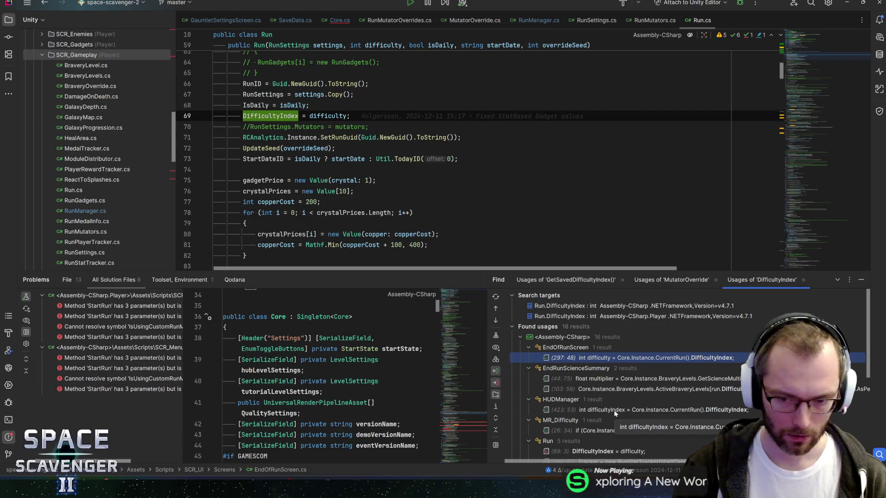
{"action": "scroll", "coordinate": [595, 410], "scroll_direction": "down", "scroll_amount": 3}
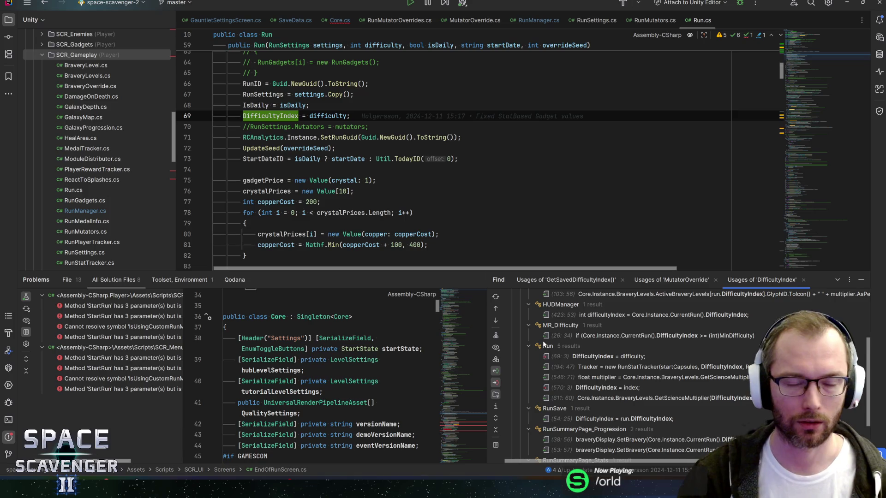
{"action": "left_click", "coordinate": [247, 45], "text": "ctrl"}
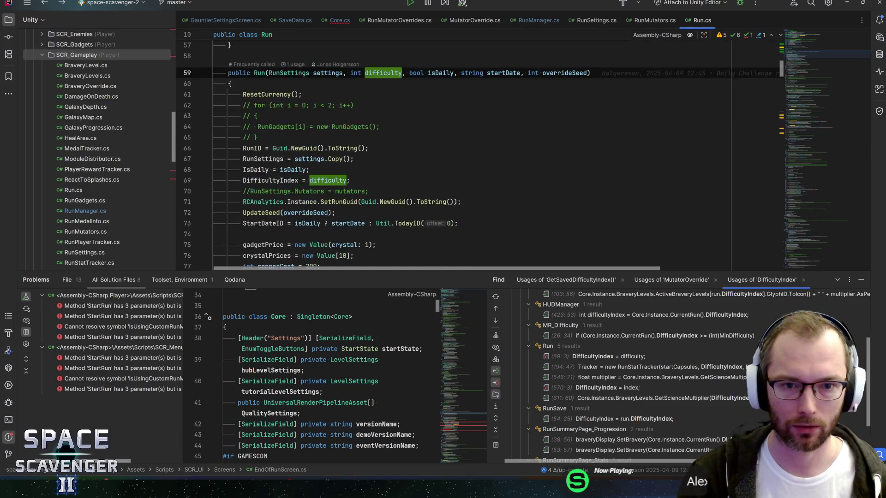
{"action": "left_click", "coordinate": [277, 104]}
{"action": "scroll", "coordinate": [415, 153], "scroll_direction": "up", "scroll_amount": 2}
{"action": "left_click_drag", "start_coordinate": [623, 125], "coordinate": [387, 124]}
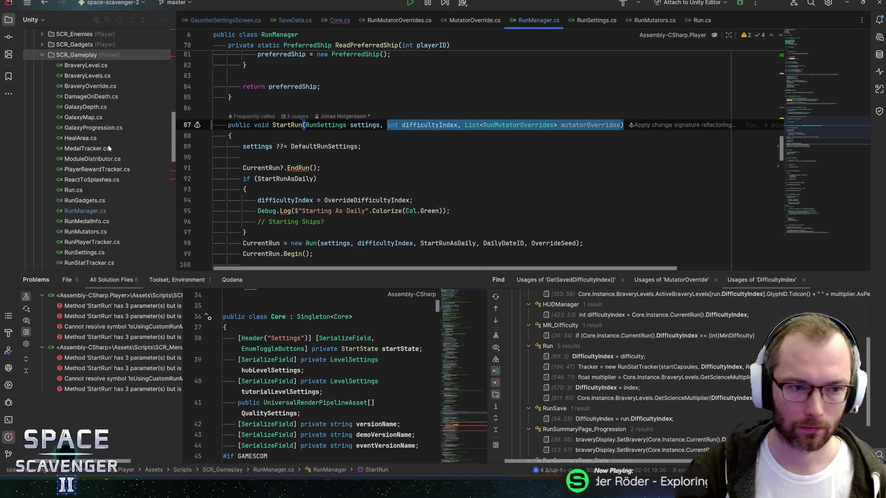
Add a new RunMutatorData class to the SCR_Gameplay folder and insert an empty line above it
{"action": "right_click", "coordinate": [83, 54]}
{"action": "mouse_move", "coordinate": [138, 56]}
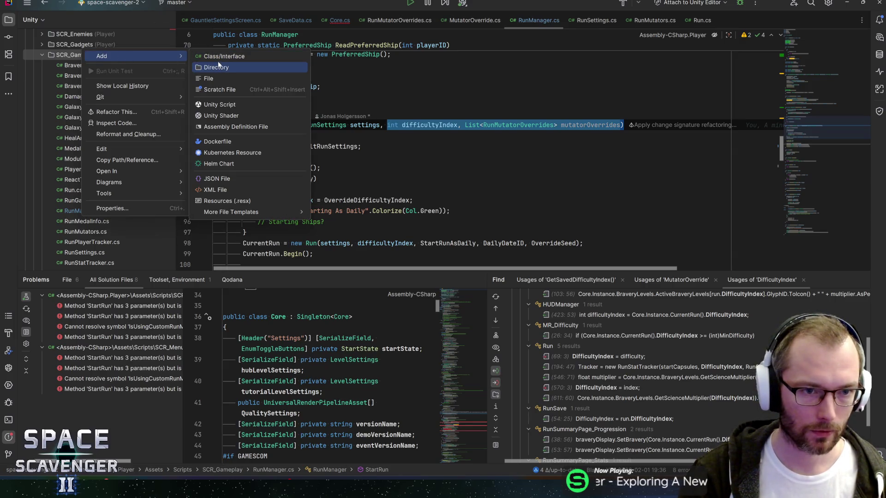
{"action": "left_click", "coordinate": [220, 57]}
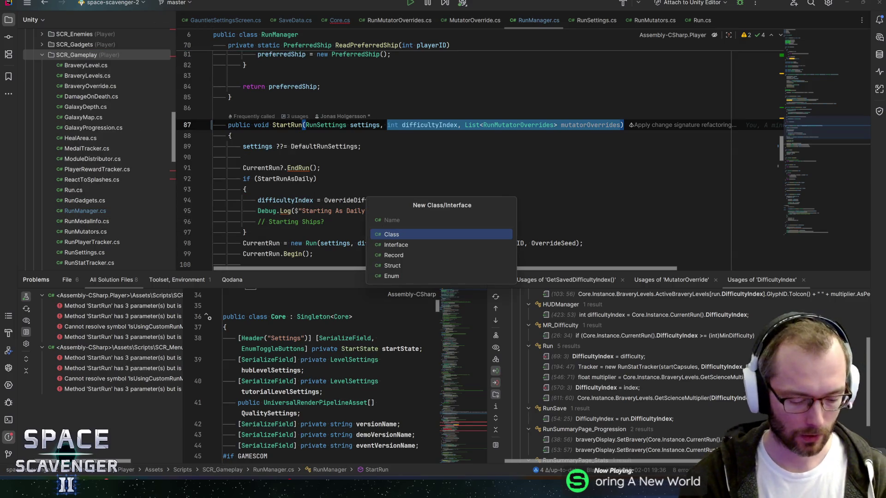
{"action": "type", "text": "RunMutator"}
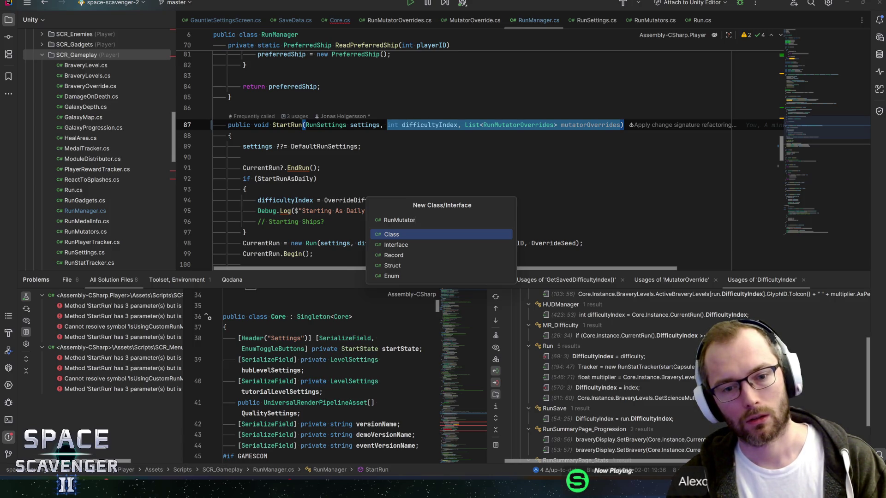
{"action": "key", "text": "BackSpace"}
{"action": "key", "text": "BackSpace"}
{"action": "key", "text": "BackSpace"}
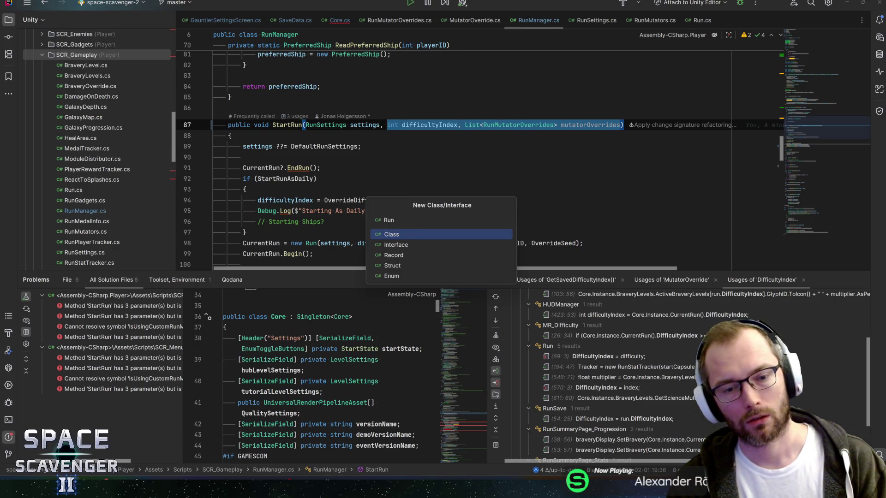
{"action": "type", "text": "MutatorData"}
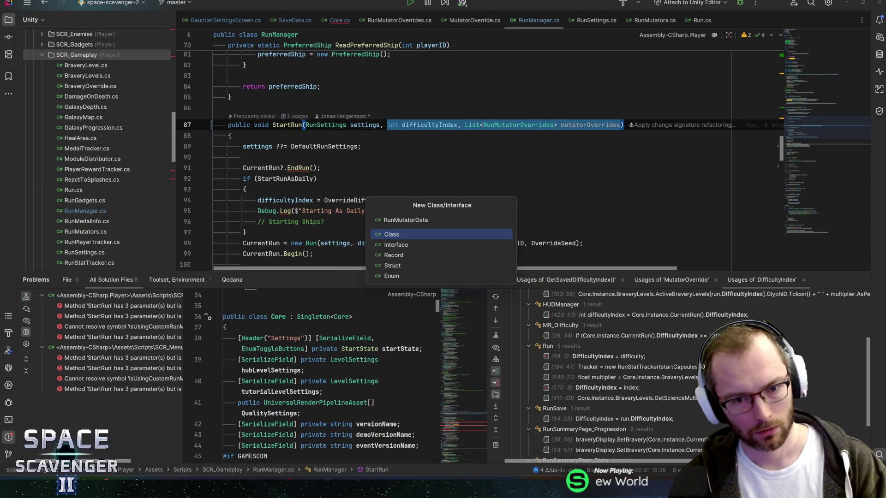
{"action": "key", "text": "Return"}
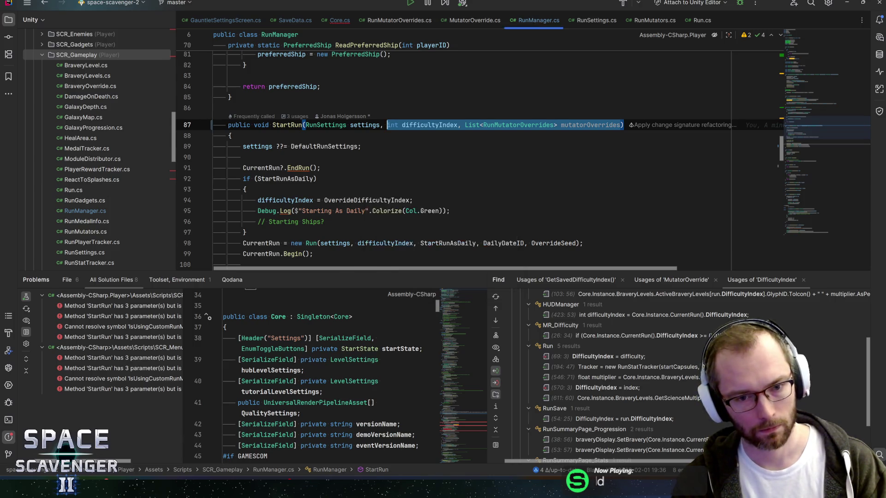
{"action": "key", "text": "Return"}
{"action": "key", "text": "Up"}
Mark RunMutatorData with [System.Serializable] and start typing a public int field in its body
{"action": "type", "text": "[System.Seri"}
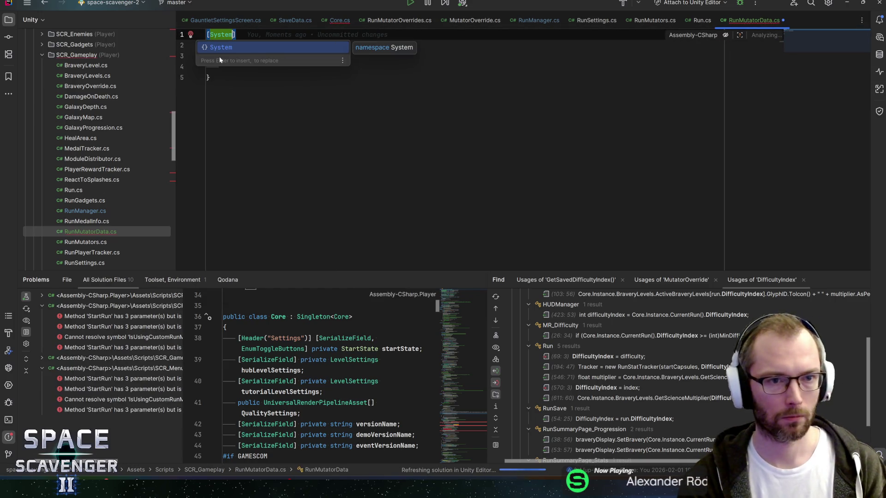
{"action": "key", "text": "Return"}
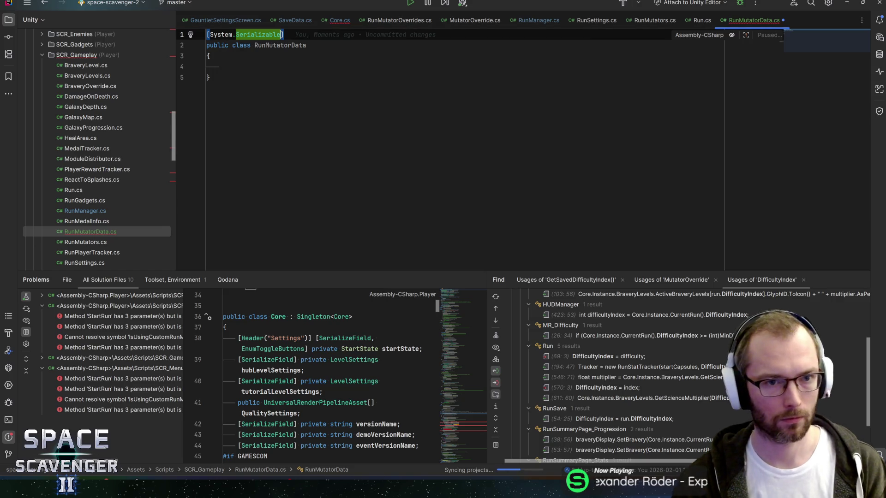
{"action": "key", "text": "Down"}
{"action": "key", "text": "Down"}
{"action": "key", "text": "Down"}
{"action": "type", "text": "public in"}
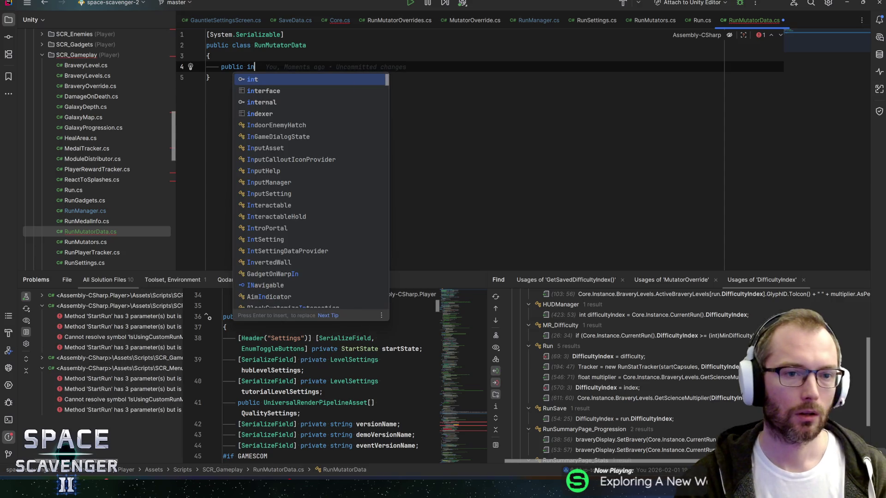